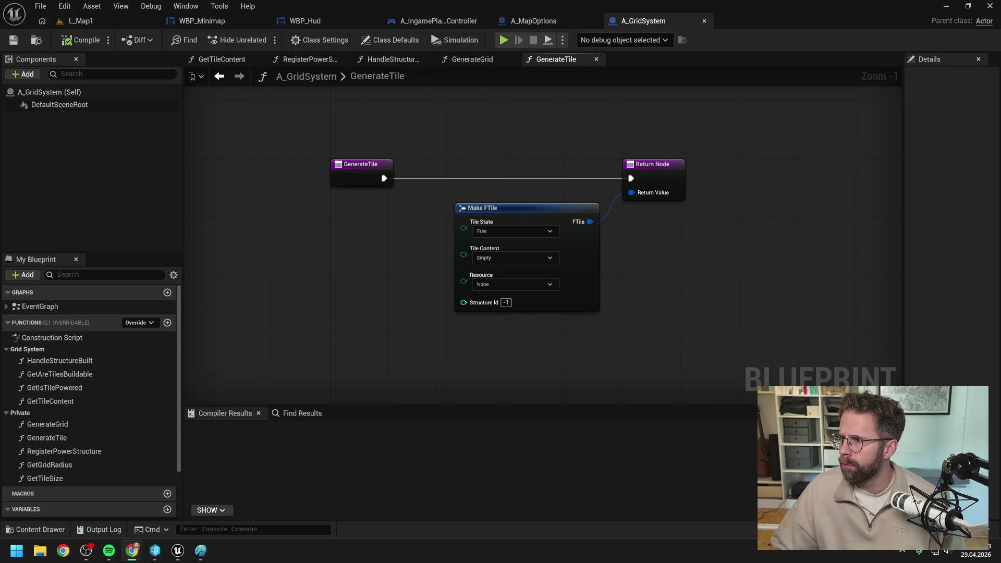
In Claude, start a message naming the function GetIsLocationInsideMapBounds.
key("alt+Tab")
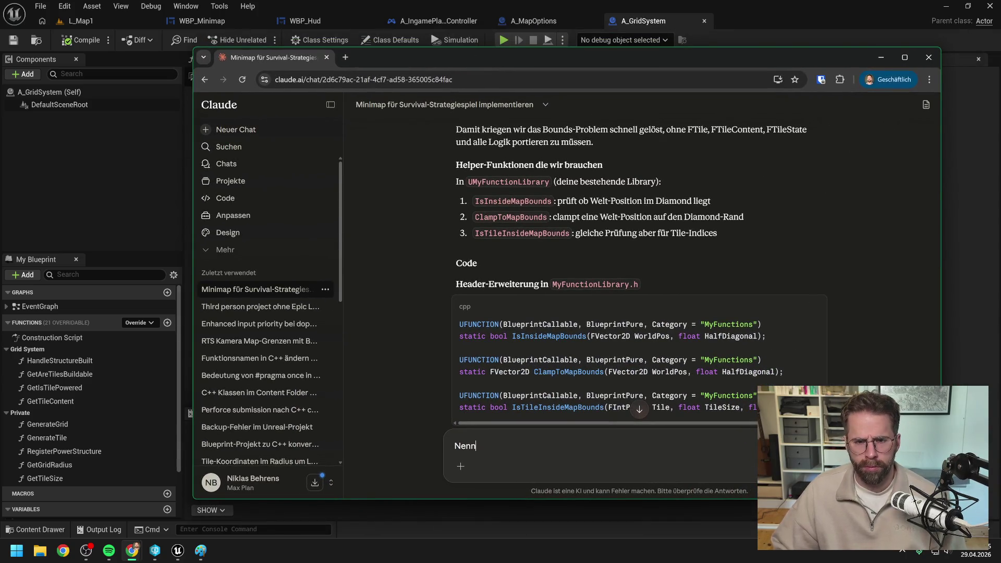
type("die FUnktio")
key("BackSpace")
key("BackSpace")
key("BackSpace")
type("Funktionen")
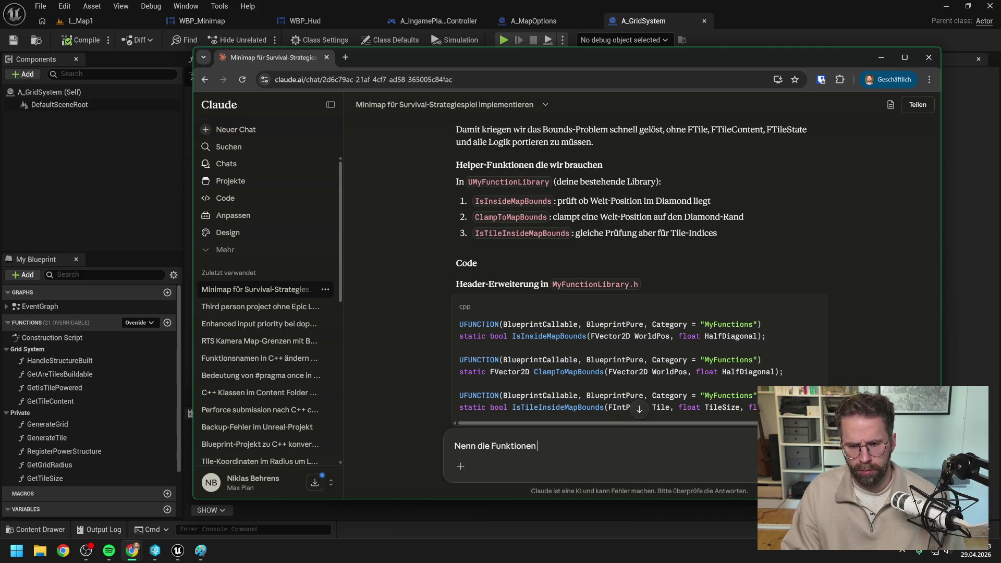
type(" Get")
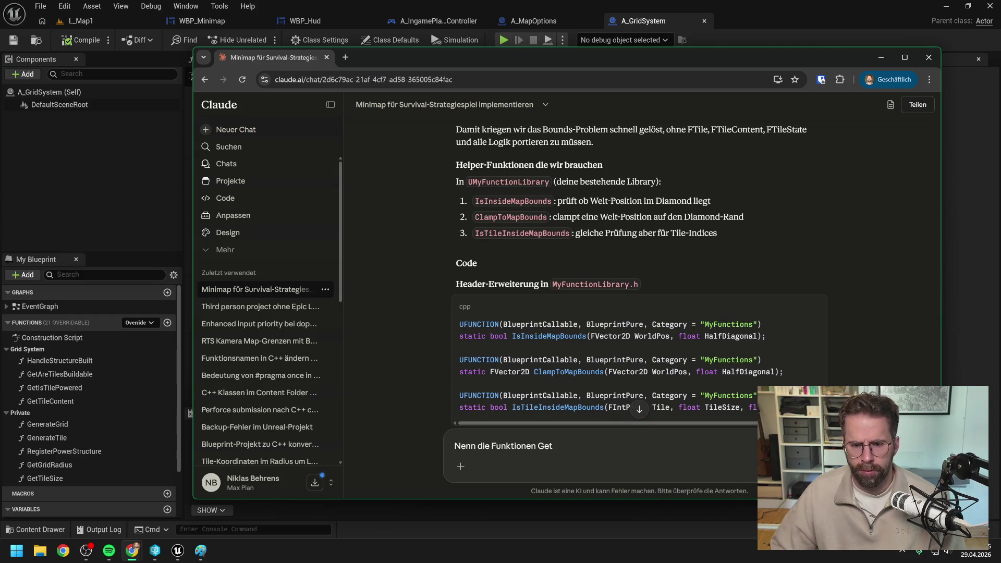
type("IsLoca")
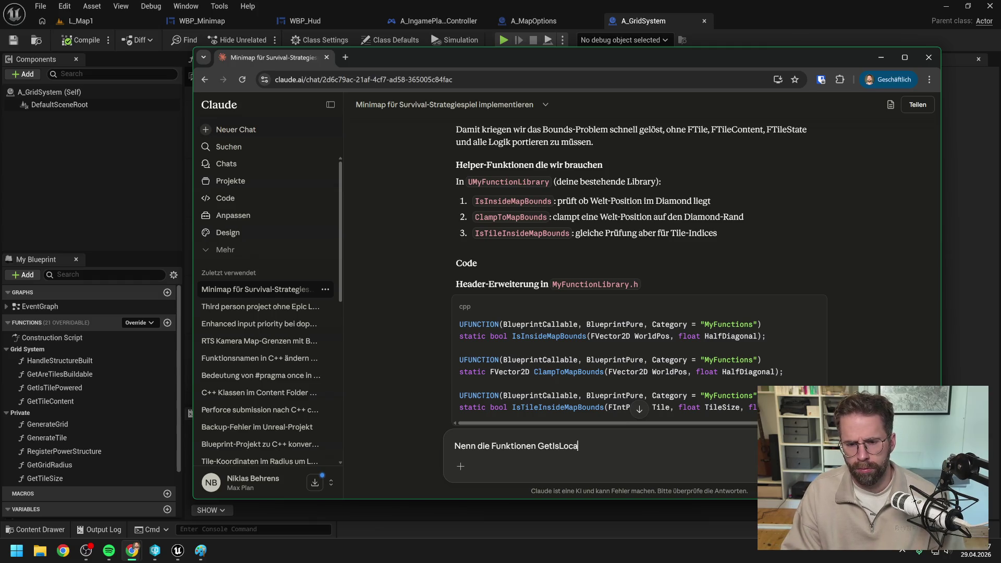
type("tionIns")
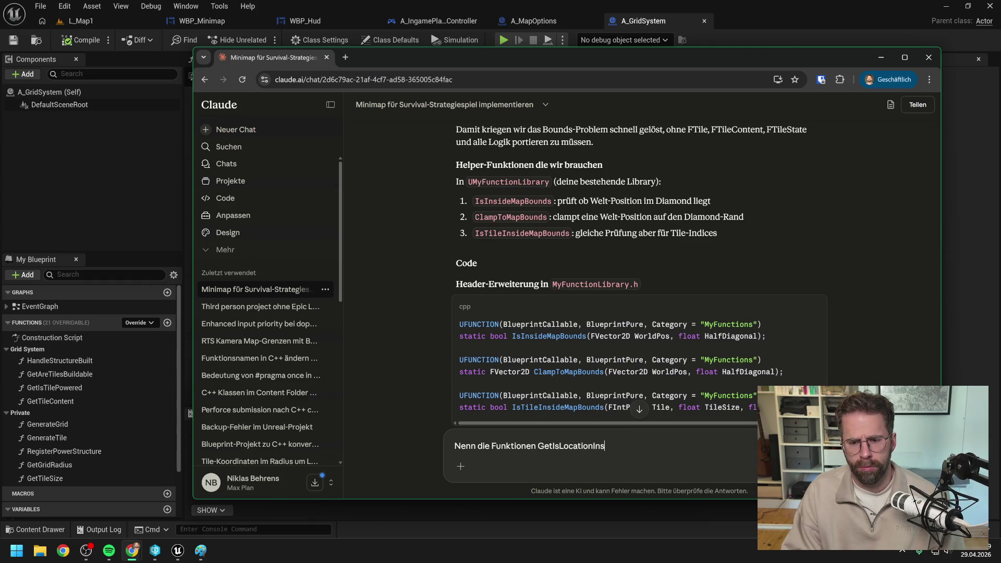
key("BackSpace")
type("si")
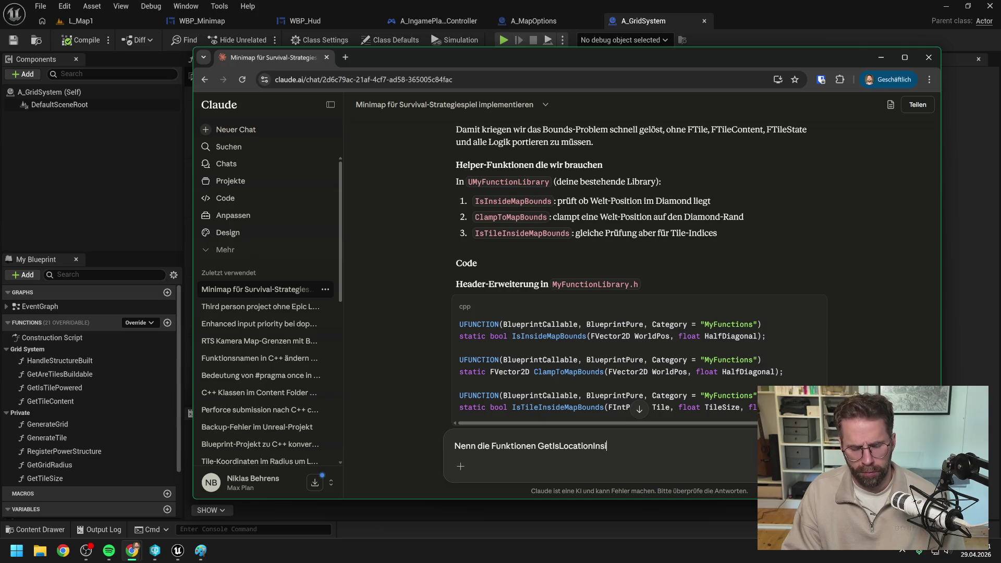
type("deMapBounds")
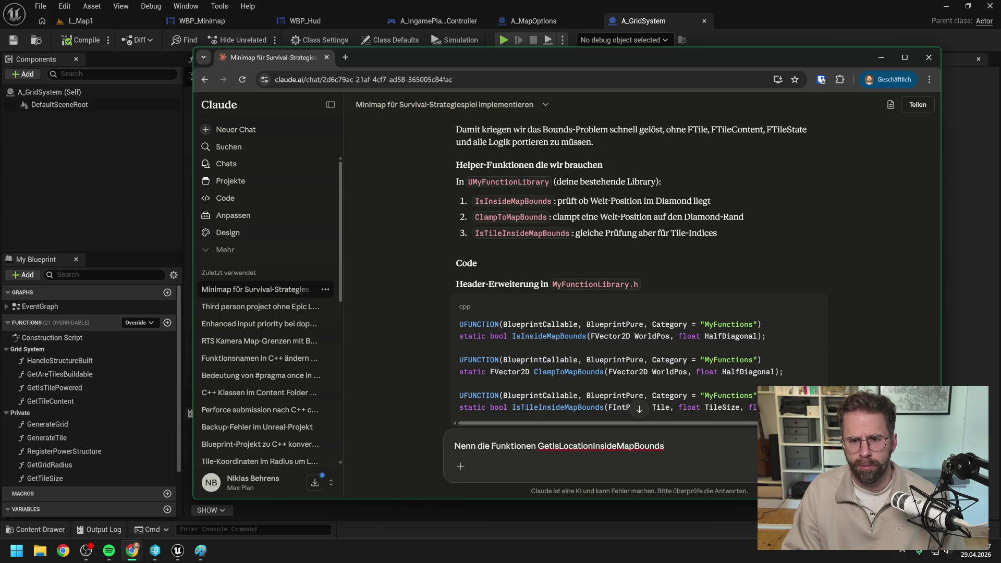
key("shift+Return")
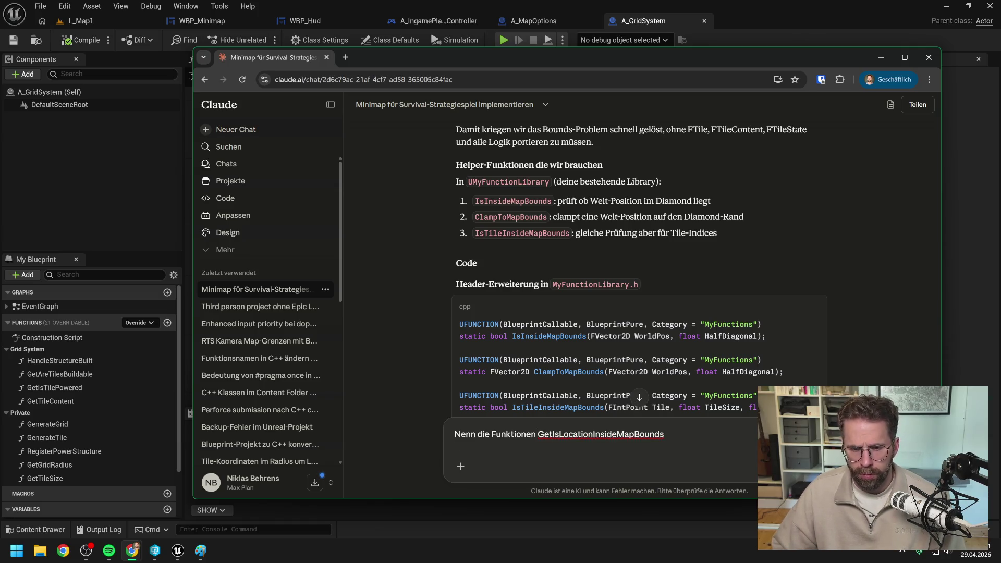
key("shift+Return")
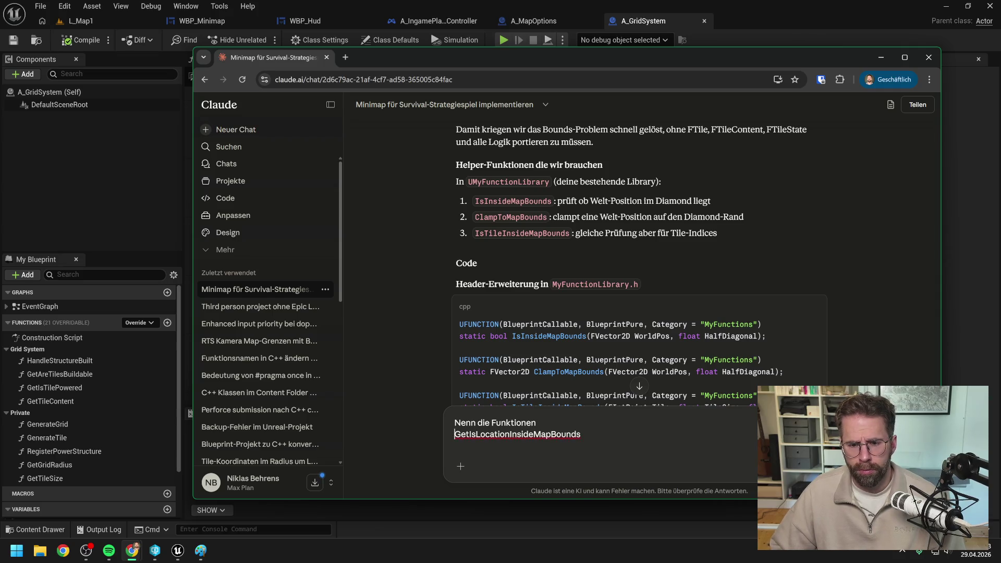
Add ClampLocationToMapBounds and GetIsTileInsideMapBounds on separate lines and send the request.
key("End")
key("shift+Return")
type("ClampLocationToMapBounds")
left_click(571, 423)
key("Left")
key("Left")
key("Left")
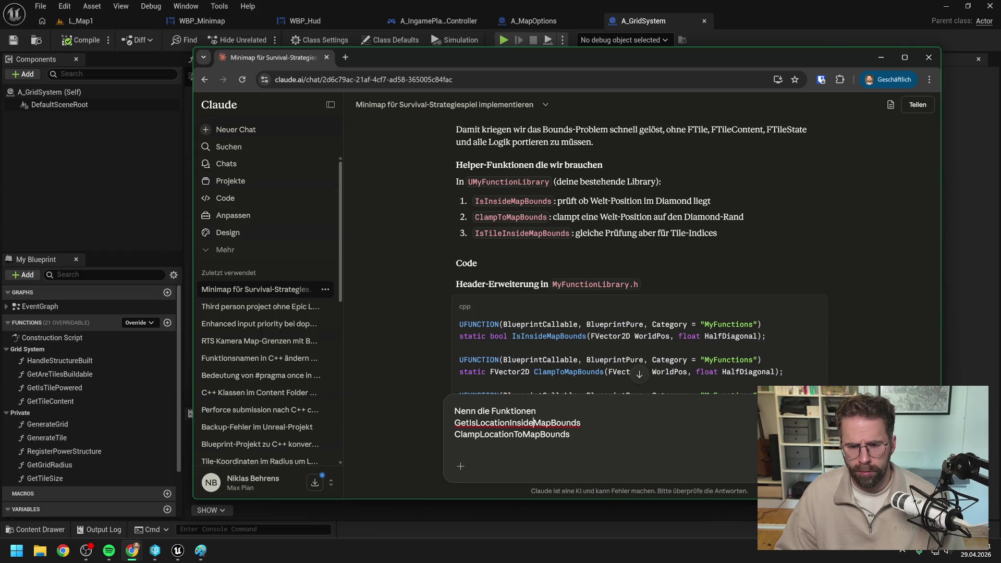
key("Down")
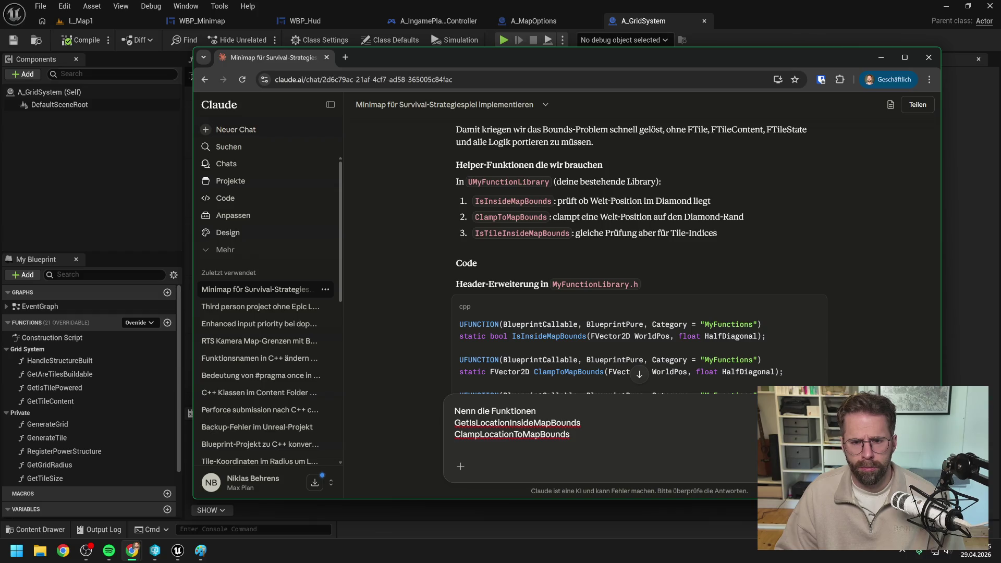
type("GetIs")
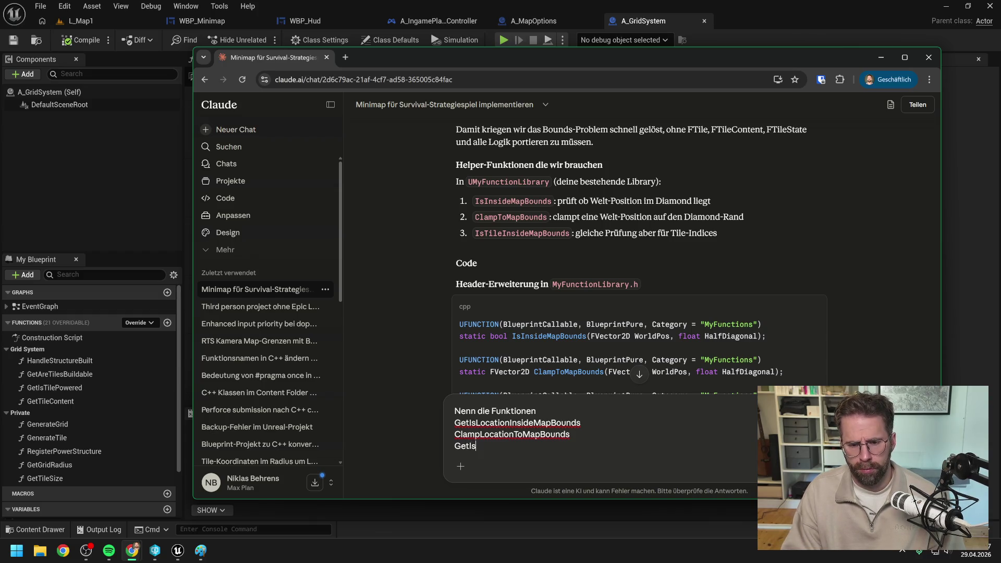
type("TileInsi")
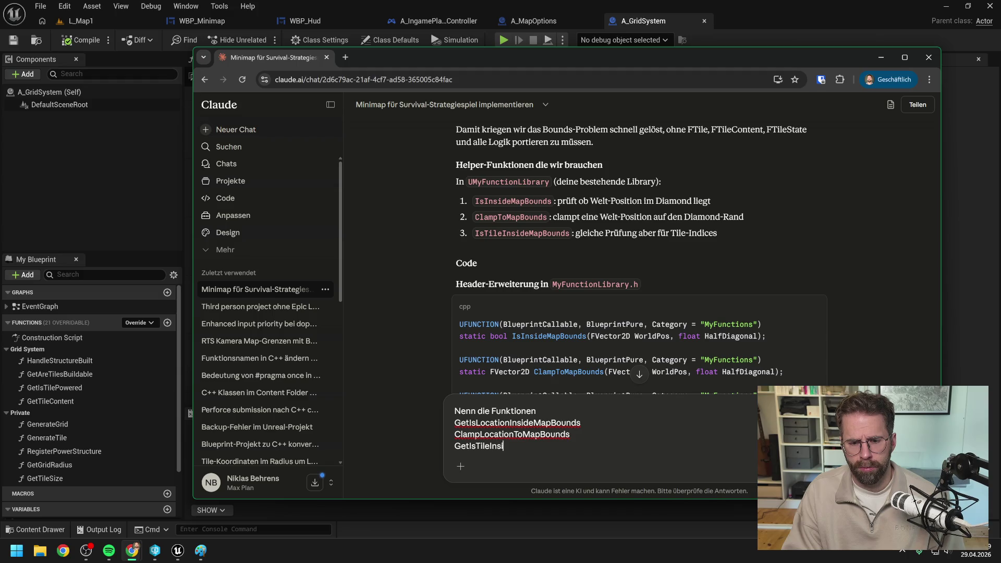
type("deMapBounds")
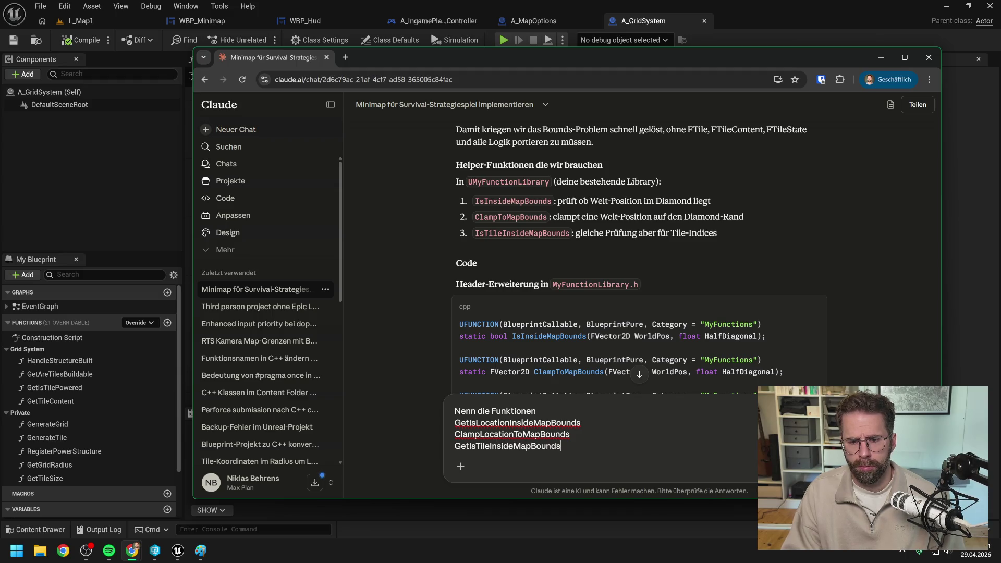
key("Return")
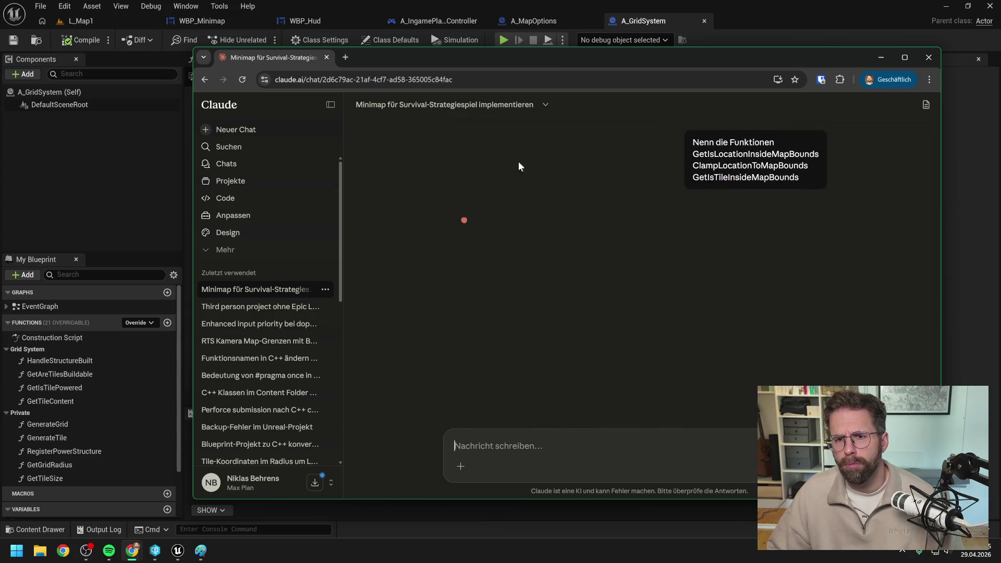
key("alt+Tab")
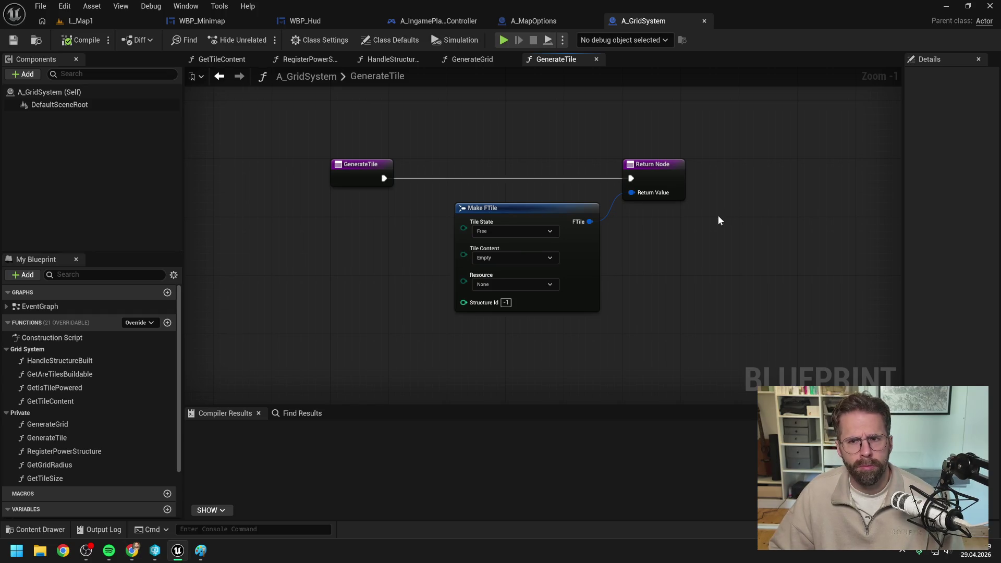
Look through the A_MapOptions, A_IngamePlayerController and WBP_Hud tabs, ending on L_Map1.
left_click(520, 20)
left_click(443, 21)
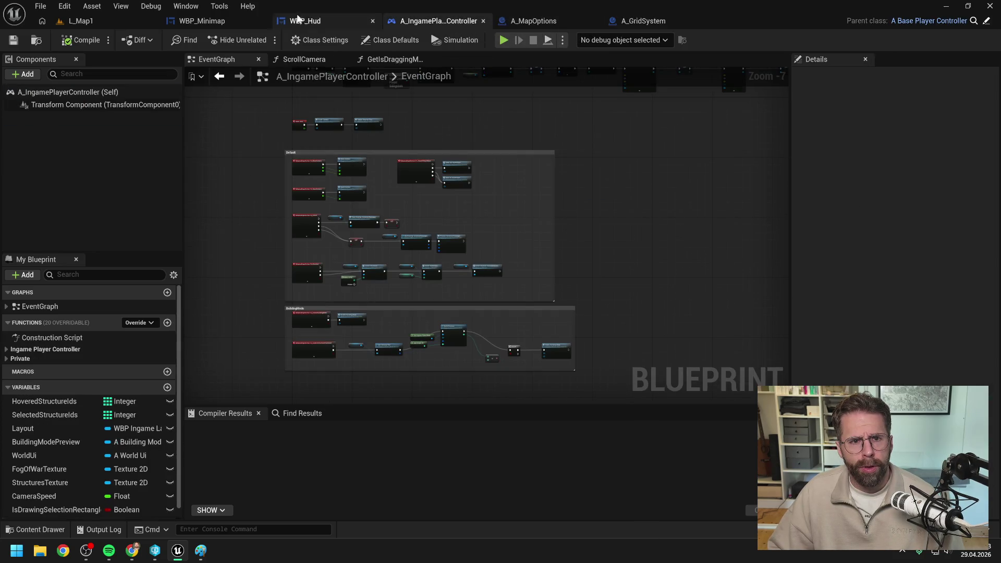
left_click(301, 21)
left_click(89, 20)
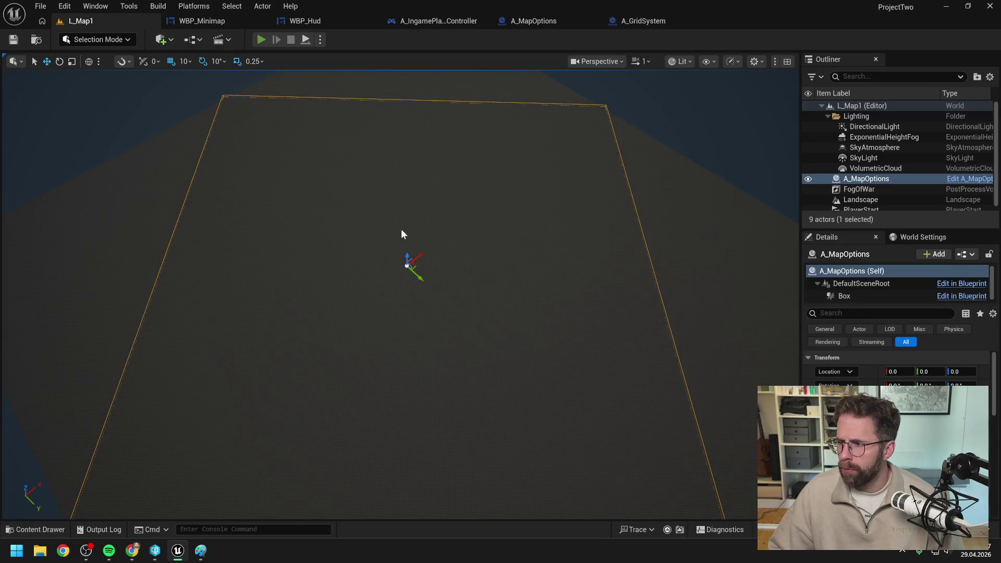
Play-test L_Map1, moving the view with the diamond minimap, then stop.
key("alt+p")
mouse_move(109, 441)
left_mouse_down()
mouse_move(185, 417)
mouse_move(57, 424)
mouse_move(162, 449)
mouse_move(239, 389)
mouse_move(64, 315)
mouse_move(99, 512)
mouse_move(251, 404)
left_mouse_up()
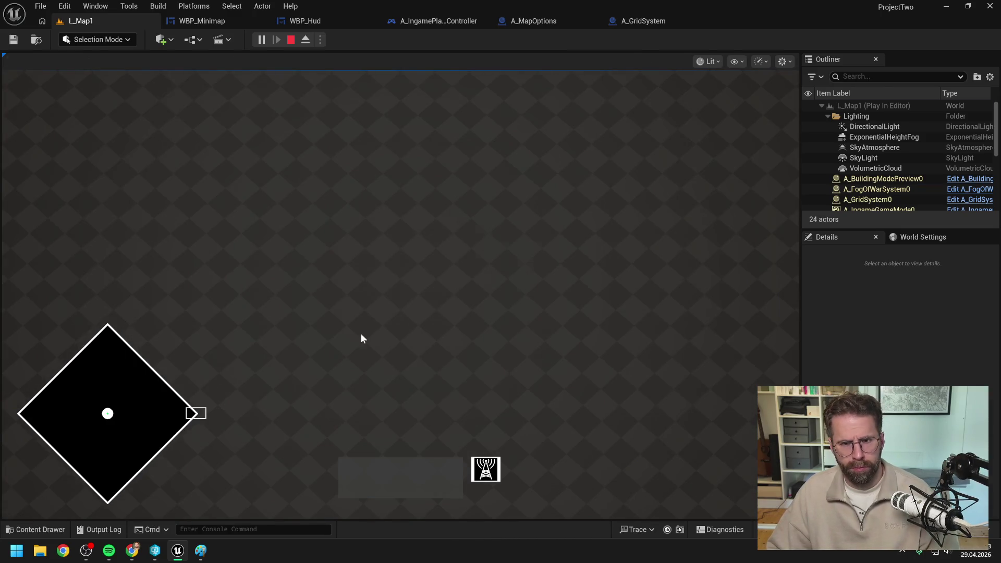
key("Escape")
left_click(993, 529)
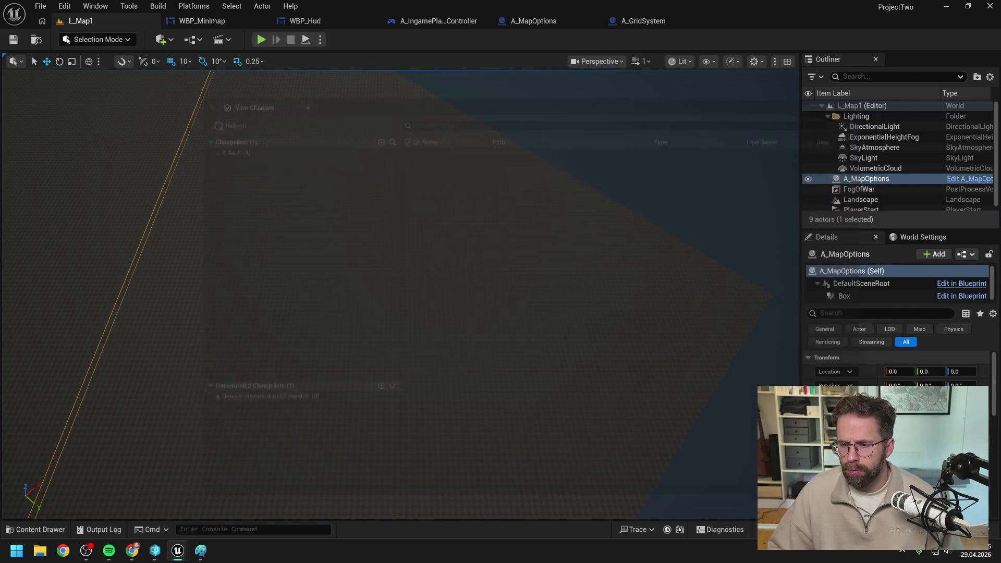
Submit the default changelist's four assets as 'Cleaning up' and close the editor.
left_click(198, 133)
right_click(197, 133)
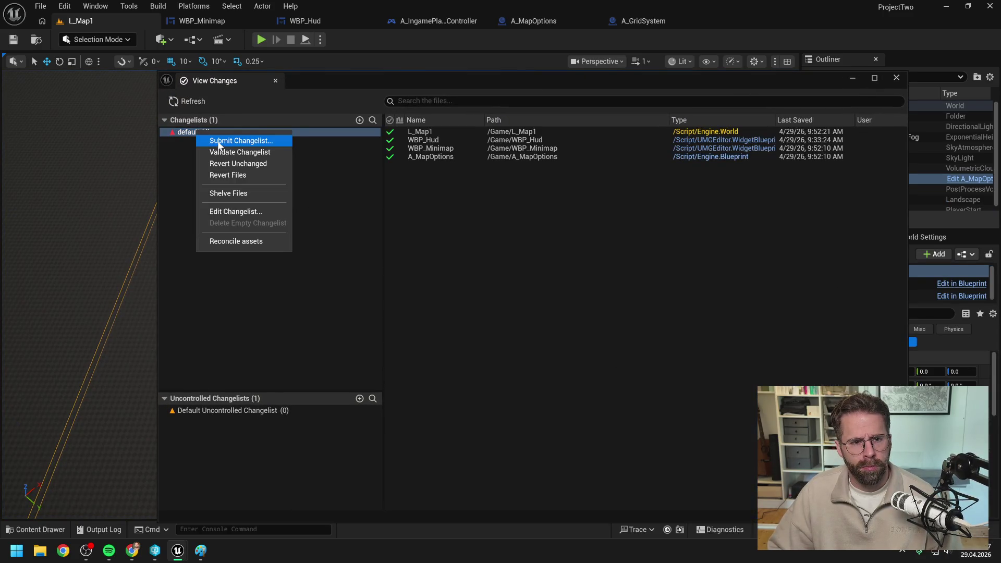
left_click(219, 139)
type("Cleaning up")
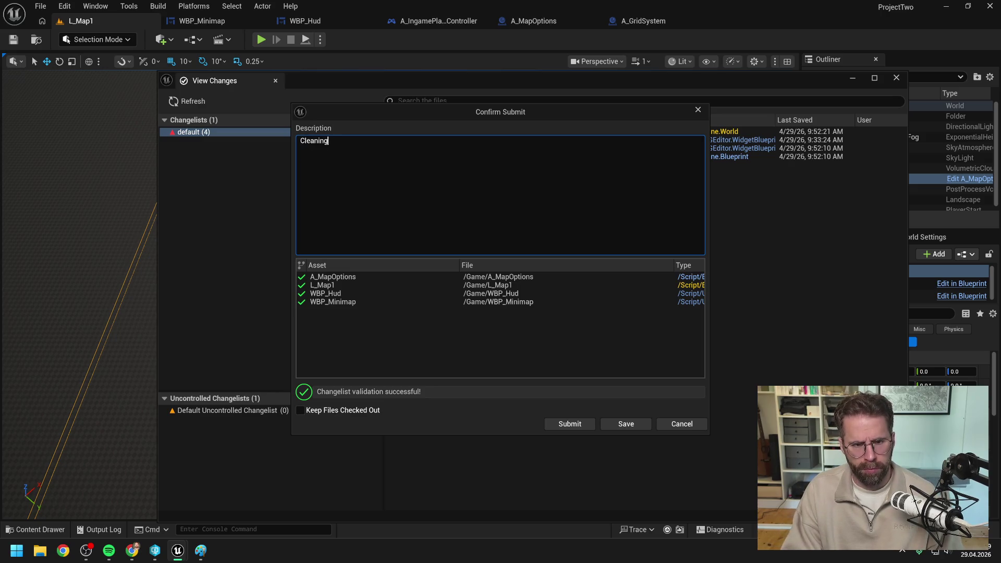
left_click(579, 421)
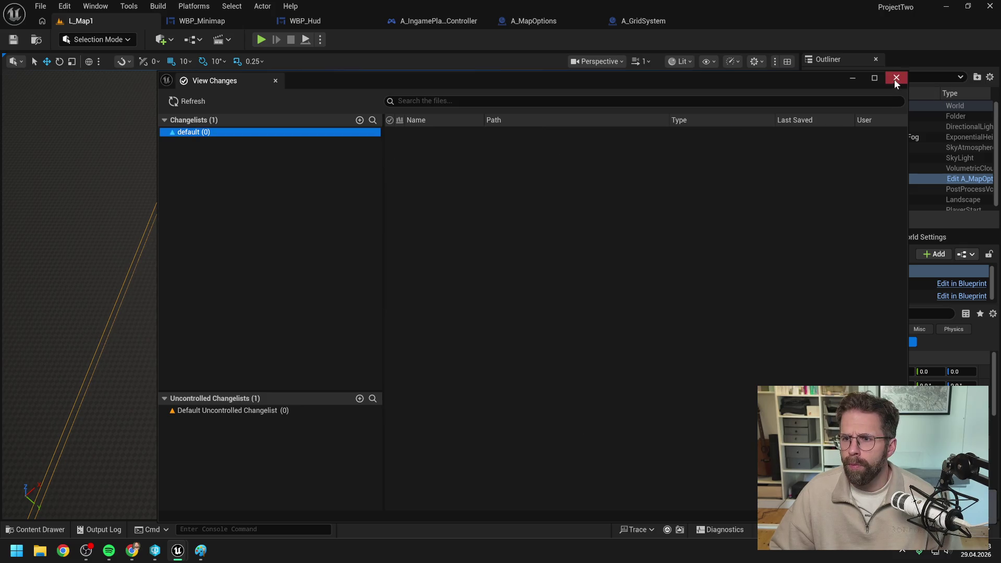
left_click(894, 78)
left_click(998, 4)
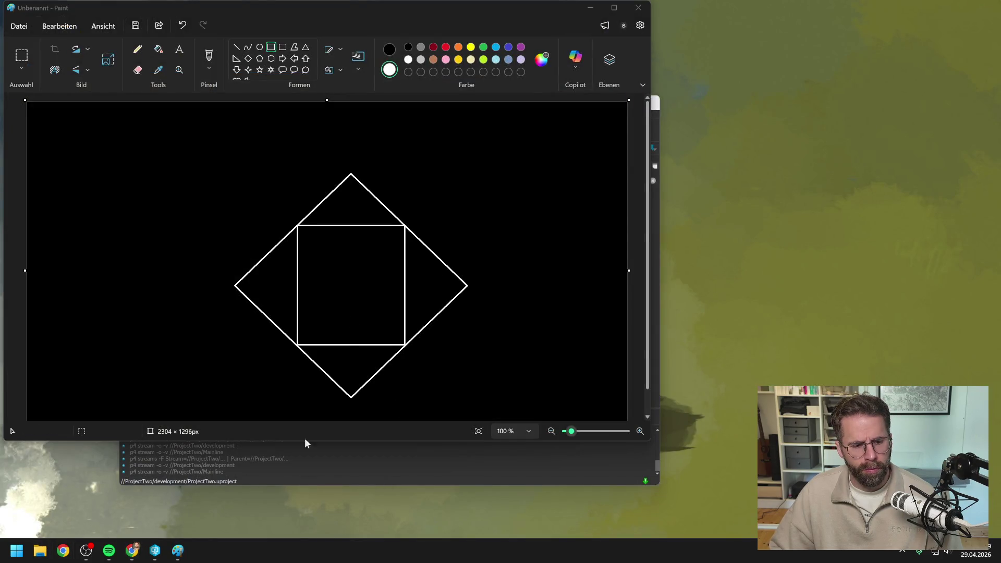
Open ProjectTwo.sln from Daten (D:)\Honor_BONJWA-HONOR_development_697 in Visual Studio.
left_click(39, 550)
double_click(552, 210)
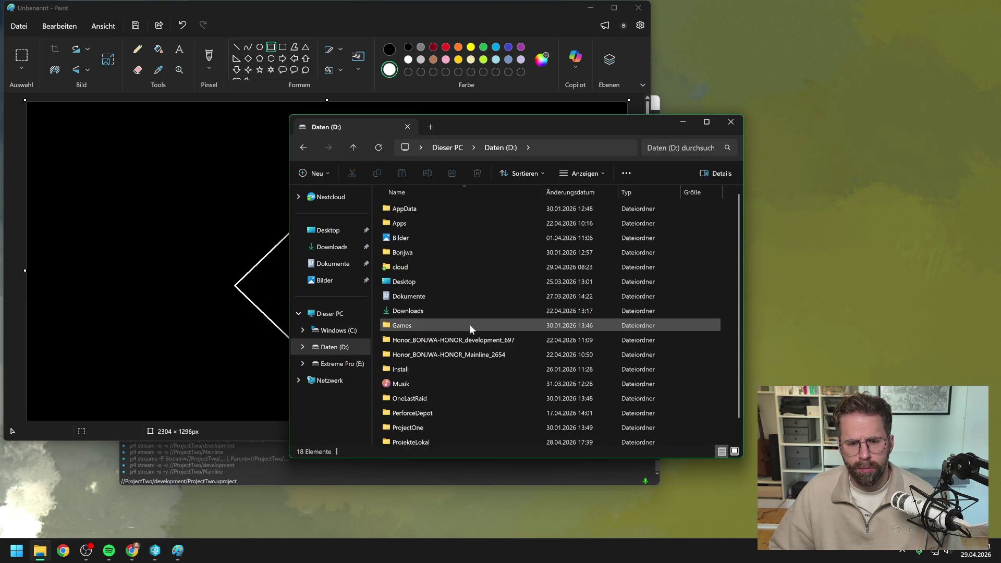
double_click(467, 339)
double_click(437, 357)
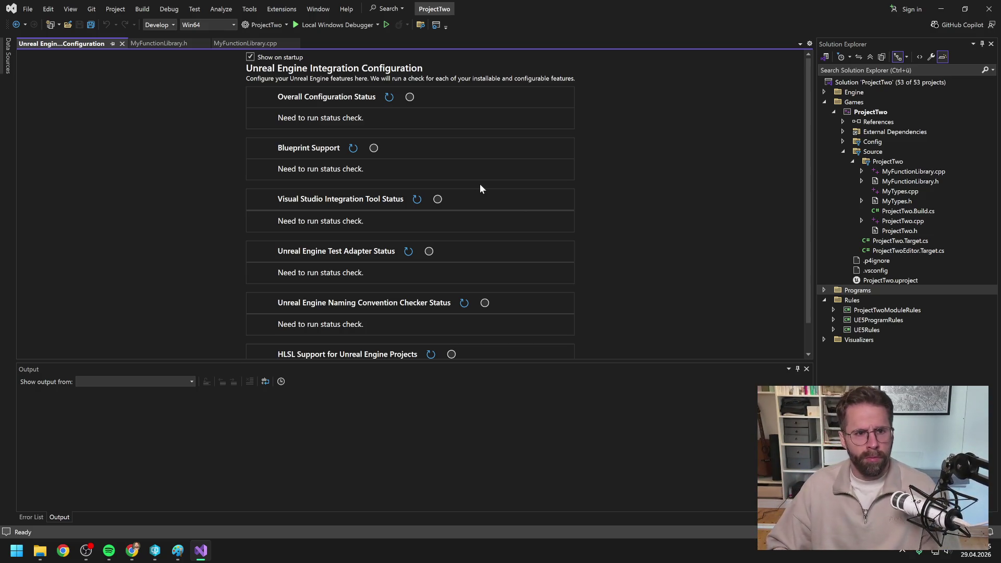
Show MyFunctionLibrary.cpp from the top, with CreateFogOfWarTexture visible.
left_click(244, 44)
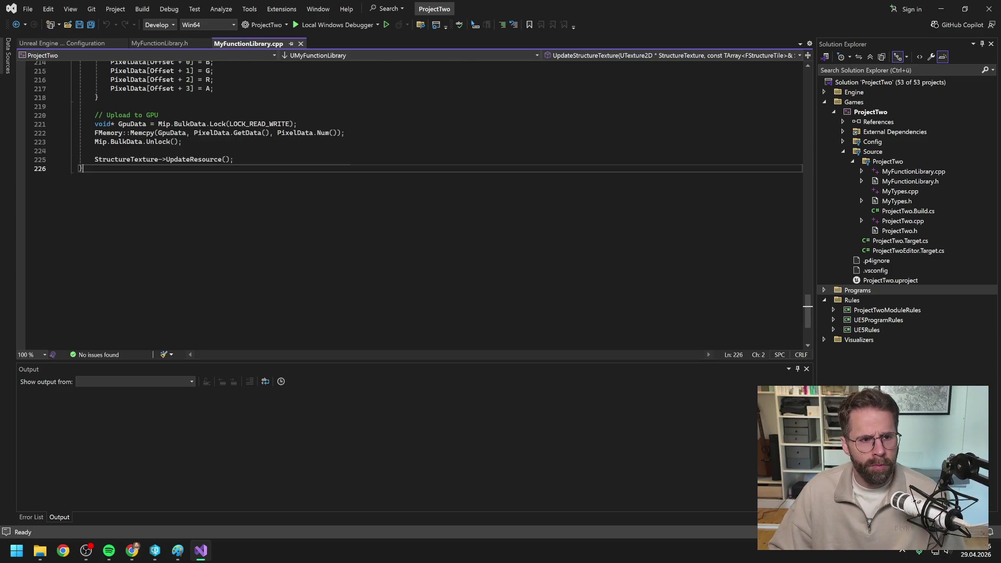
scroll(412, 208, "up", 6)
scroll(412, 203, "up", 20)
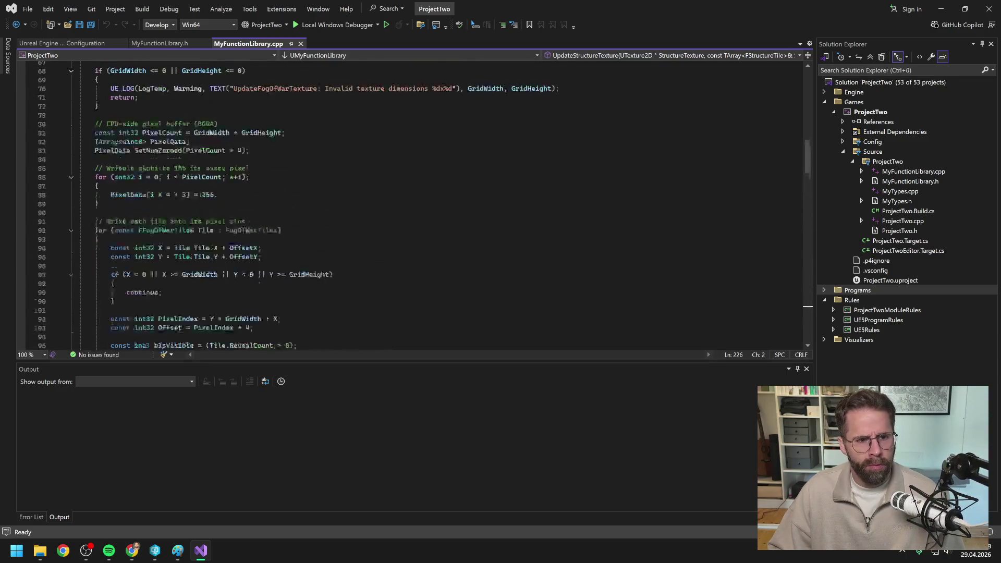
scroll(411, 203, "up", 10)
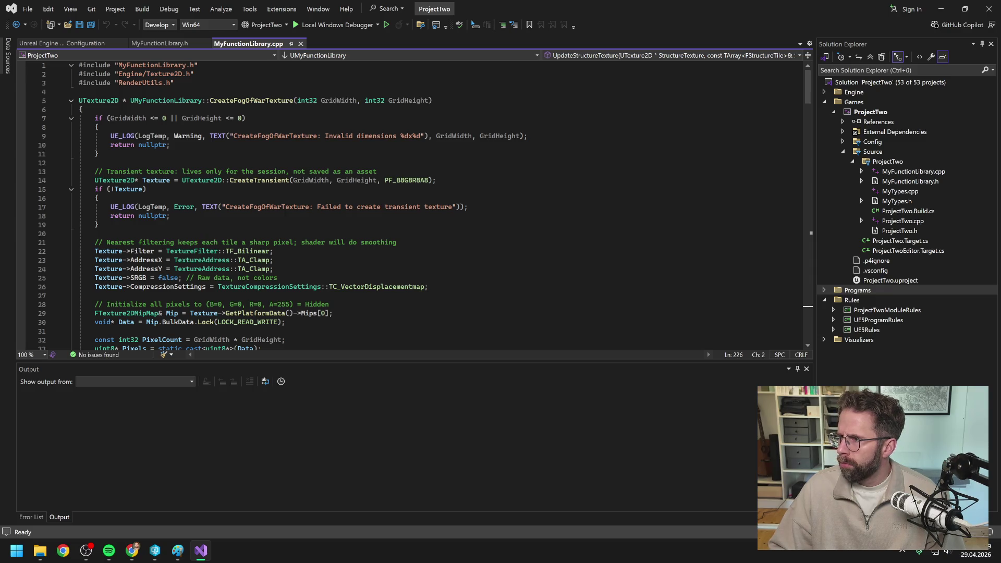
key("alt+Tab")
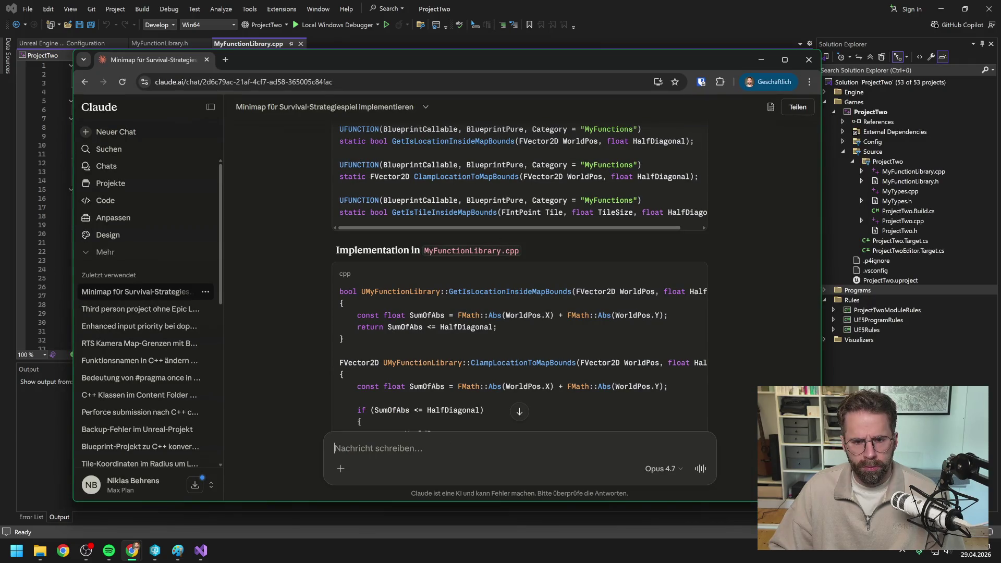
Ask Claude in German which name would suit a new map library.
type("Wie wärs d")
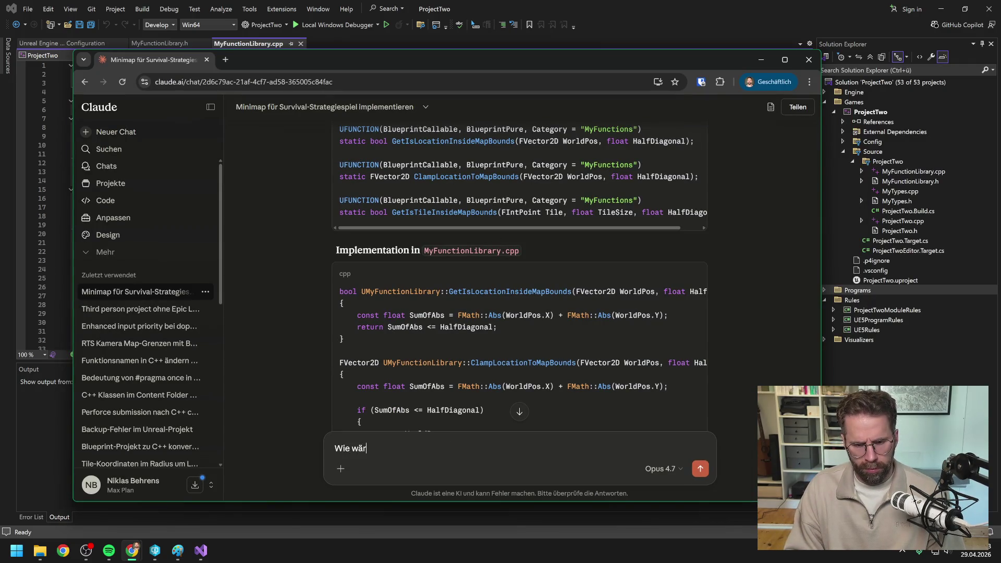
key("BackSpace")
type("wenn wir la")
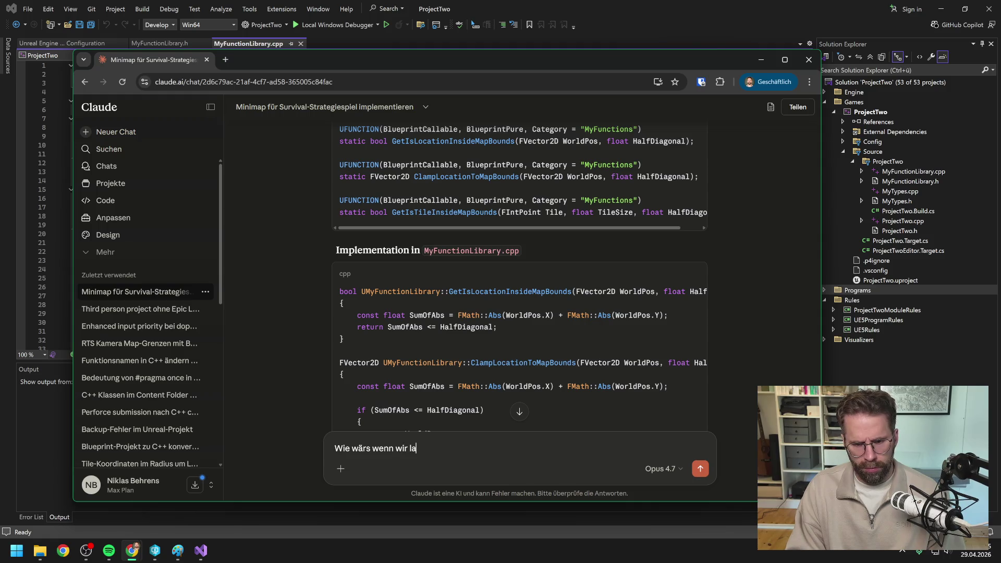
type("ngsam doch eine")
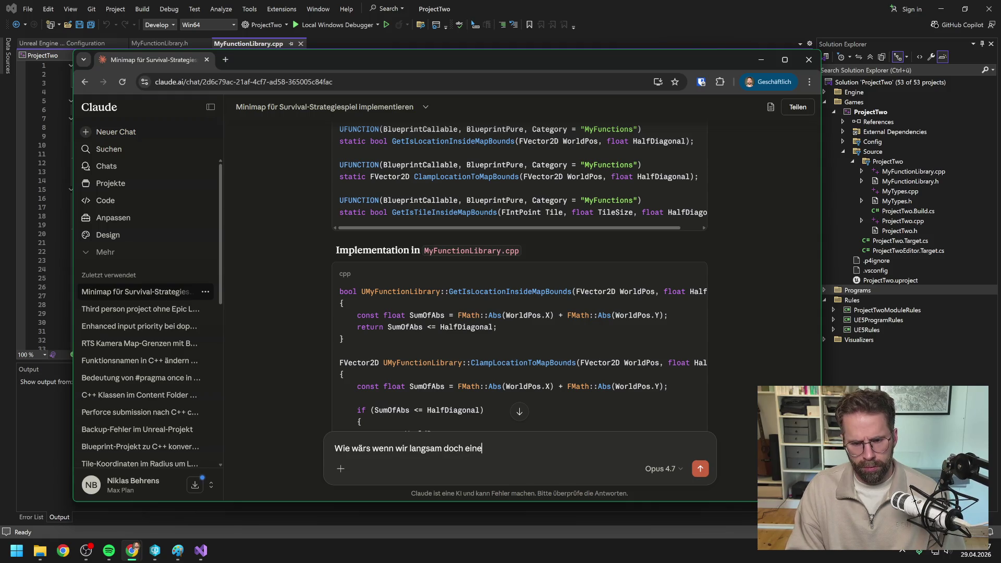
type(" neue Librar")
type("y an")
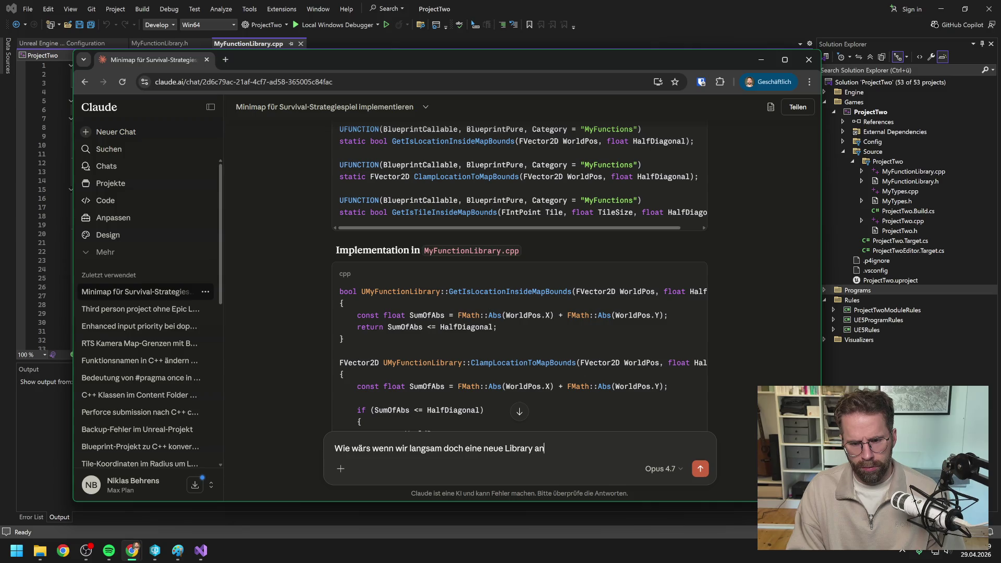
type("legen. Welcher Name würde zu dem Thema passen?")
key("Return")
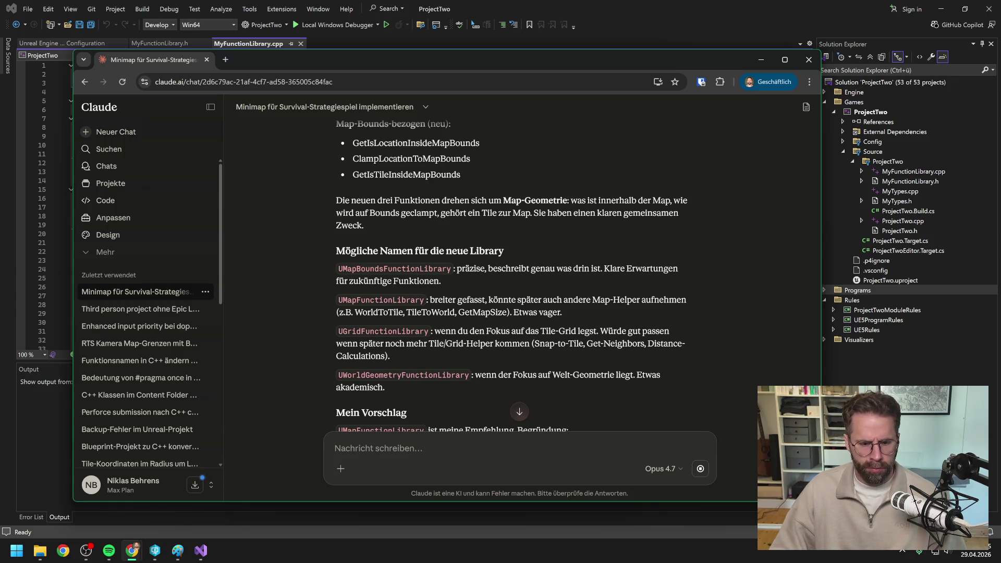
Reply to Claude approving UMapFunctionLibrary as the library name.
type("UM")
type("apFui")
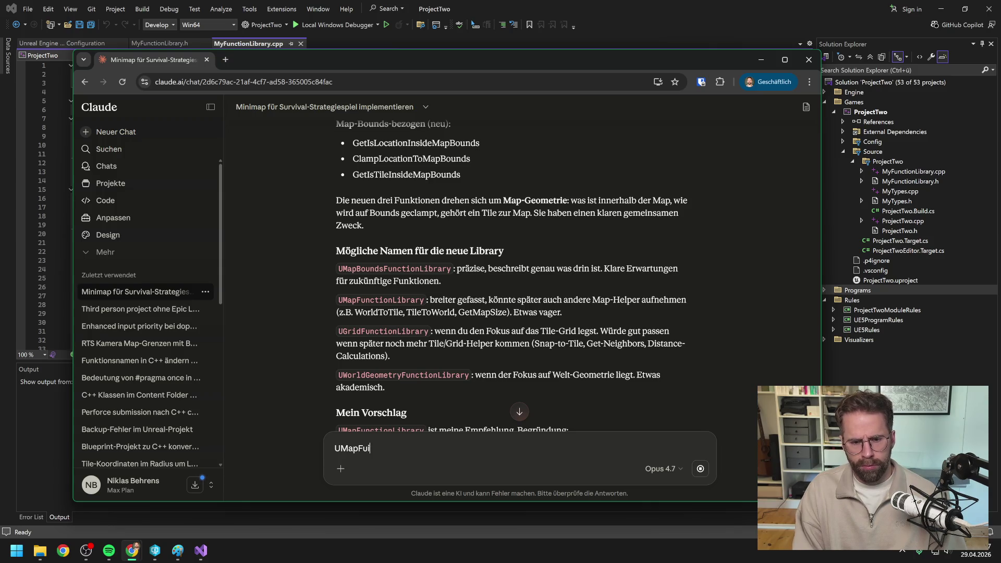
key("BackSpace")
type("nctionLibra")
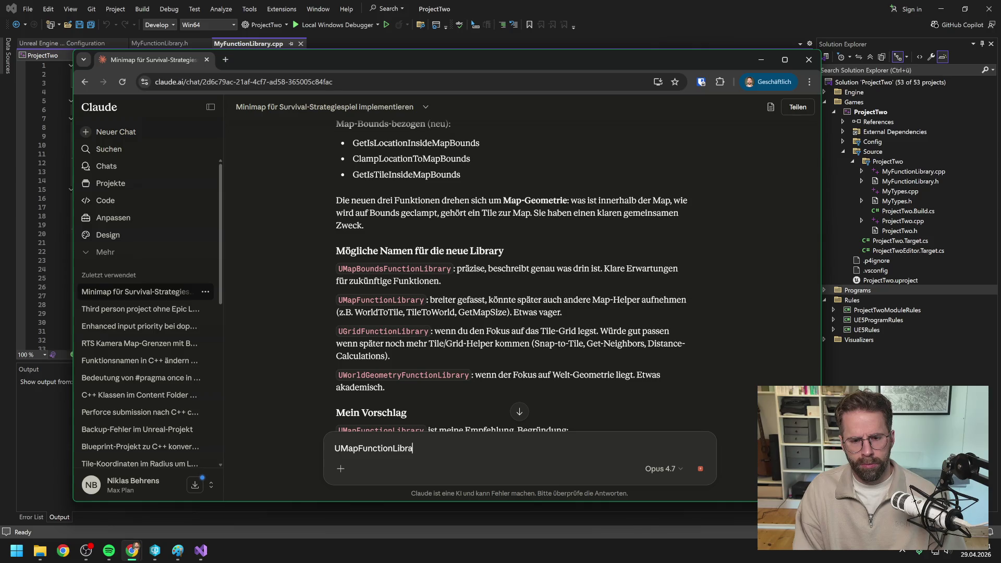
type("ry finde ich gut")
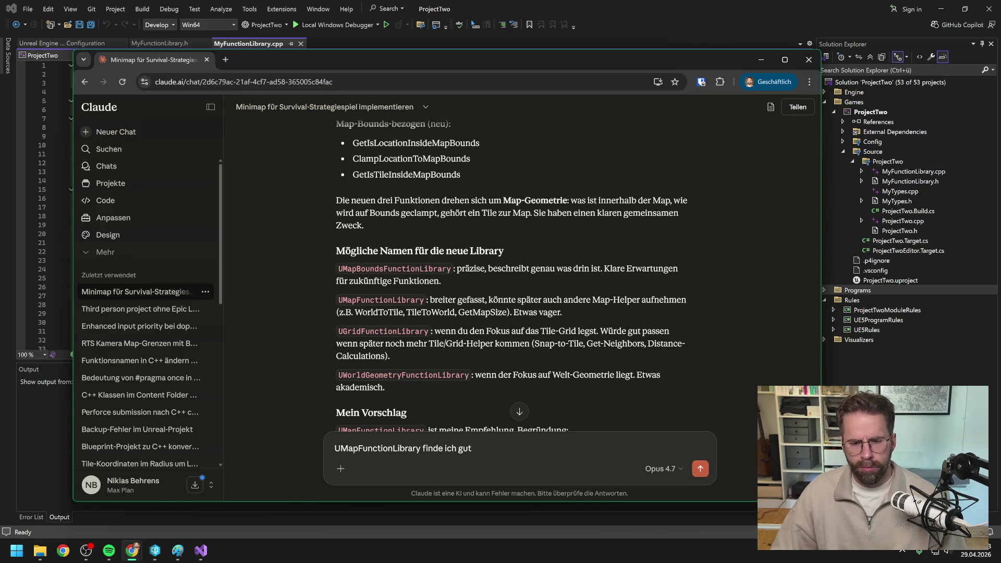
key("Return")
key("alt+Tab")
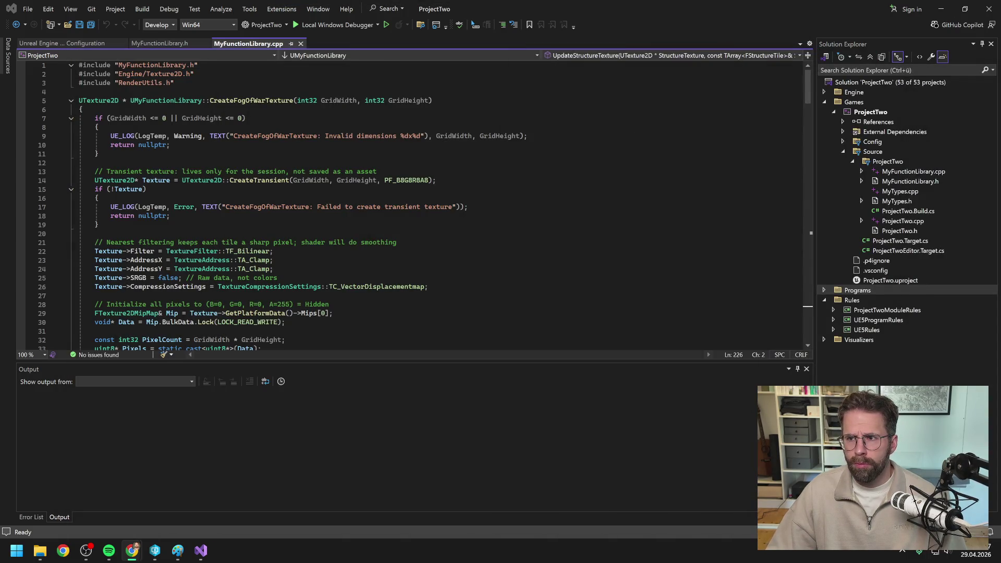
left_click(985, 9)
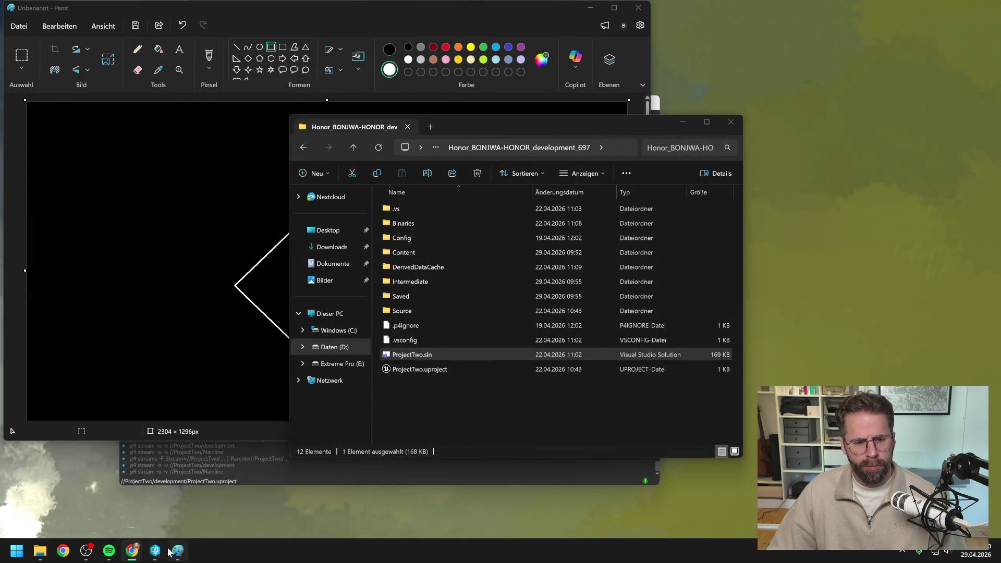
Launch ProjectTwo.uproject from the P4V depot tree to reopen L_Map1 in Unreal.
left_click(155, 550)
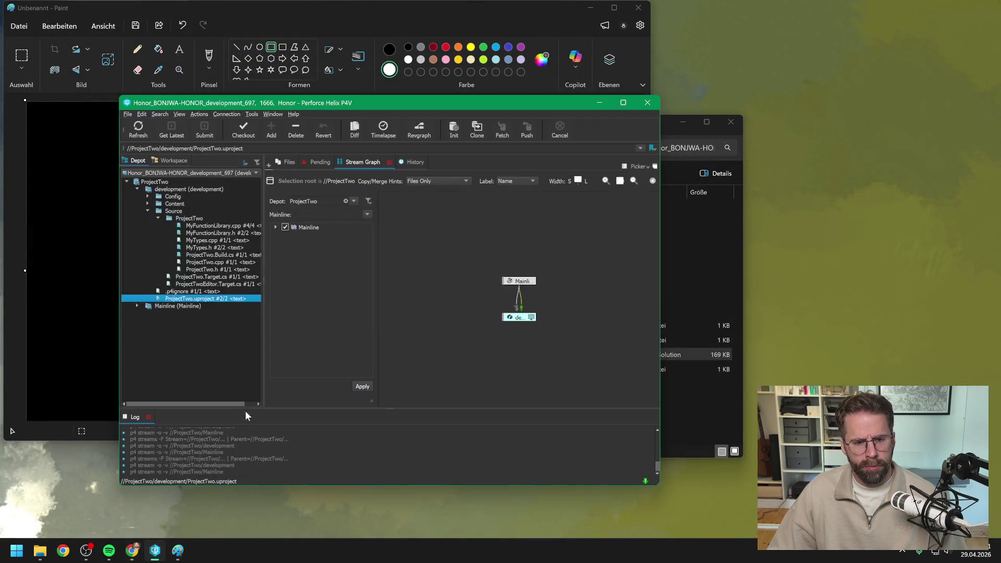
double_click(189, 298)
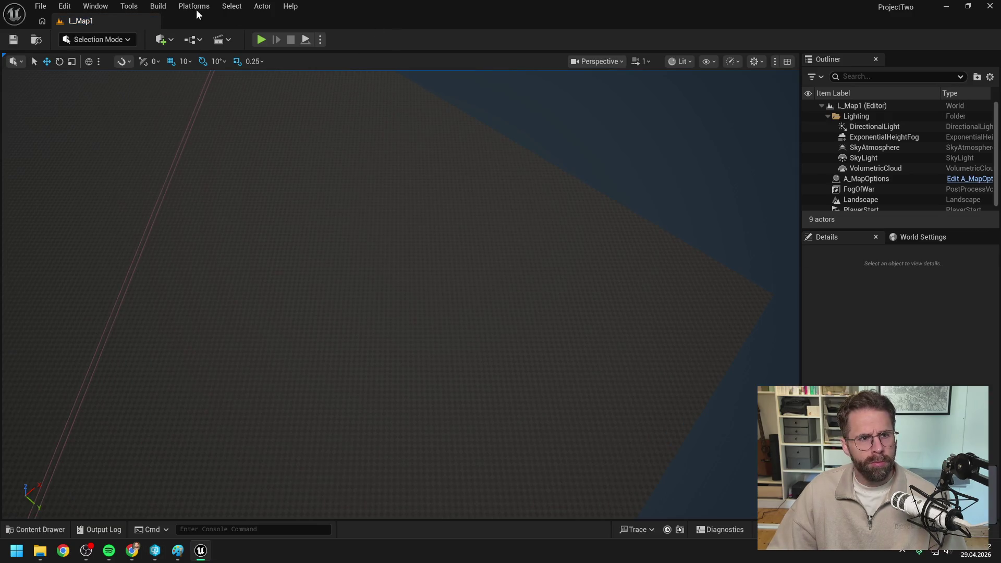
left_click(129, 7)
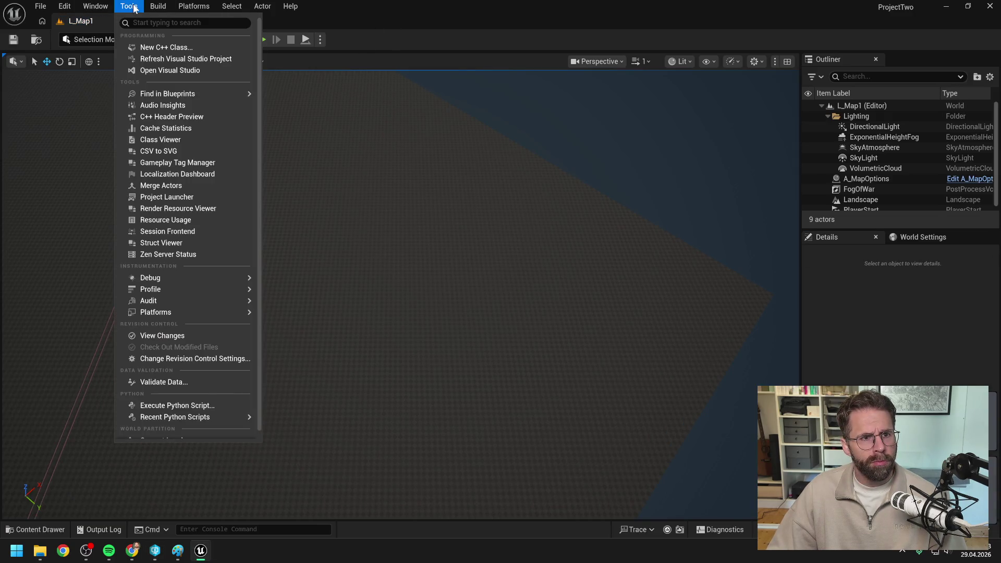
Create a new C++ class named MapFunctionLibrary with no parent class.
left_click(157, 47)
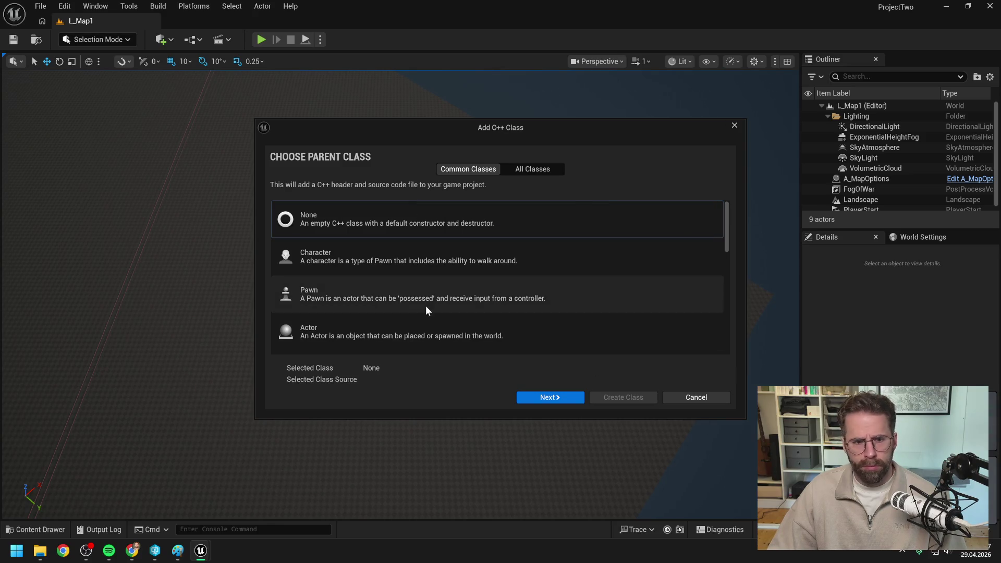
left_click(355, 218)
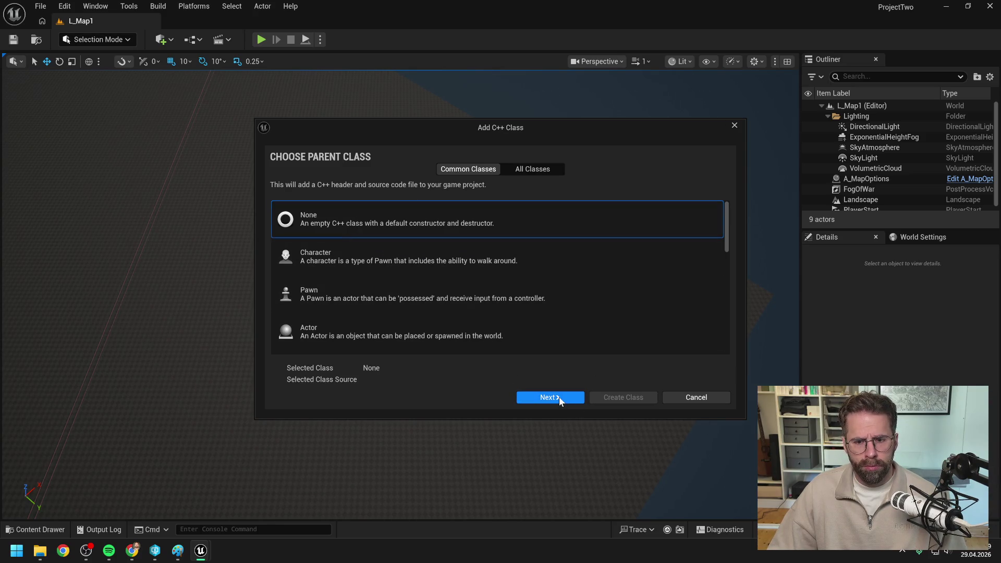
left_click(553, 399)
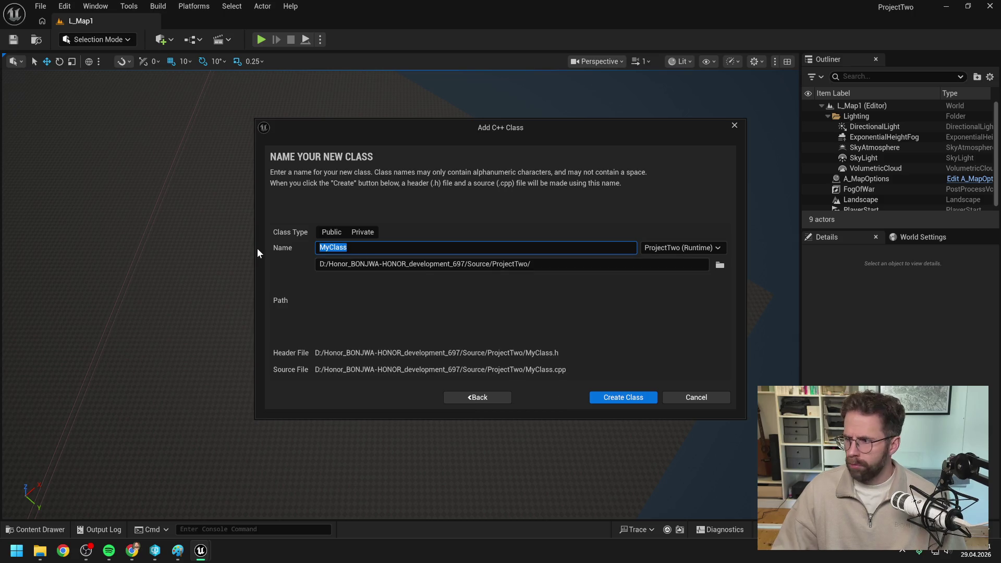
type("MapFunctionLibrary")
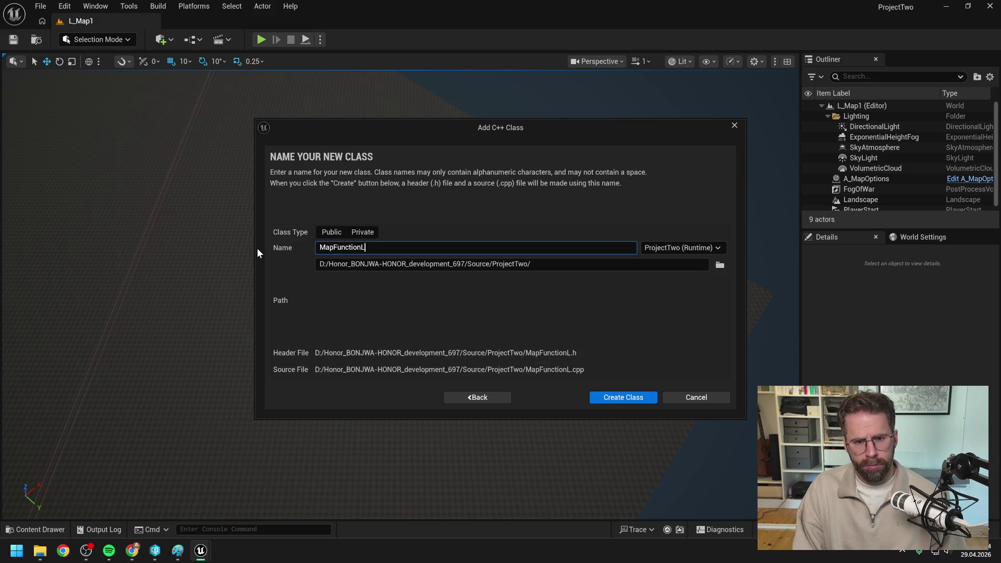
left_click(431, 315)
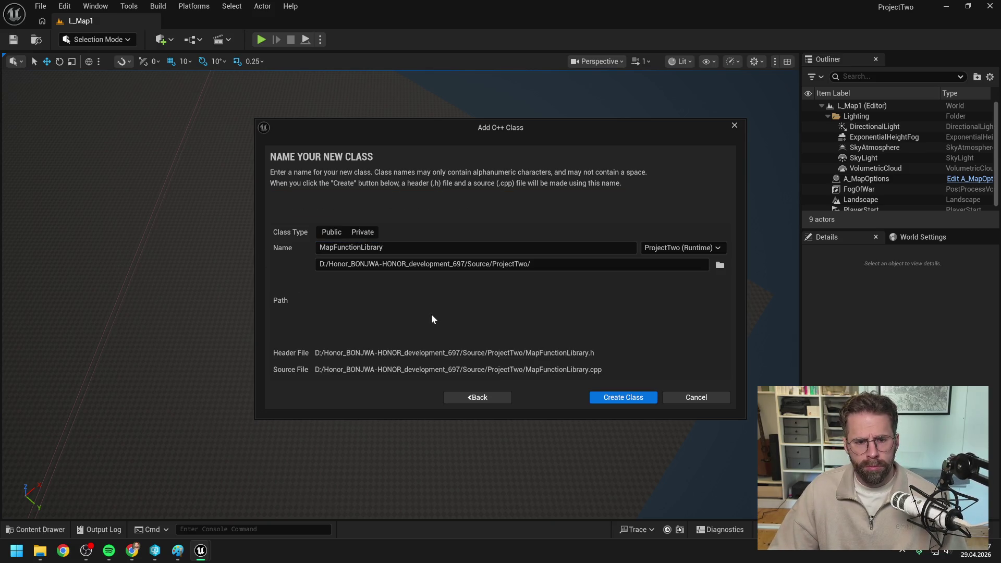
left_click(626, 399)
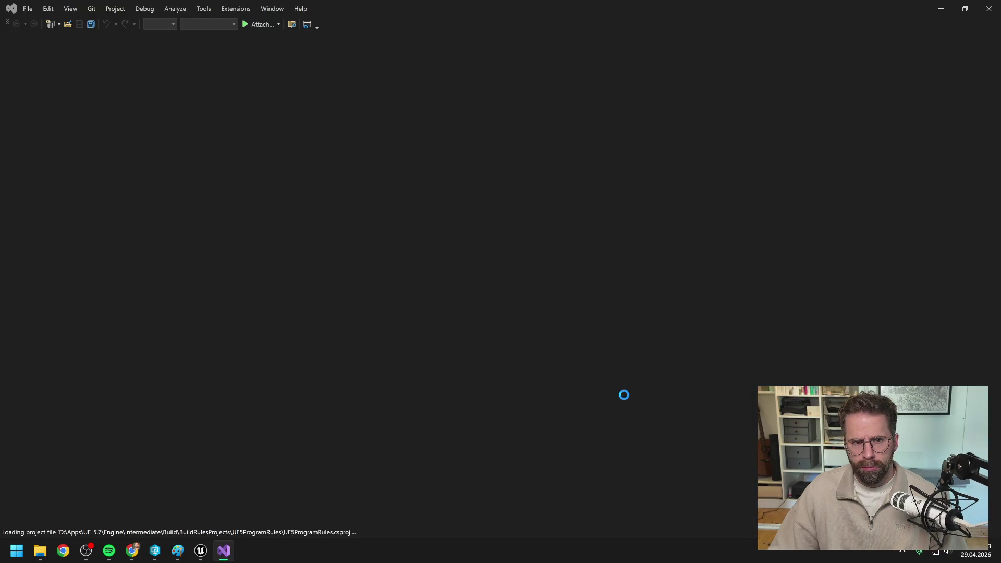
Close Unreal's Live Coding window and reload the modified ProjectTwo solution in Visual Studio.
mouse_move(205, 553)
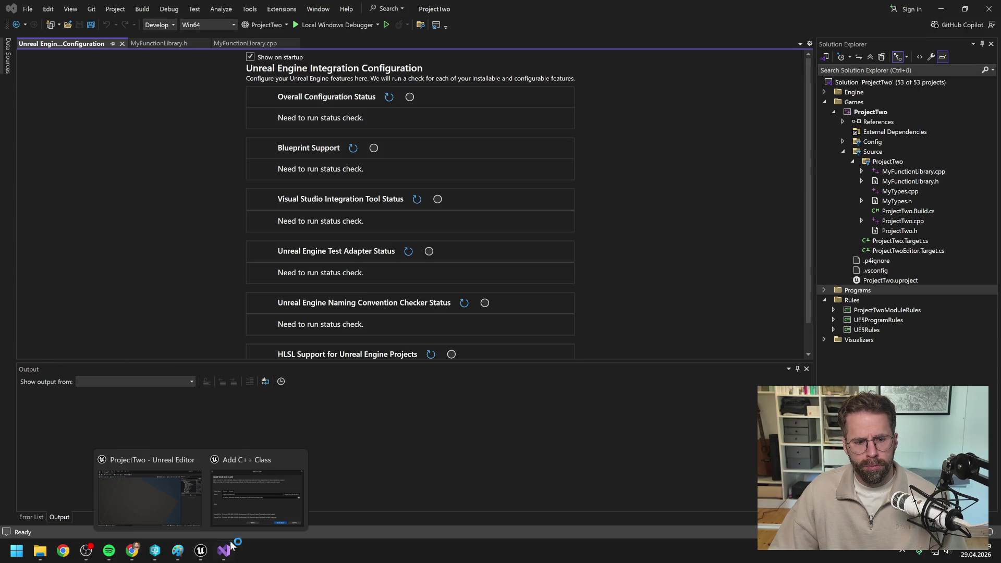
left_click(272, 486)
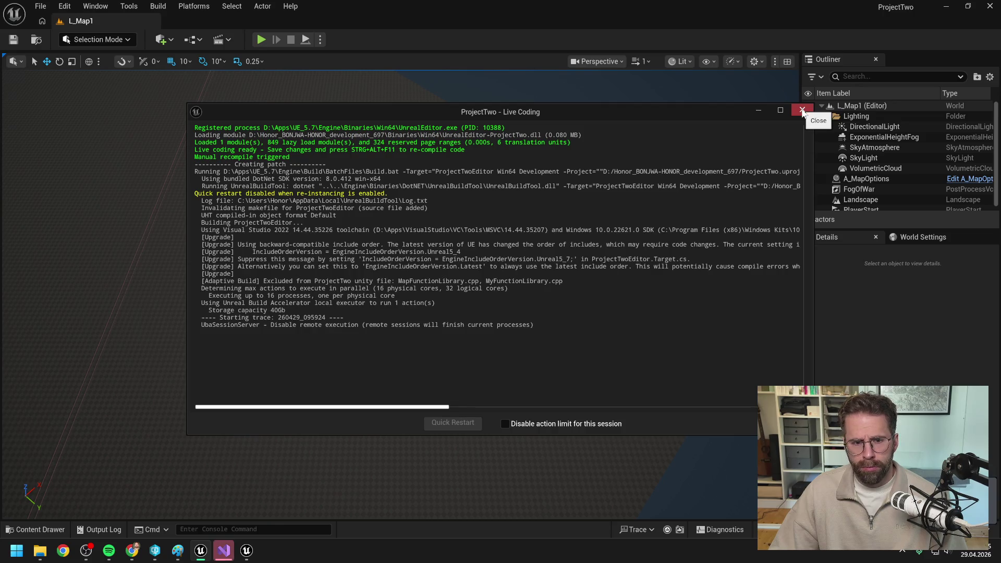
left_click(802, 111)
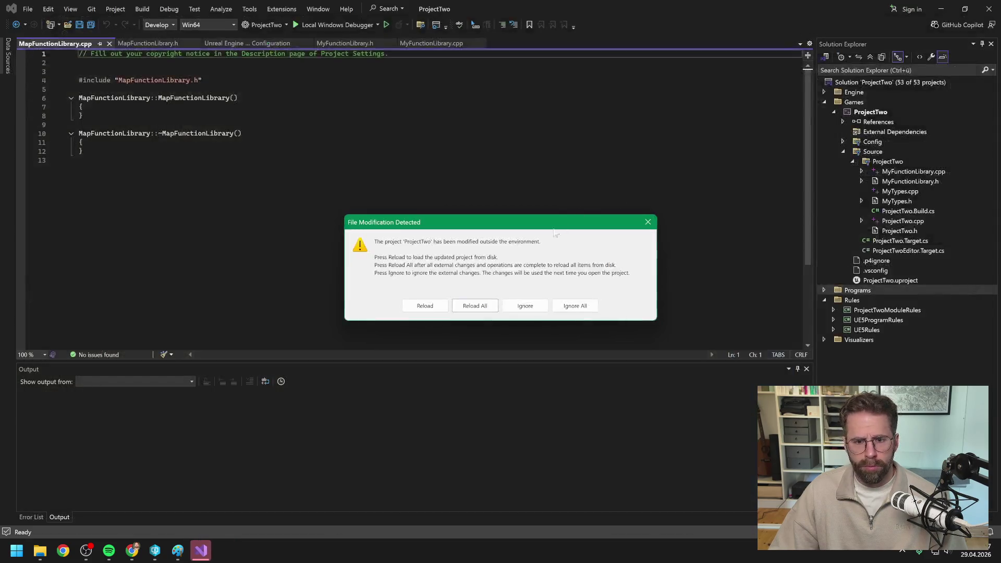
left_click(475, 306)
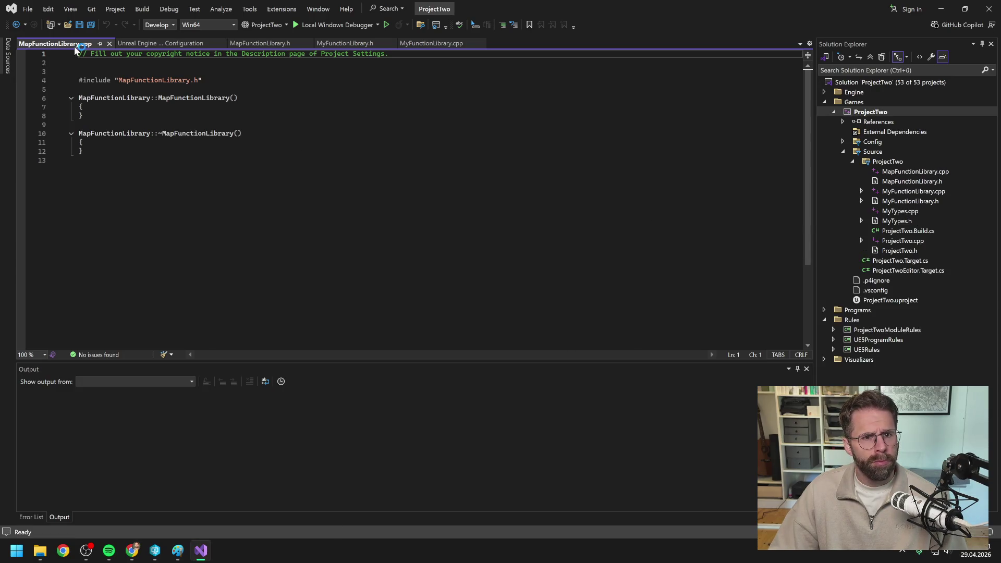
left_click(222, 43)
Close the old MyFunctionLibrary.h and .cpp tabs, leaving MapFunctionLibrary.cpp active.
left_click(278, 43)
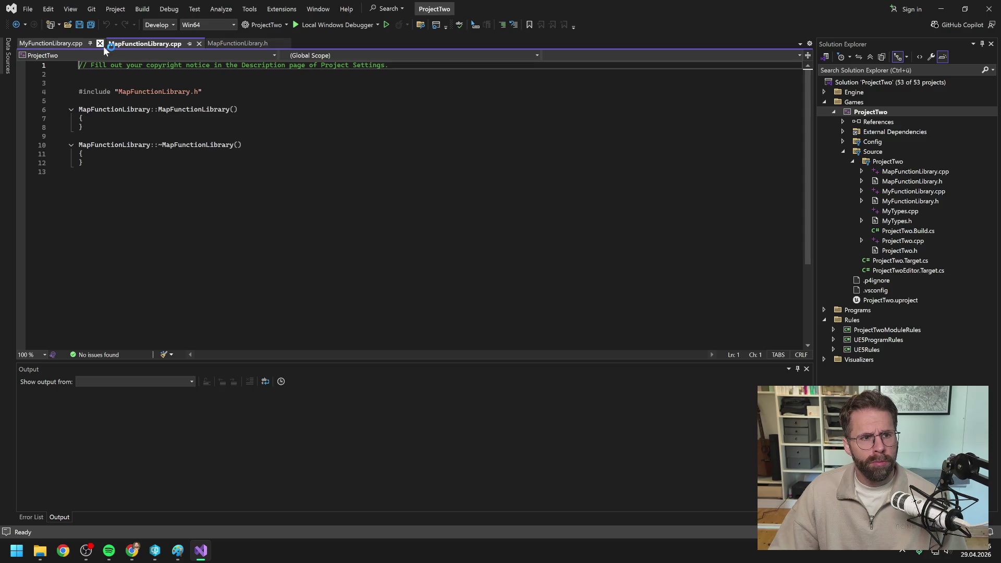
left_click(99, 43)
left_click(79, 136)
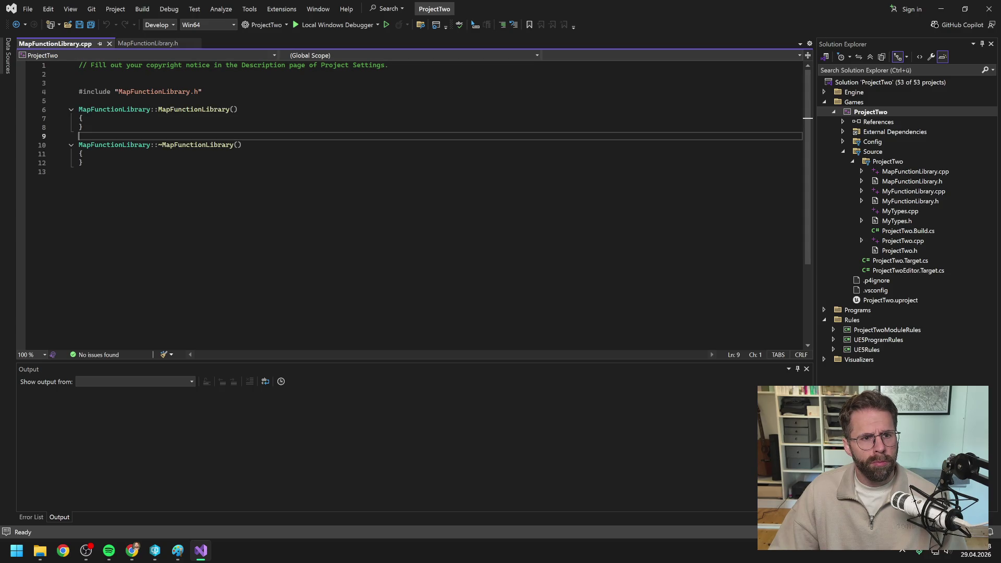
left_click(82, 154)
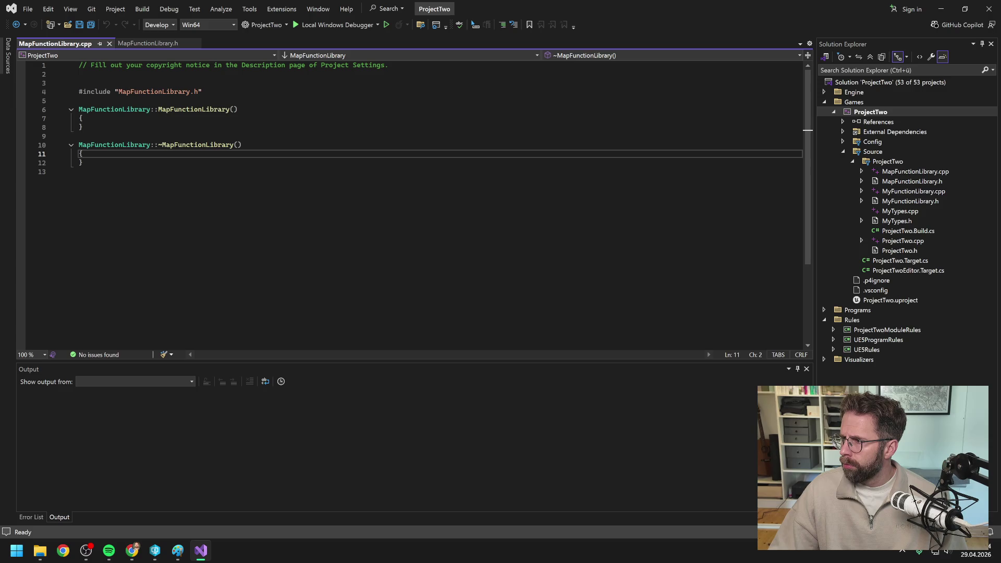
Replace MapFunctionLibrary.cpp's contents with Claude's UMapFunctionLibrary declaration and save.
key("alt+Tab")
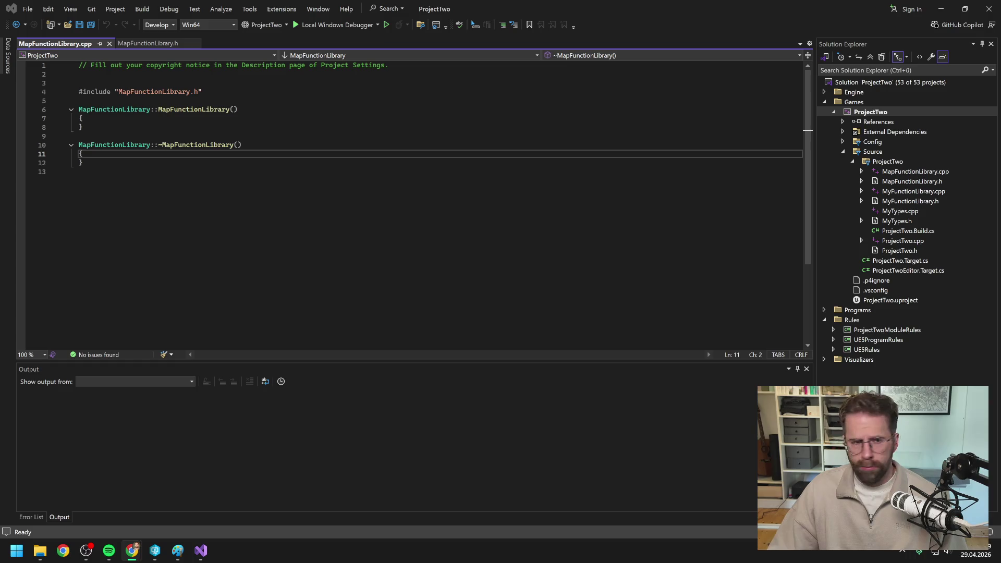
key("alt+Tab")
key("ctrl+a")
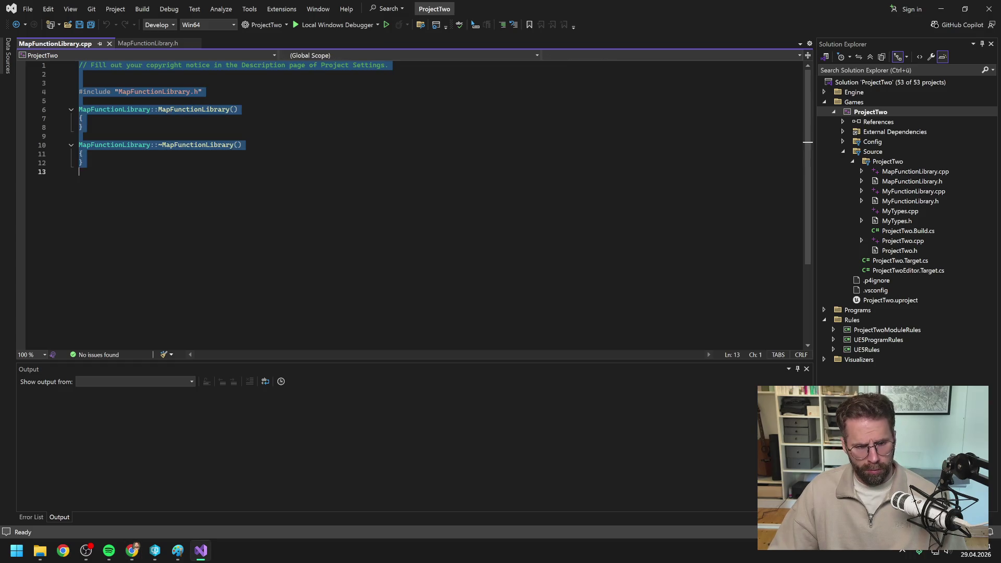
type("#pragma once  #include \"CoreMinimal.h\" #include \"Kismet/BlueprintFunctionLibrary.h\" #include \"MapFunctionLibrary.generated.h\"  UCLASS() class PROJECTTWO_API UMapFunctionLibrary : public UBlueprintFunctionLibrary {     GENERATED_BODY()  public:     UFUNCTION(BlueprintCallable, BlueprintPure, Category = \"MapFunctions\")     static bool GetIsLocationInsideMapBounds(FVector2D WorldPos, float HalfDiagonal);      UFUNCTION(BlueprintCallable, BlueprintPure, Category = \"MapFunctions\")     static FVector2D ClampLocationToMapBounds(FVector2D WorldPos, float HalfDiagonal);      UFUNCTION(BlueprintCallable, BlueprintPure, Category = \"MapFunctions\")     static bool GetIsTileInsideMapBounds(FIntPoint Tile, float TileSize, float HalfDiagonal); };")
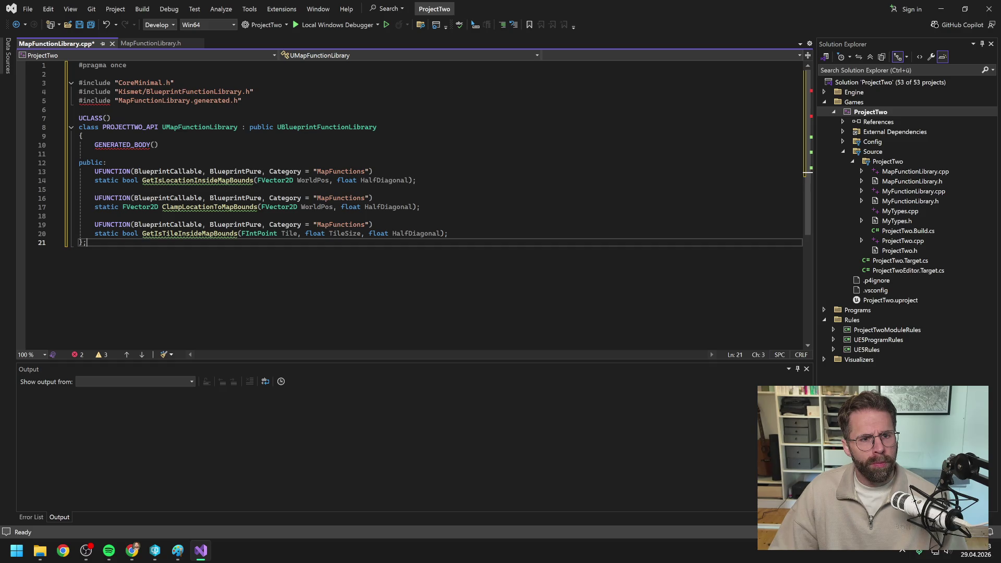
key("ctrl+s")
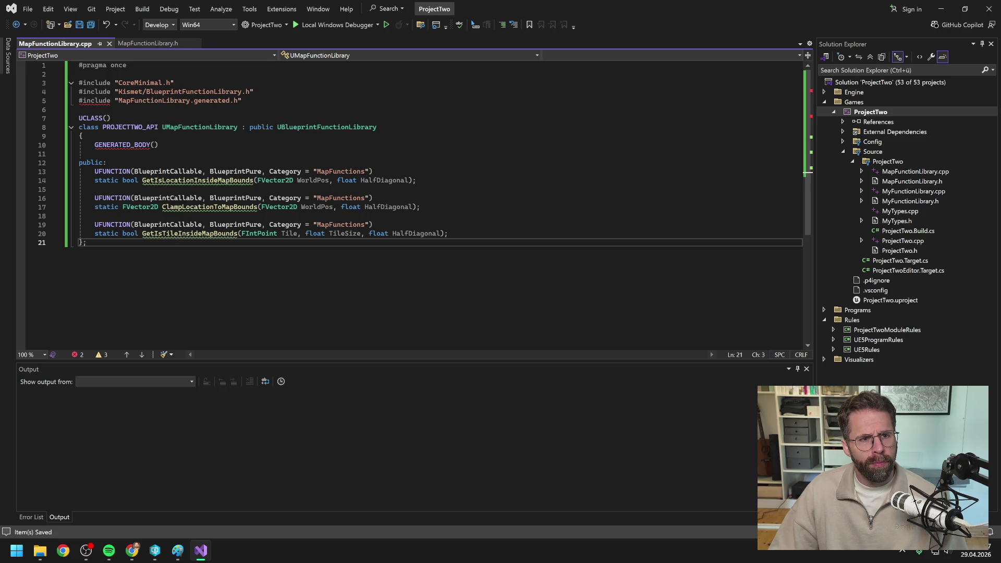
Replace MapFunctionLibrary.h's default class stub with the pasted bounds implementations and save it.
left_click(148, 43)
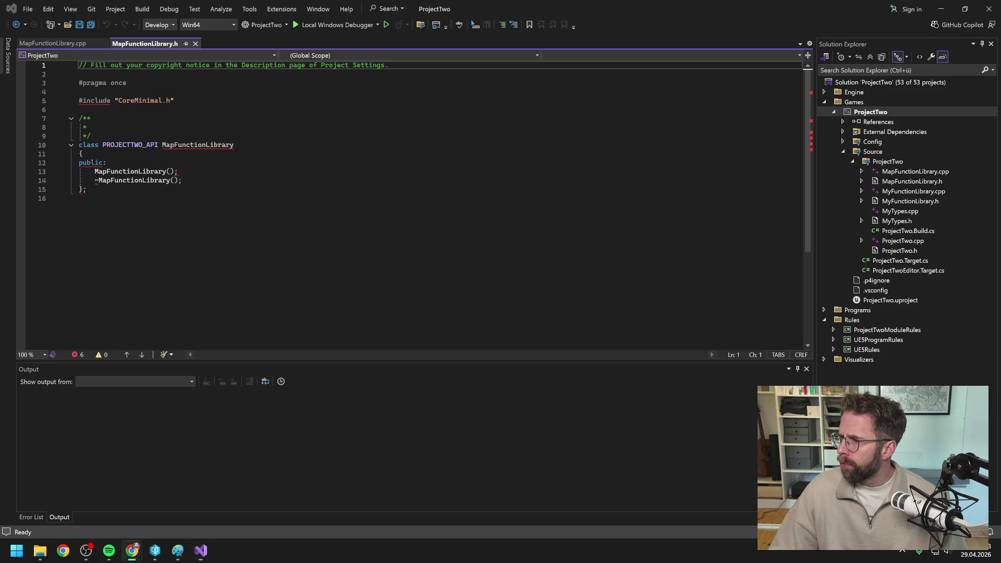
left_click(62, 42)
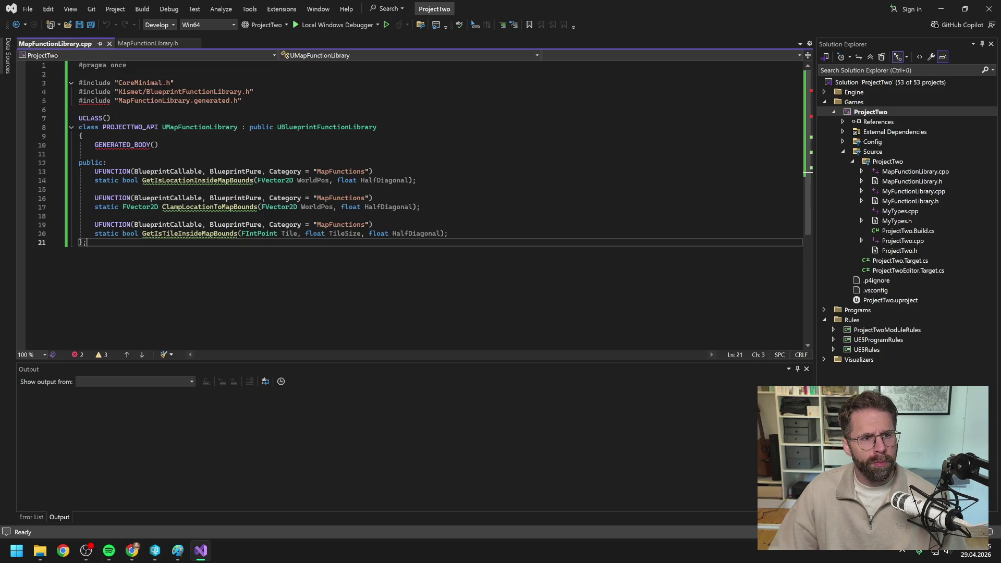
left_click(145, 43)
left_click(139, 65)
key("ctrl+a")
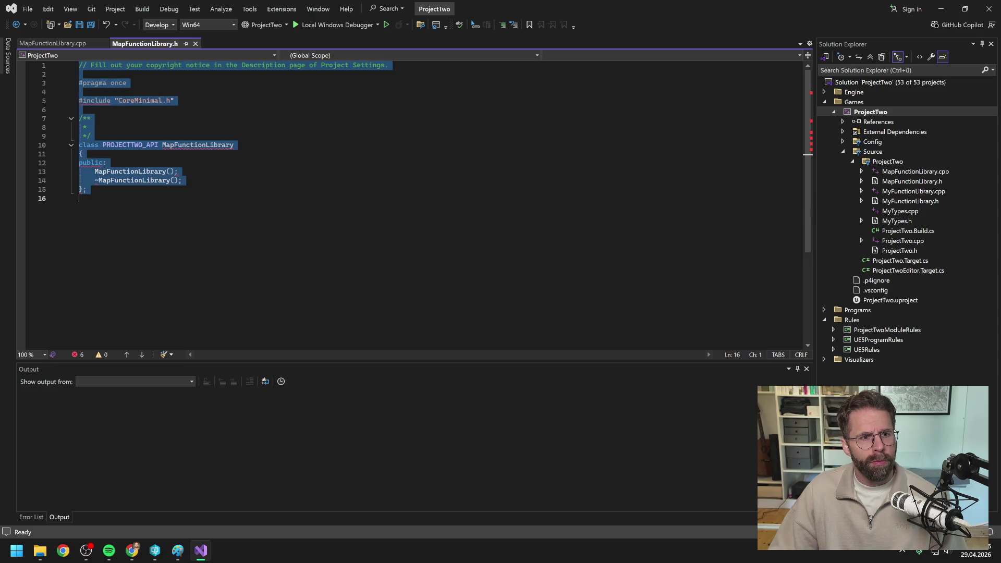
type("#include \"MapFunctionLibrary.h\"  bool UMapFunctionLibrary::GetIsLocationInsideMapBounds(FVector2D WorldPos, float HalfDiagonal) {     const float SumOfAbs = FMath::Abs(WorldPos.X) + FMath::Abs(WorldPos.Y);     return SumOfAbs <= HalfDiagonal; }  FVector2D UMapFunctionLibrary::ClampLocationToMapBounds(FVector2D WorldPos, float HalfDiagonal) {     const float SumOfAbs = FMath::Abs(WorldPos.X) + FMath::Abs(WorldPos.Y);      if (SumOfAbs <= HalfDiagonal)     {         return WorldPos;     }      if (FMath::IsNearlyZero(SumOfAbs))     {         return FVector2D::ZeroVector;     }      const float Scale = HalfDiagonal / SumOfAbs;     return WorldPos * Scale; }  bool UMapFunctionLibrary::GetIsTileInsideMapBounds(FIntPoint Tile, float TileSize, float HalfDiagonal) {     const FVector2D WorldPos(Tile.X * TileSize, Tile.Y * TileSize);     return GetIsLocationInsideMapBounds(WorldPos, HalfDiagonal); }")
key("ctrl+s")
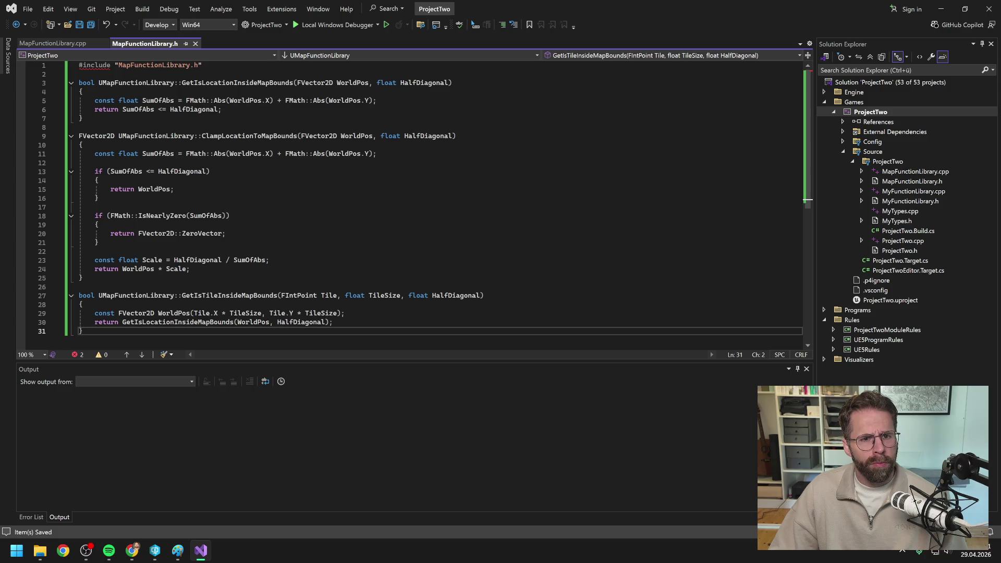
scroll(425, 199, "down", 2)
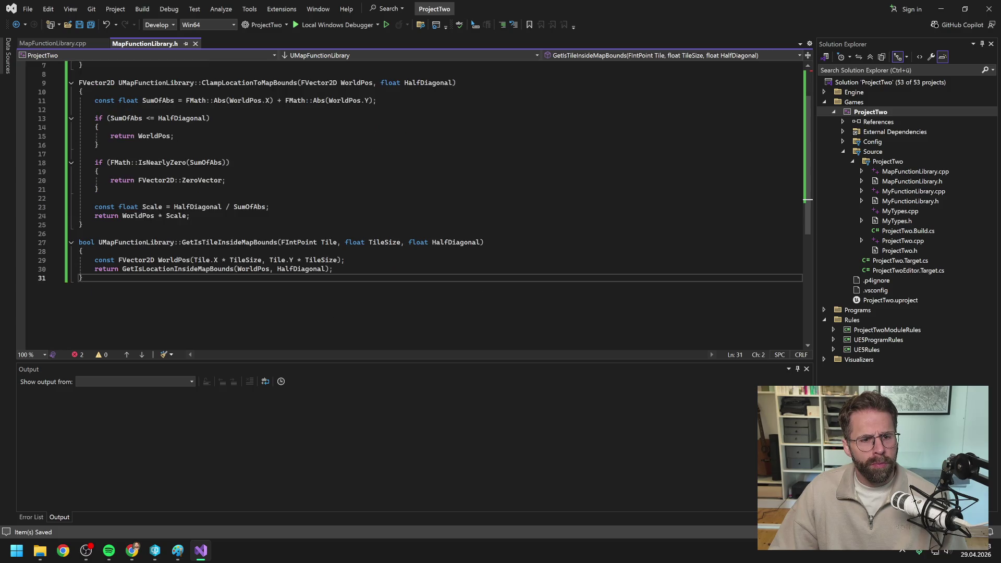
scroll(424, 198, "up", 2)
key("ctrl+Tab")
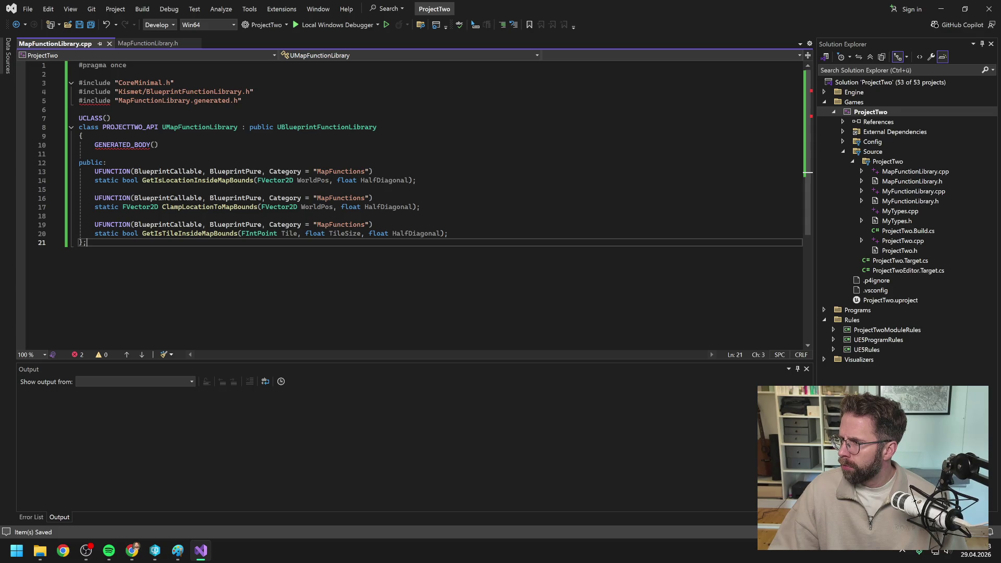
Build ProjectTwo and review the 16 errors, including the missing MapFunctionLibrary.generated.h.
right_click(882, 111)
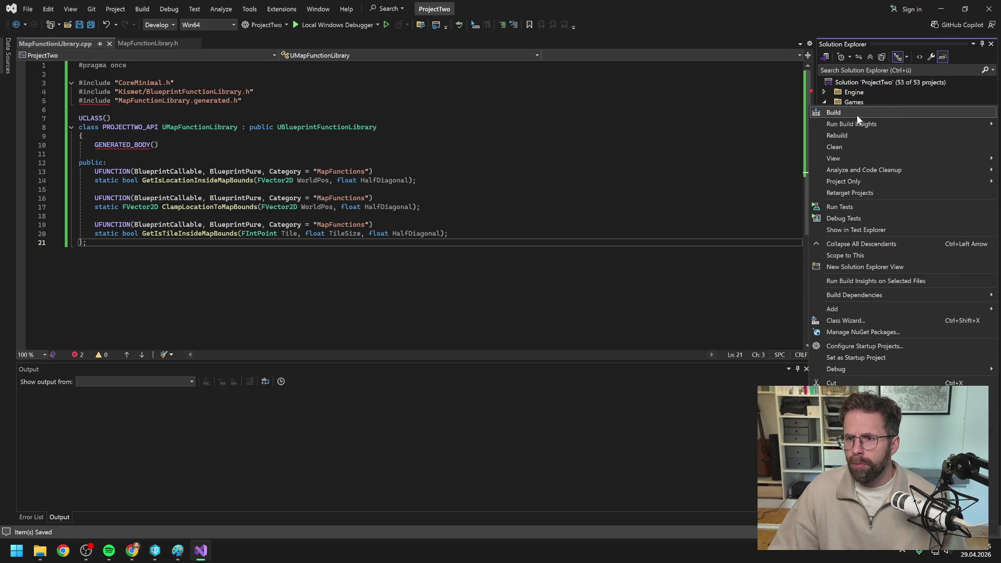
left_click(856, 113)
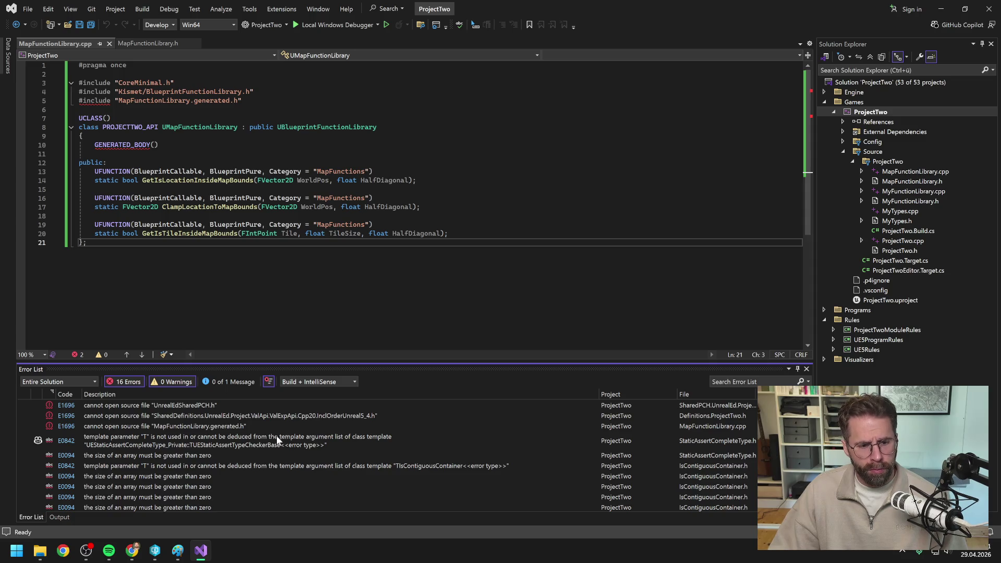
scroll(156, 441, "down", 2)
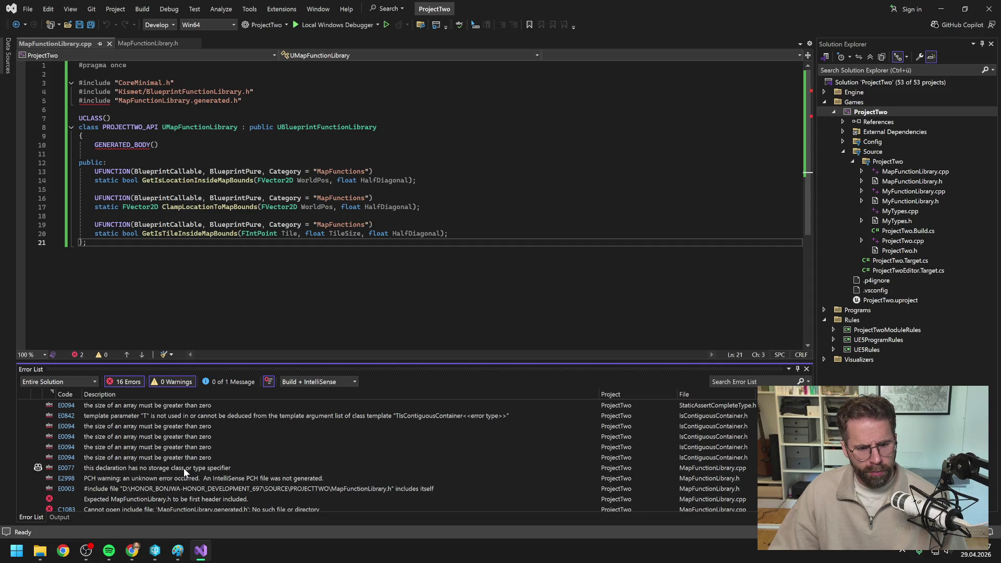
scroll(183, 469, "down", 1)
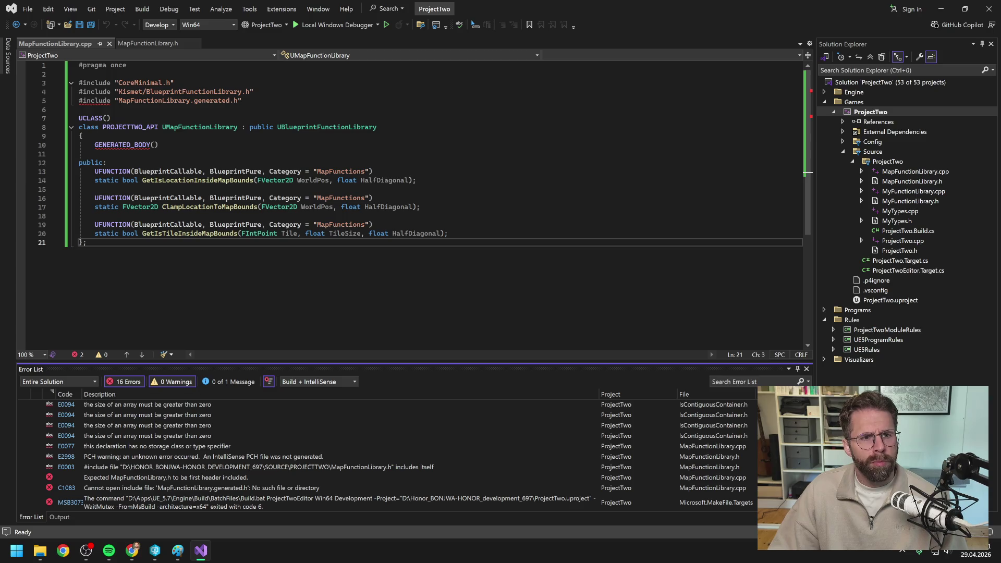
left_click(149, 44)
left_click(58, 45)
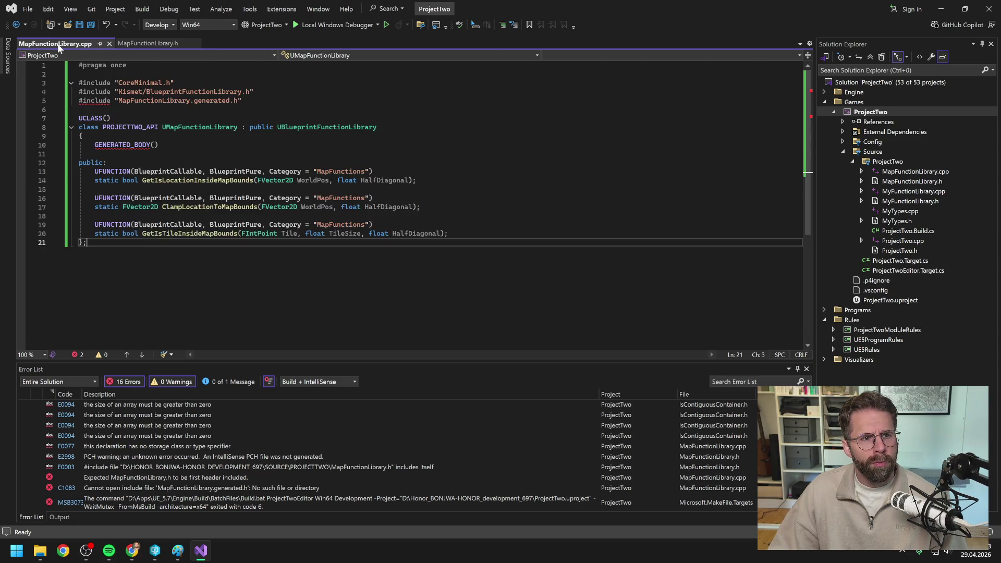
left_click_drag(241, 100, 79, 100)
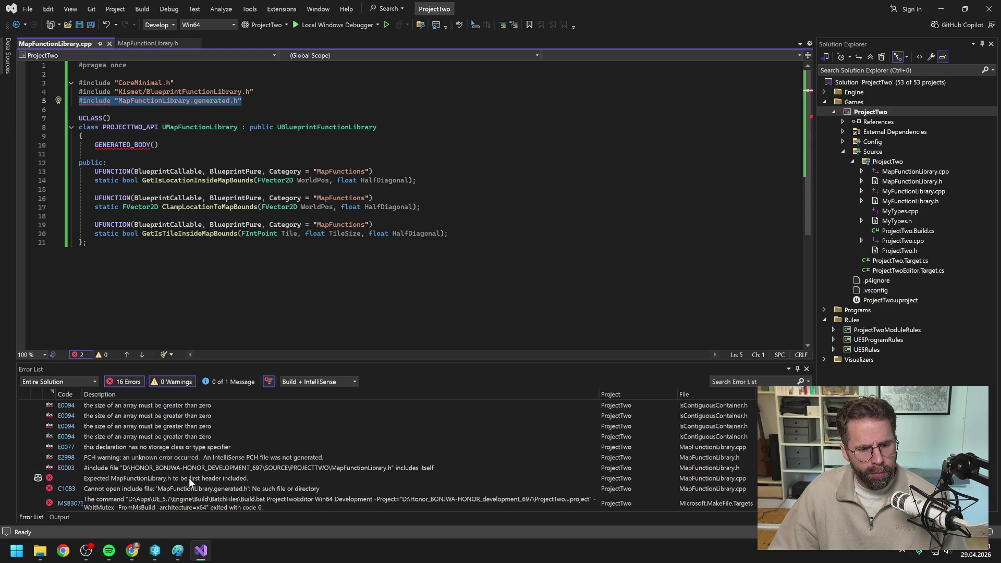
left_click(145, 46)
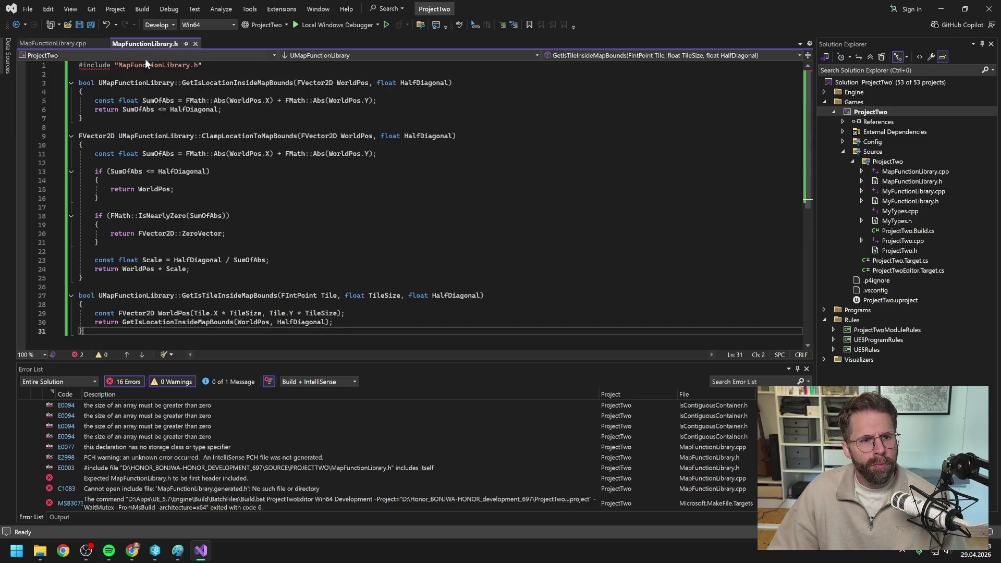
left_click(203, 65)
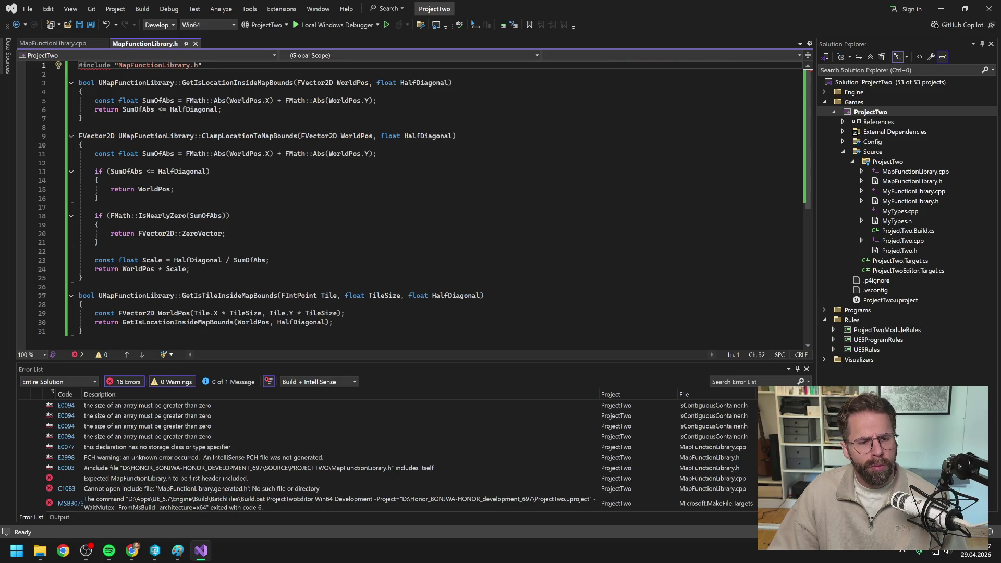
double_click(189, 478)
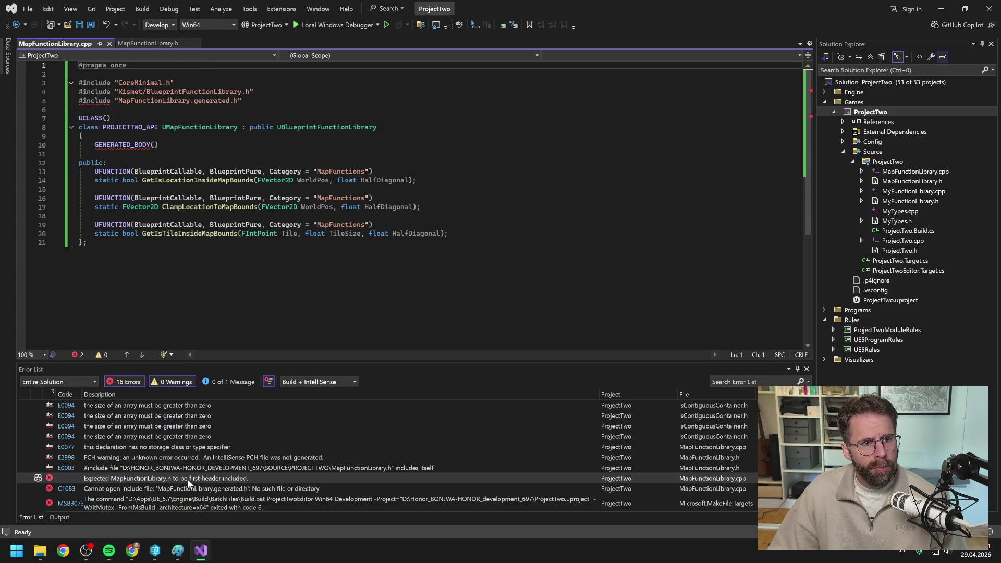
mouse_move(180, 181)
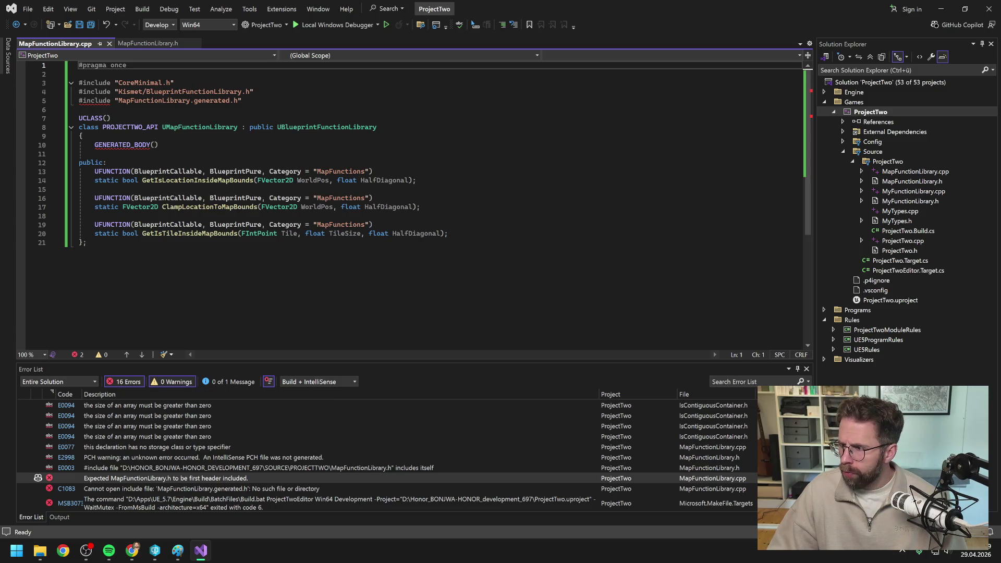
key("alt+Tab")
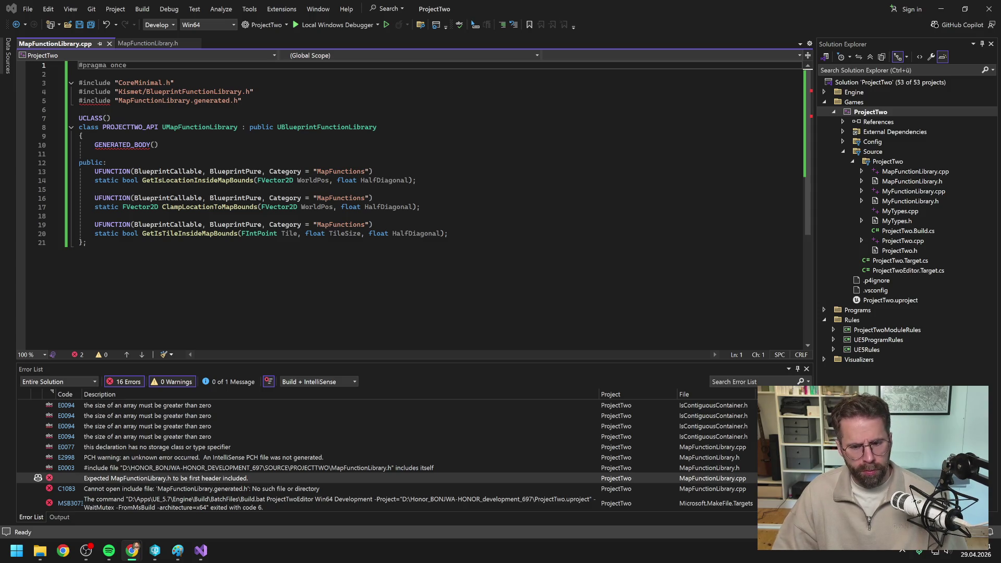
right_click(227, 479)
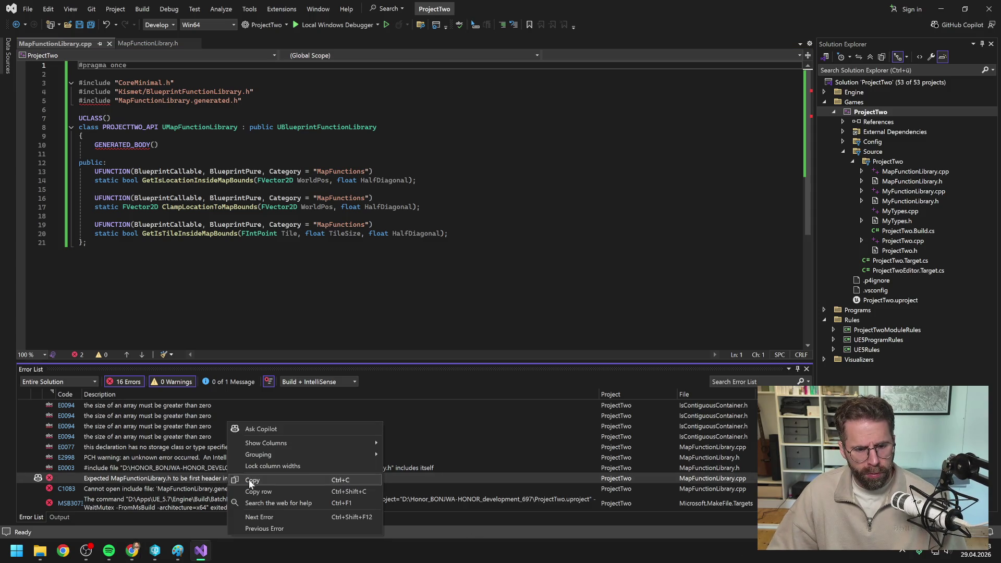
left_click(250, 480)
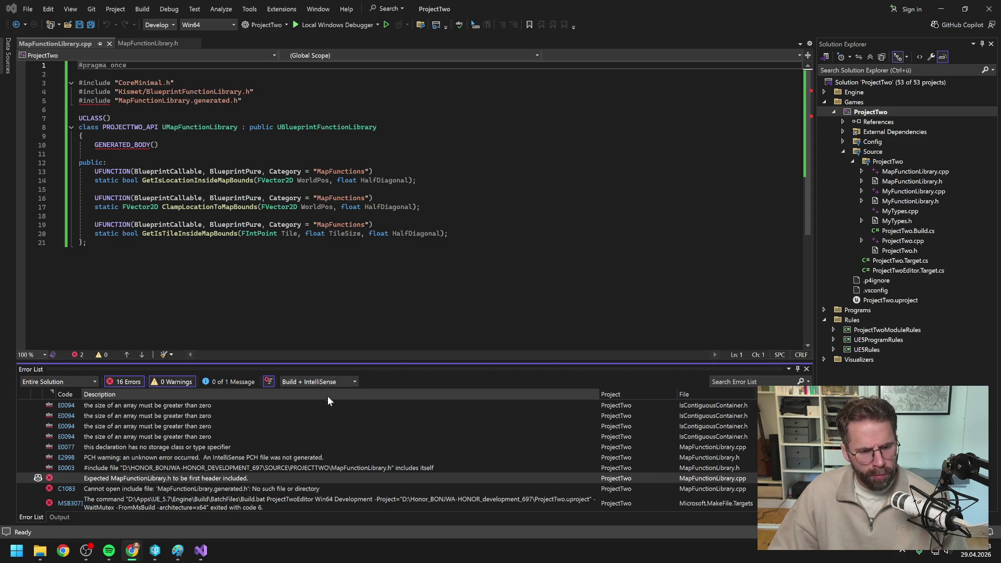
Open MyFunctionLibrary.h and .cpp to compare against the MapFunctionLibrary header.
double_click(910, 201)
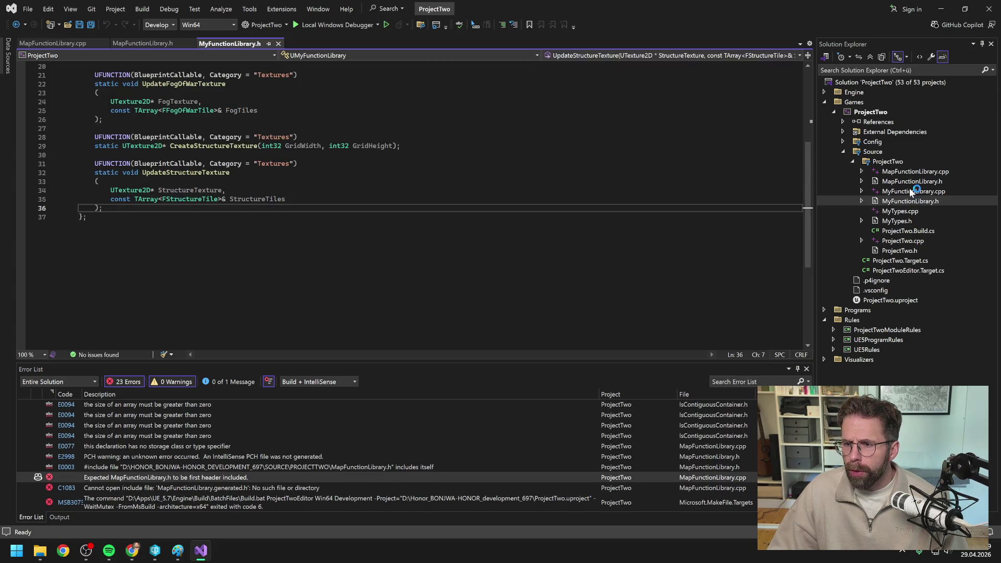
double_click(913, 192)
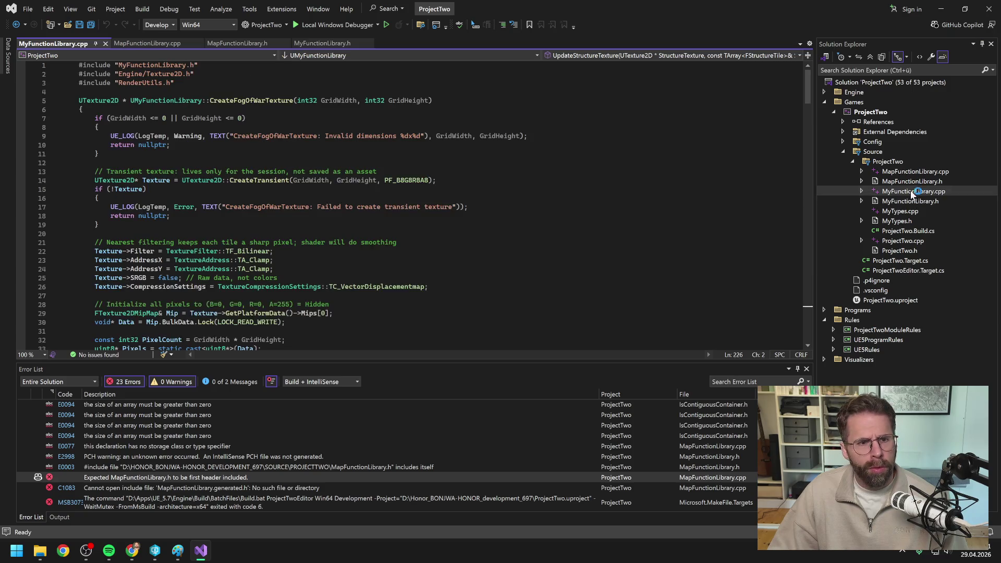
left_click(252, 44)
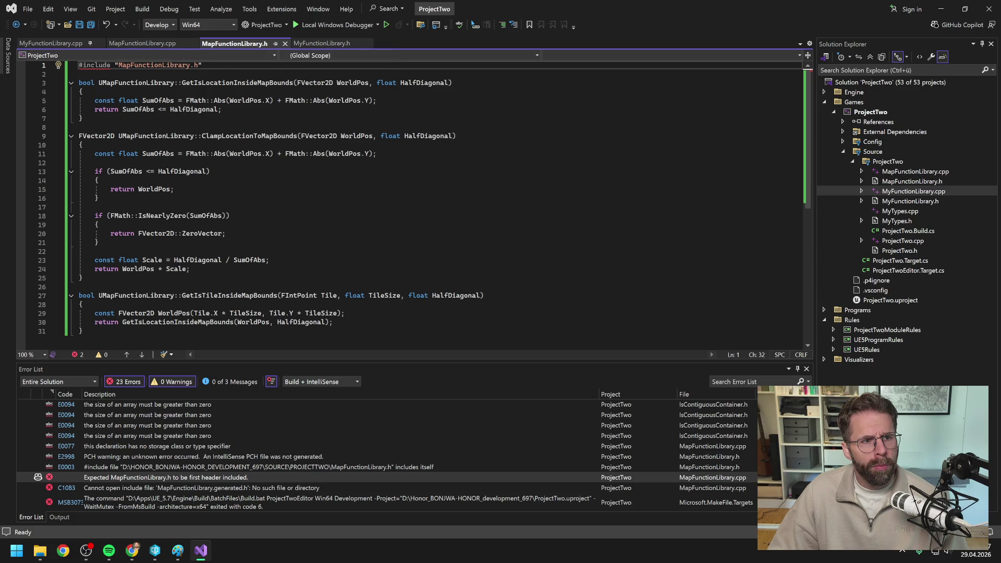
left_click(333, 41)
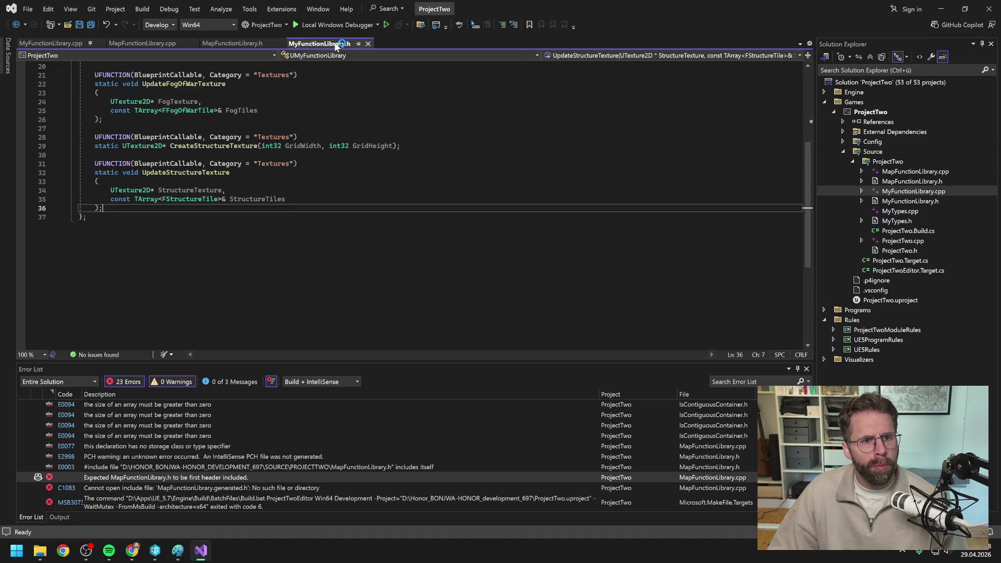
scroll(412, 206, "up", 7)
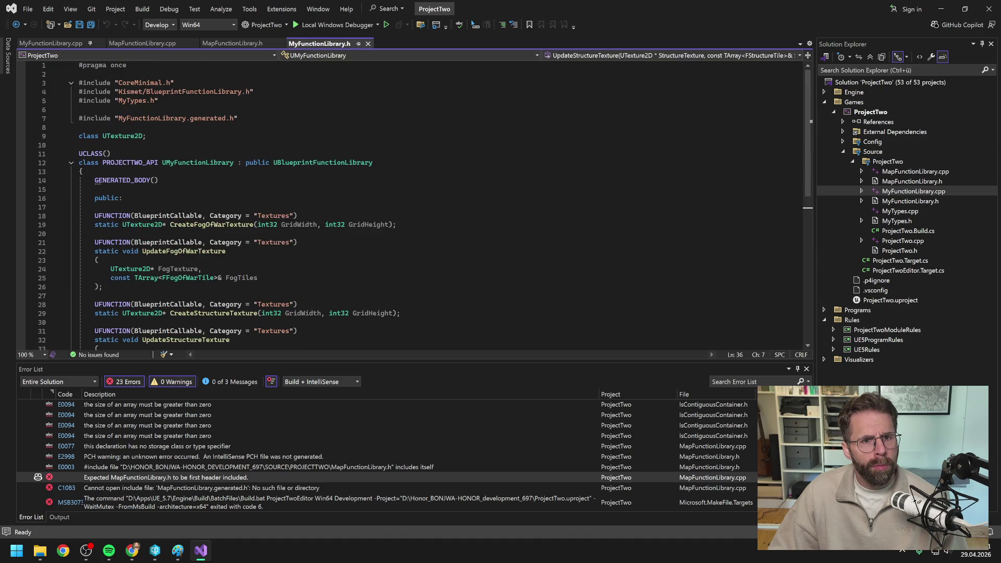
left_click(246, 45)
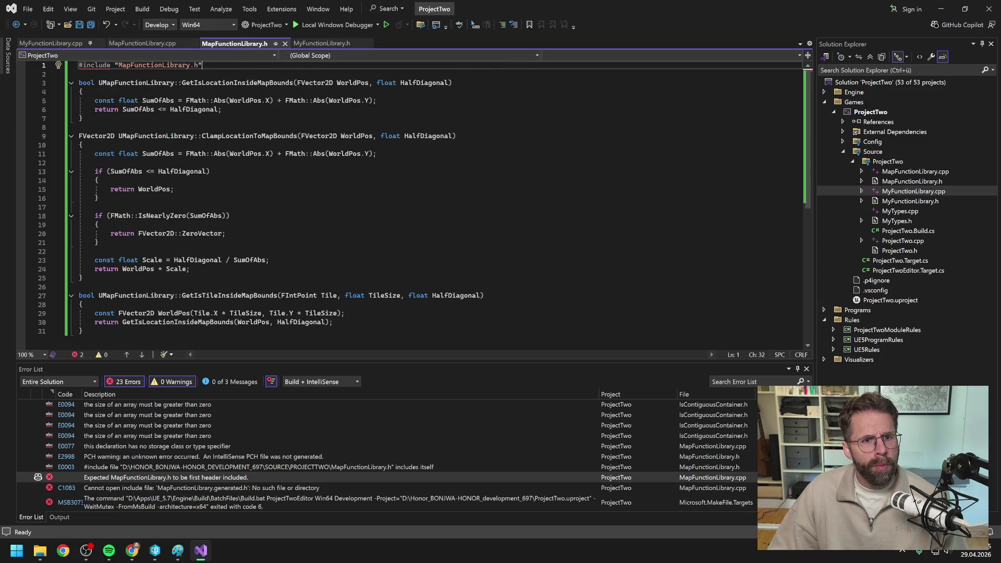
Replace MapFunctionLibrary.h's contents with the class declarations and save it.
left_click(137, 45)
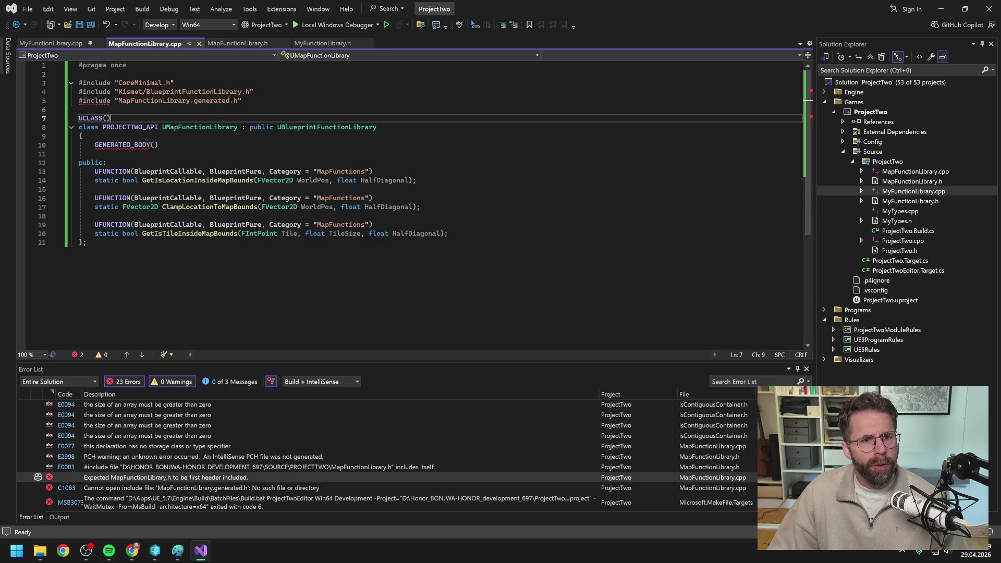
key("ctrl+a")
key("ctrl+c")
left_click(231, 41)
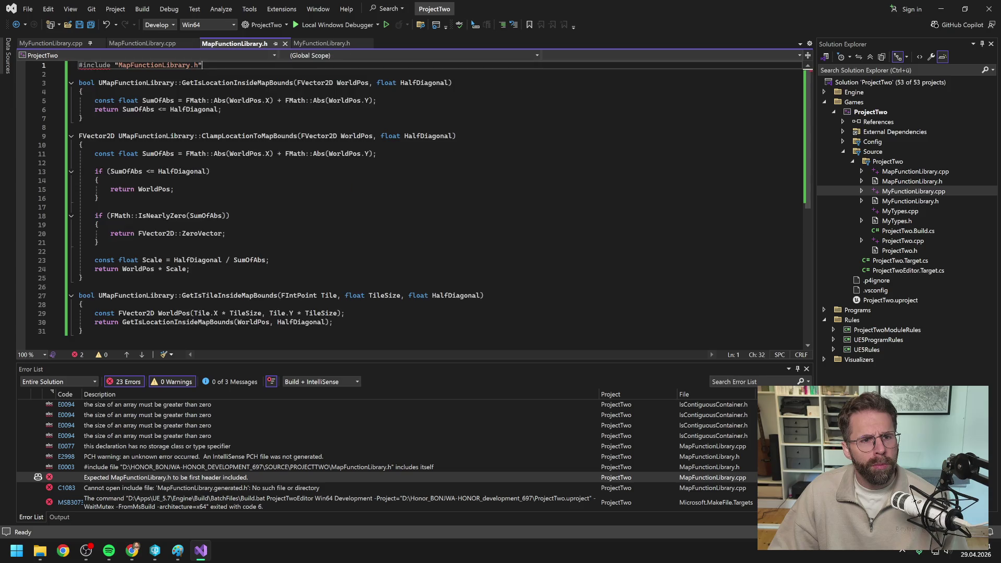
key("ctrl+a")
key("ctrl+v")
key("ctrl+s")
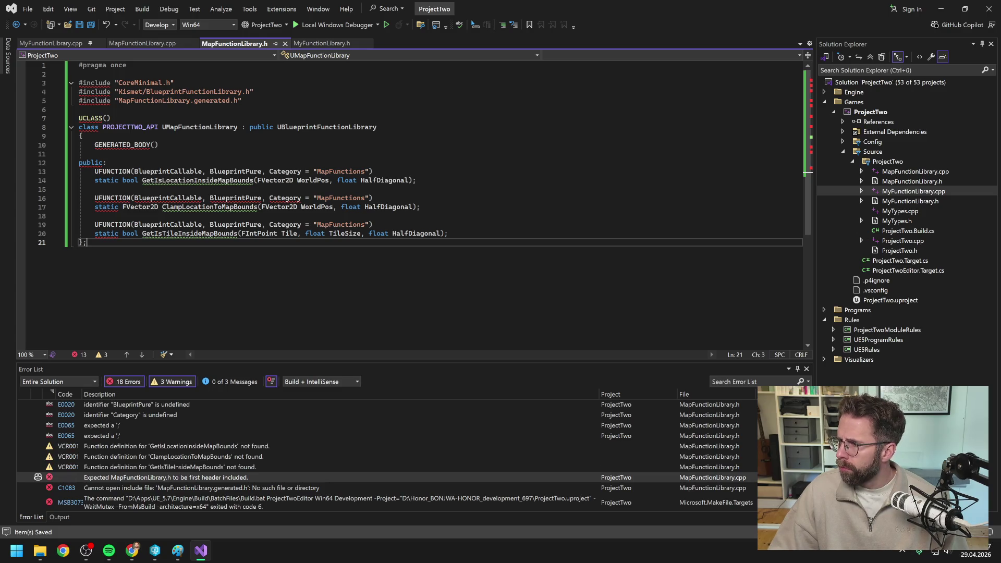
Paste the new HalfDiagonal function implementations over MapFunctionLibrary.cpp's old text.
key("alt+Tab")
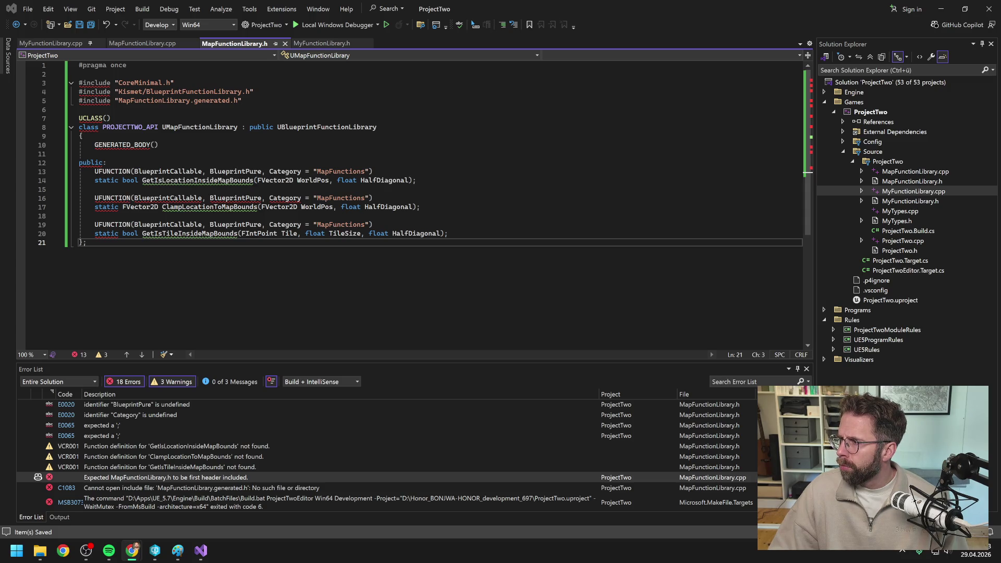
left_click(144, 44)
key("ctrl+a")
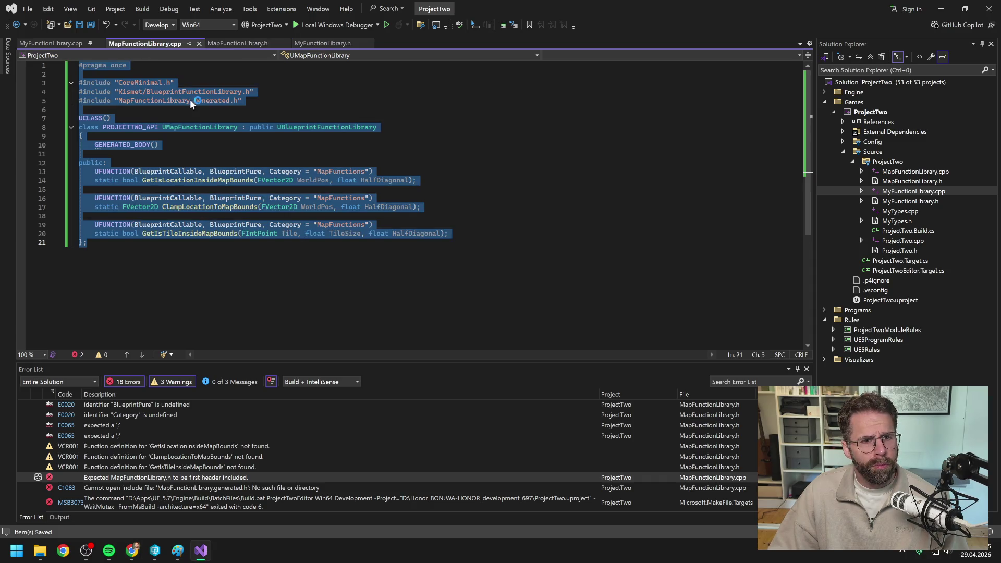
left_click(187, 105)
key("ctrl+a")
type("#include \"MapFunctionLibrary.h\"  bool UMapFunctionLibrary::GetIsLocationInsideMapBounds(FVector2D WorldPos, float HalfDiagonal) {     const float SumOfAbs = FMath::Abs(WorldPos.X) + FMath::Abs(WorldPos.Y);     return SumOfAbs <= HalfDiagonal; }  FVector2D UMapFunctionLibrary::ClampLocationToMapBounds(FVector2D WorldPos, float HalfDiagonal) {     const float SumOfAbs = FMath::Abs(WorldPos.X) + FMath::Abs(WorldPos.Y);      if (SumOfAbs <= HalfDiagonal)     {         return WorldPos;     }      if (FMath::IsNearlyZero(SumOfAbs))     {         return FVector2D::ZeroVector;     }      const float Scale = HalfDiagonal / SumOfAbs;     return WorldPos * Scale; }  bool UMapFunctionLibrary::GetIsTileInsideMapBounds(FIntPoint Tile, float TileSize, float HalfDiagonal) {     const FVector2D WorldPos(Tile.X * TileSize, Tile.Y * TileSize);     return GetIsLocationInsideMapBounds(WorldPos, HalfDiagonal); }")
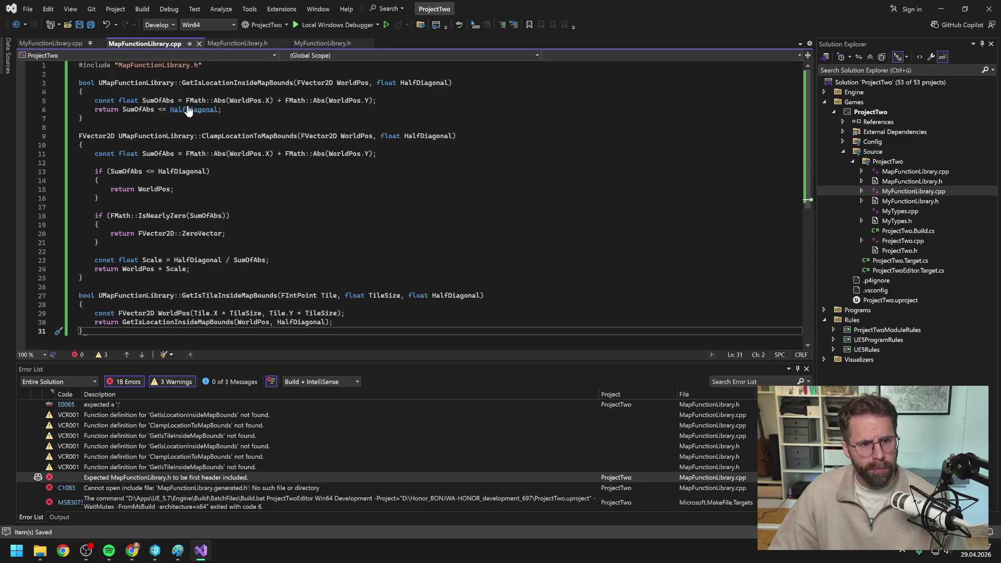
right_click(867, 114)
Build ProjectTwo to 1 succeeded, 0 failed, then read Claude's Options A and B.
left_click(853, 114)
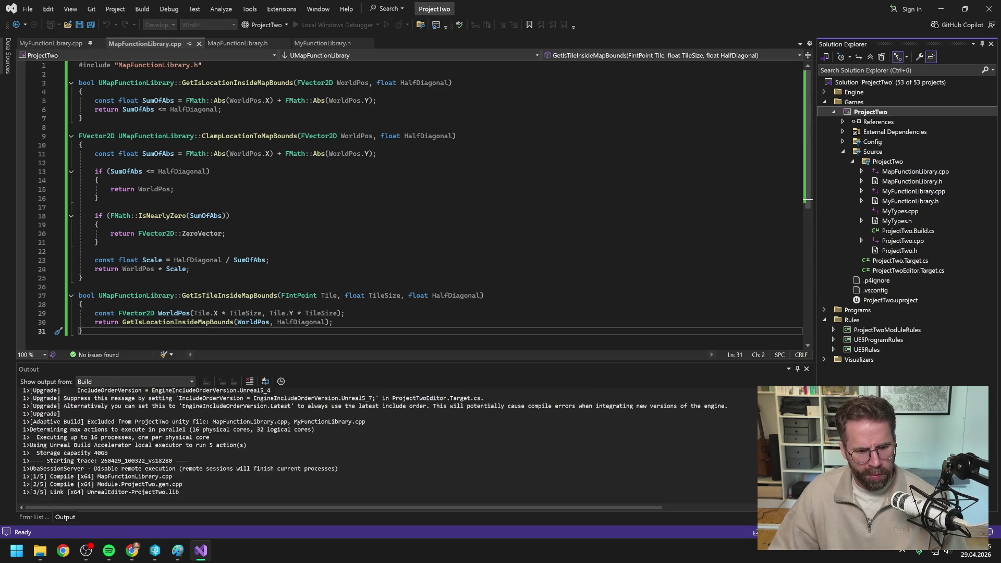
key("alt+Tab")
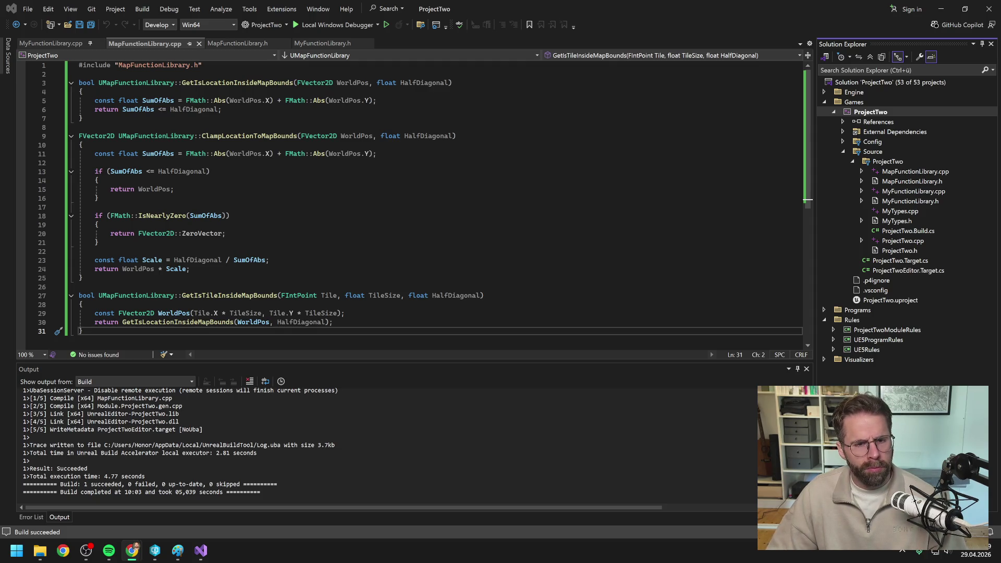
scroll(417, 198, "down", 3)
scroll(417, 198, "up", 3)
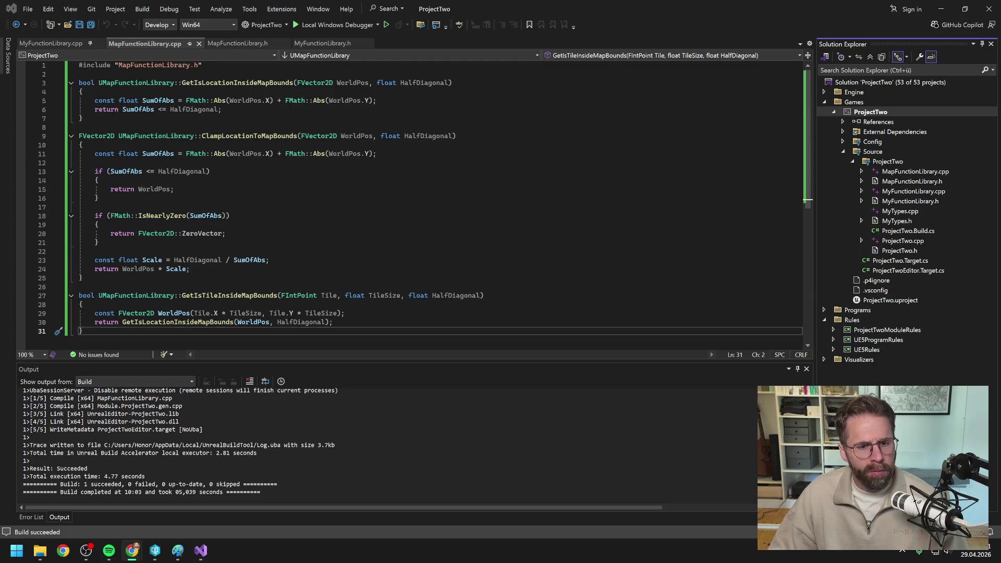
mouse_move(318, 137)
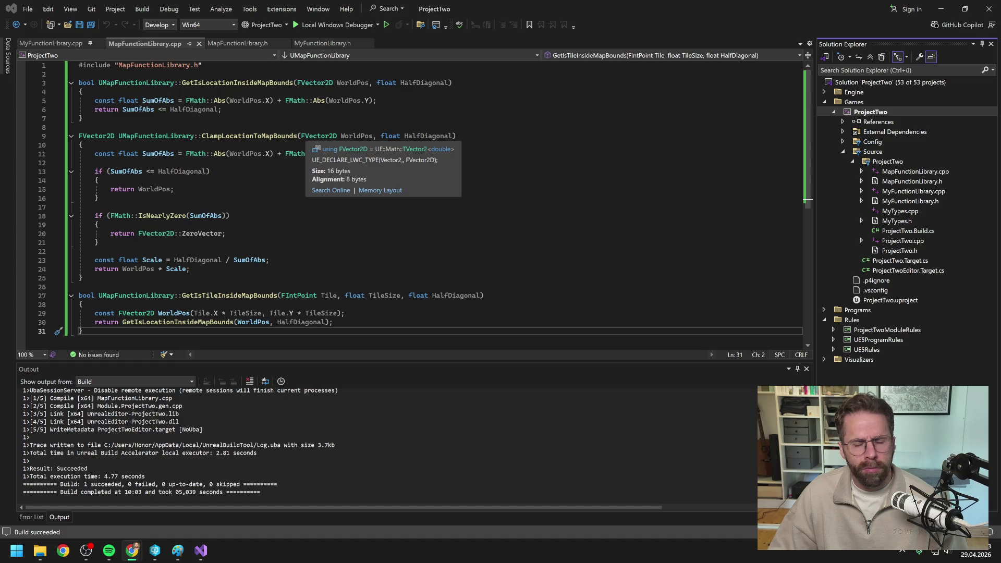
mouse_move(319, 153)
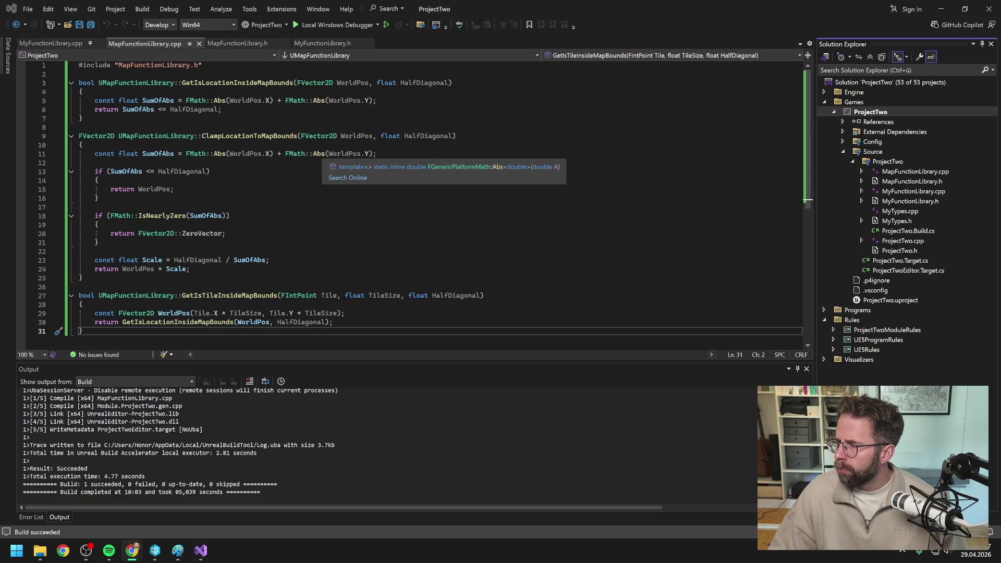
key("alt+Tab")
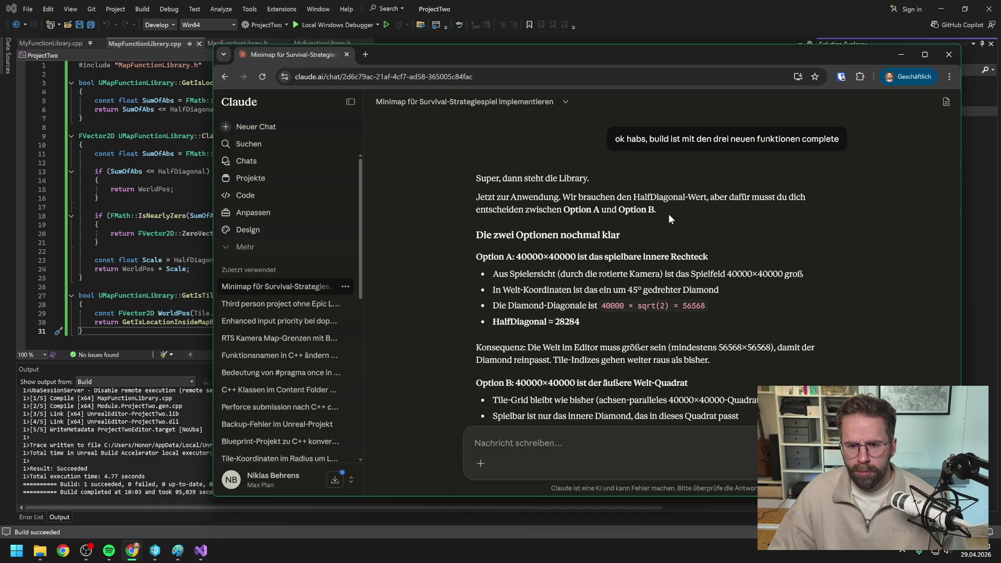
Begin a Claude message: '4000x4000 ist das spielbare innere Rechteck'.
scroll(668, 213, "down", 1)
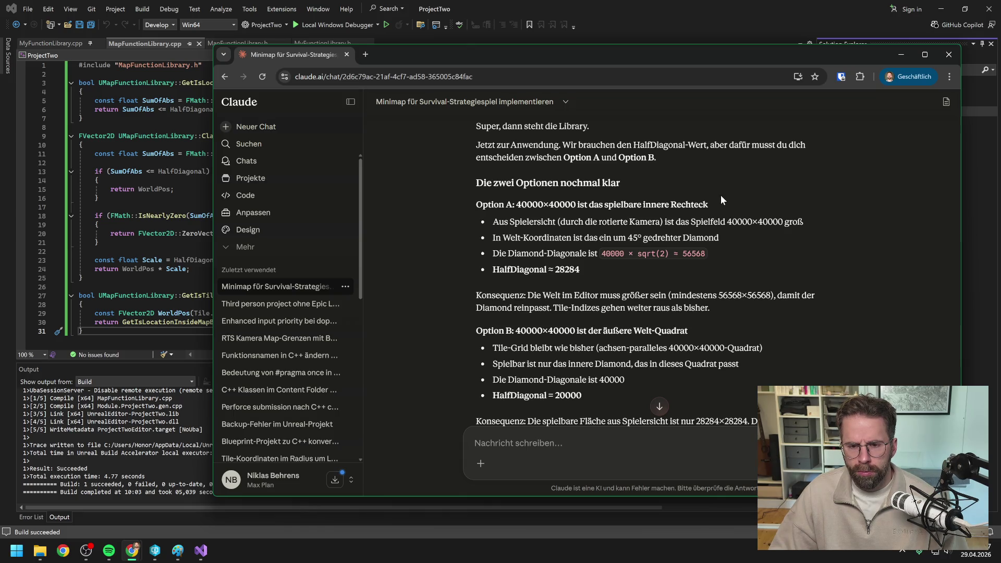
scroll(727, 188, "down", 1)
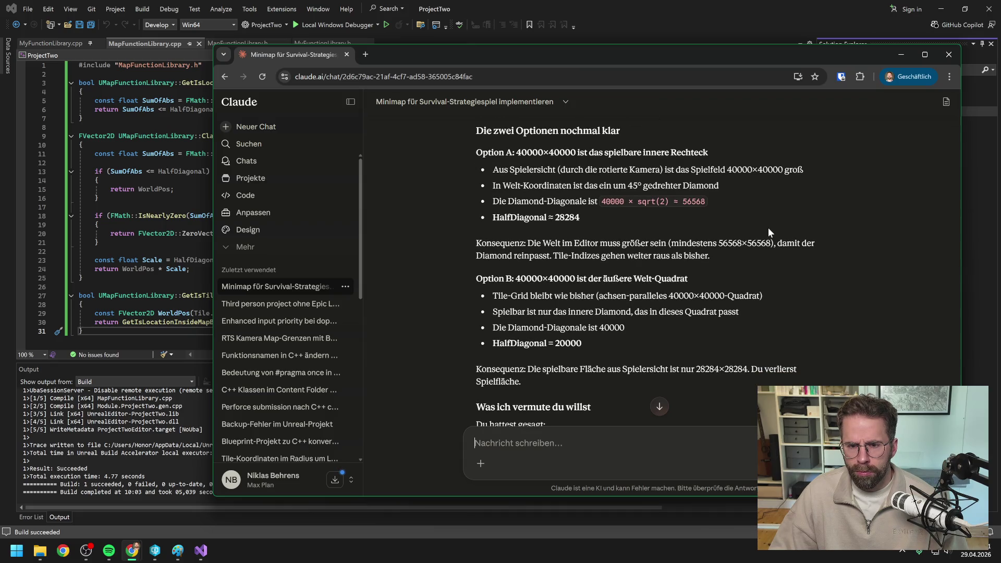
scroll(768, 228, "down", 1)
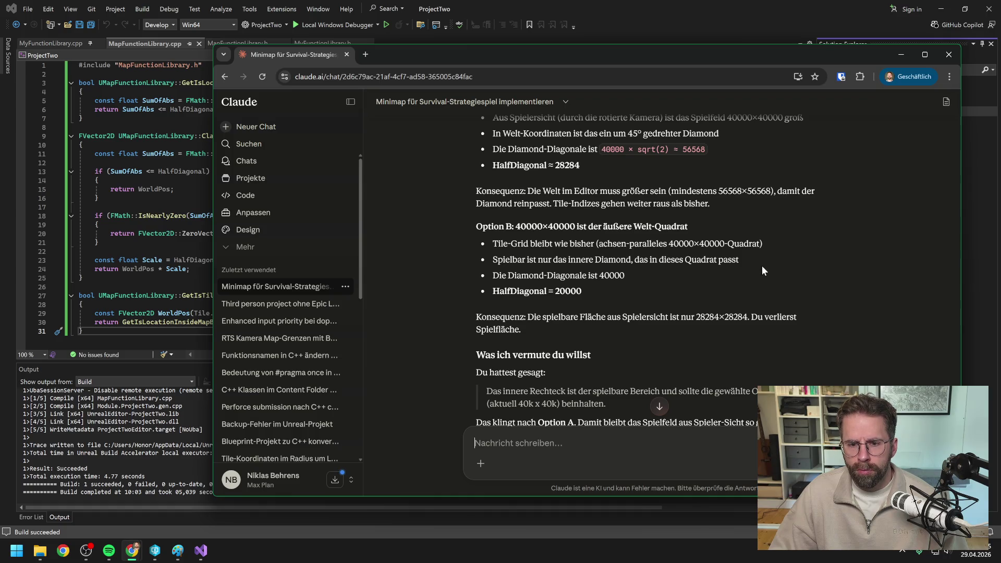
scroll(740, 267, "down", 1)
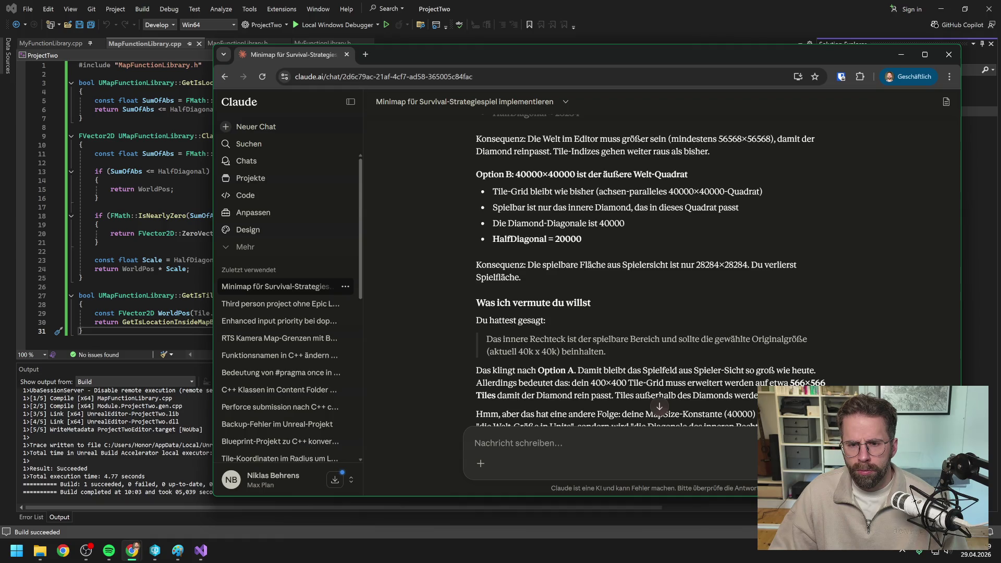
scroll(646, 261, "up", 3)
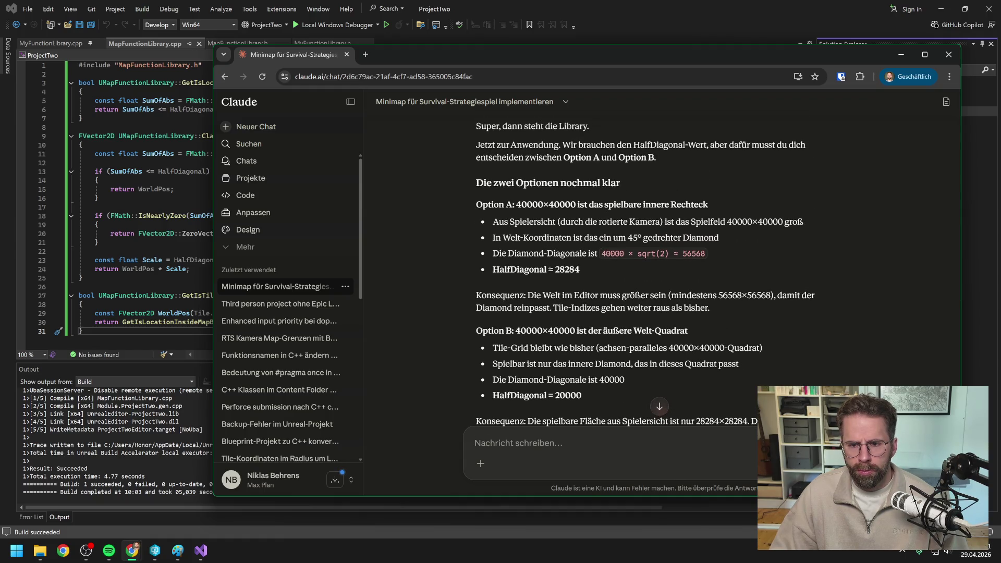
type("4000x4000")
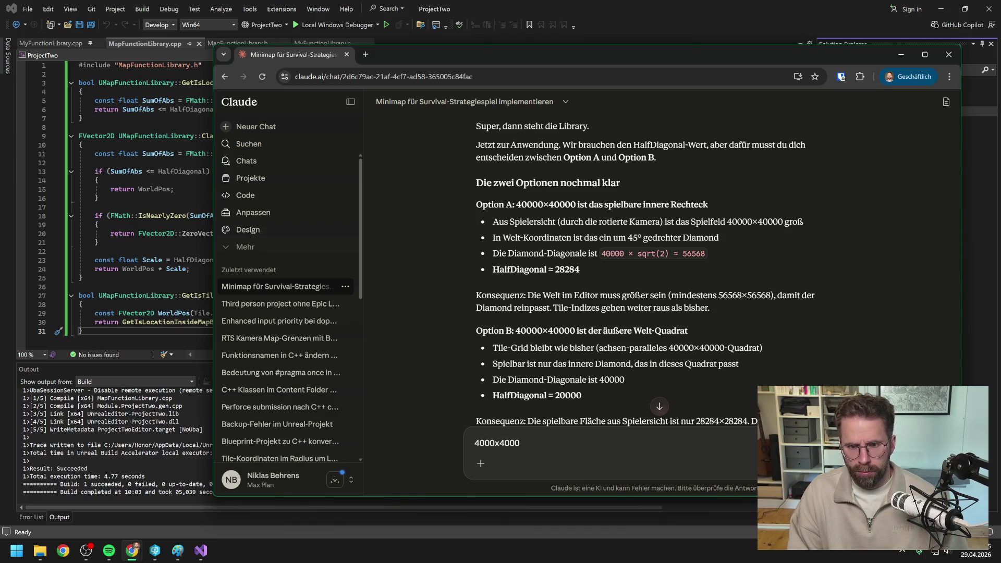
type(" istd")
key("BackSpace")
type("das spielbare ")
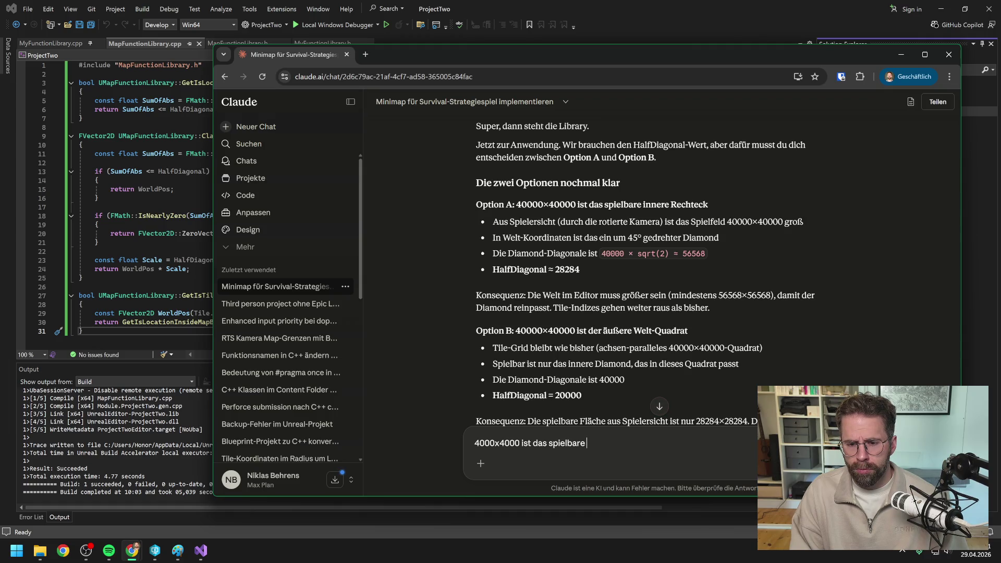
type("innere Rechteck")
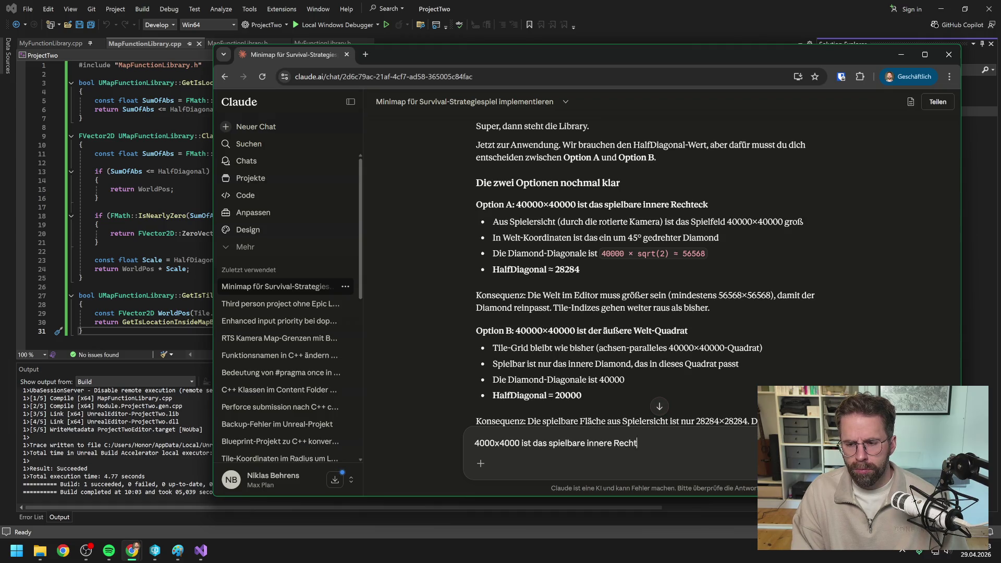
Correct it to 40000x40000, add that it builds around the centre point, and send.
scroll(640, 339, "down", 5)
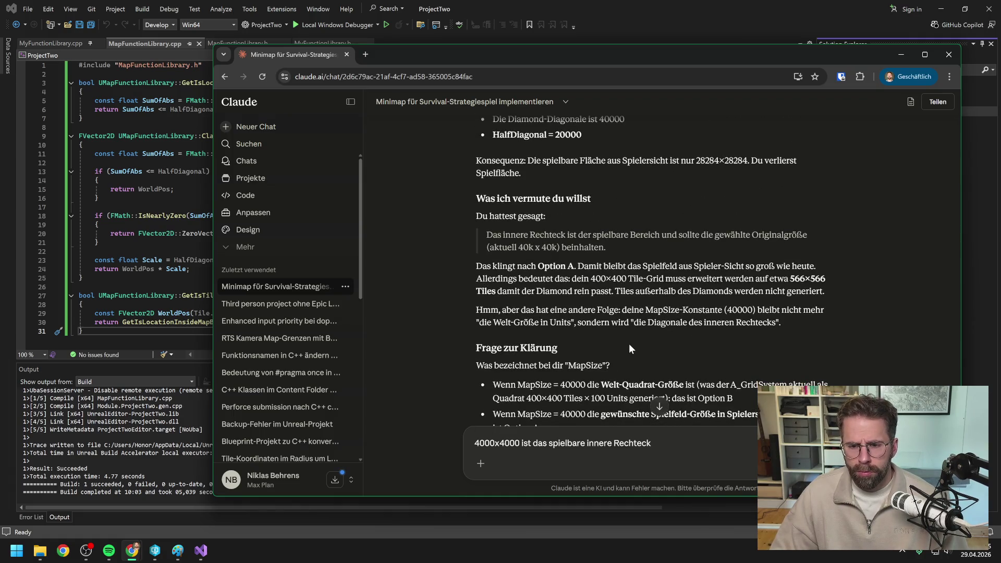
scroll(630, 340, "down", 3)
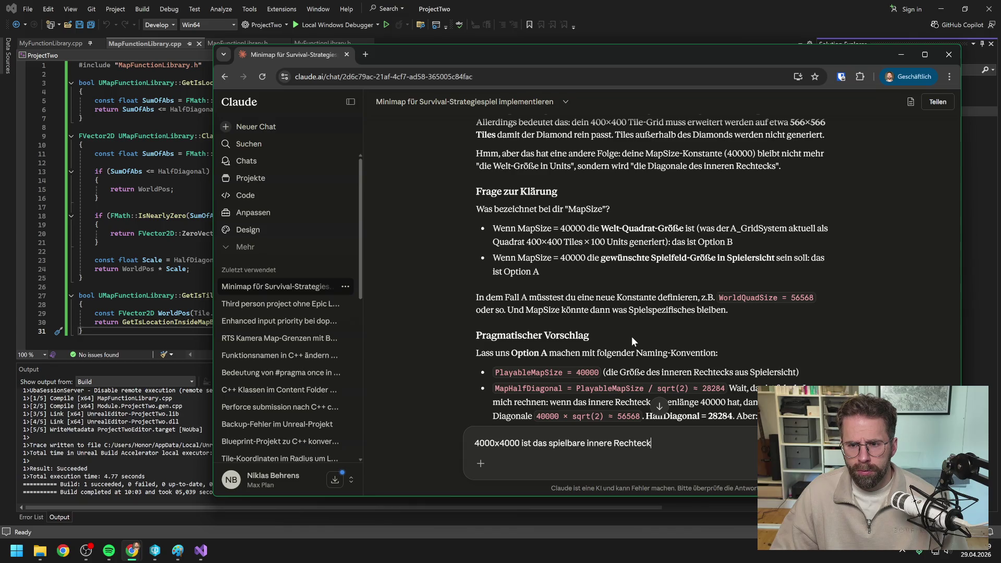
scroll(632, 336, "down", 1)
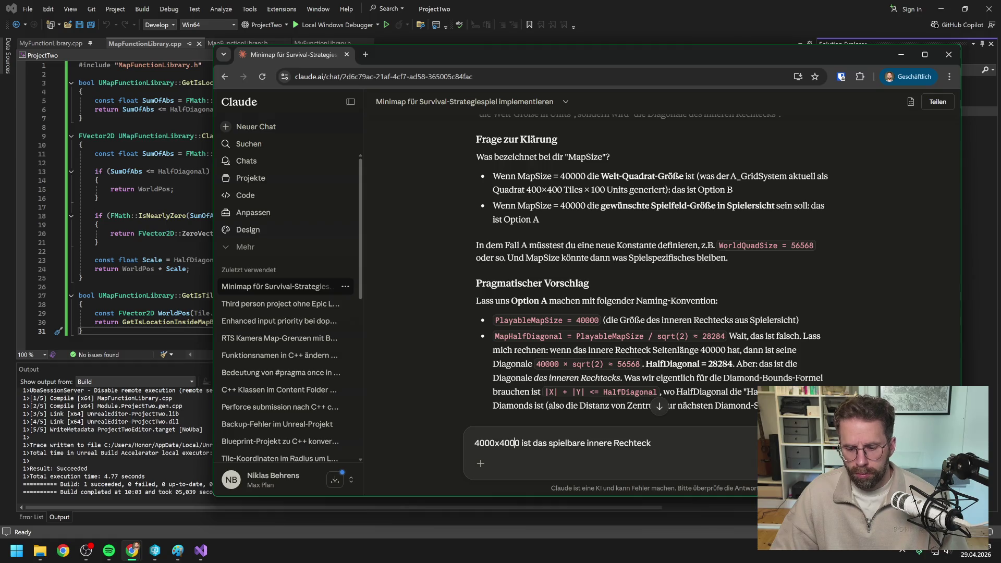
type("0")
key("Left")
key("Left")
key("Left")
type("0")
key("End")
type("()")
key("Left")
type("Richtig ist aktuell übrige")
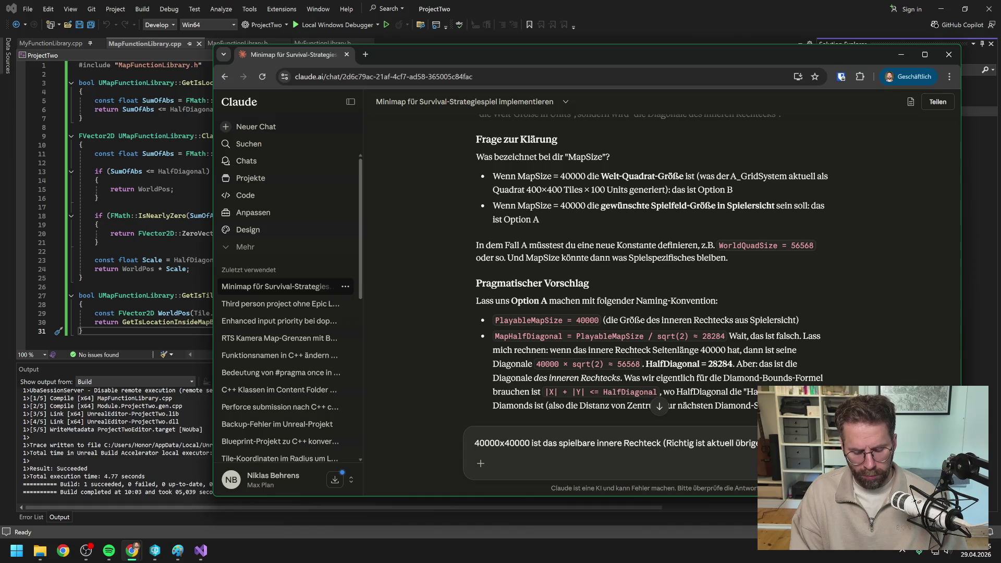
type("wird ja um den Mitt")
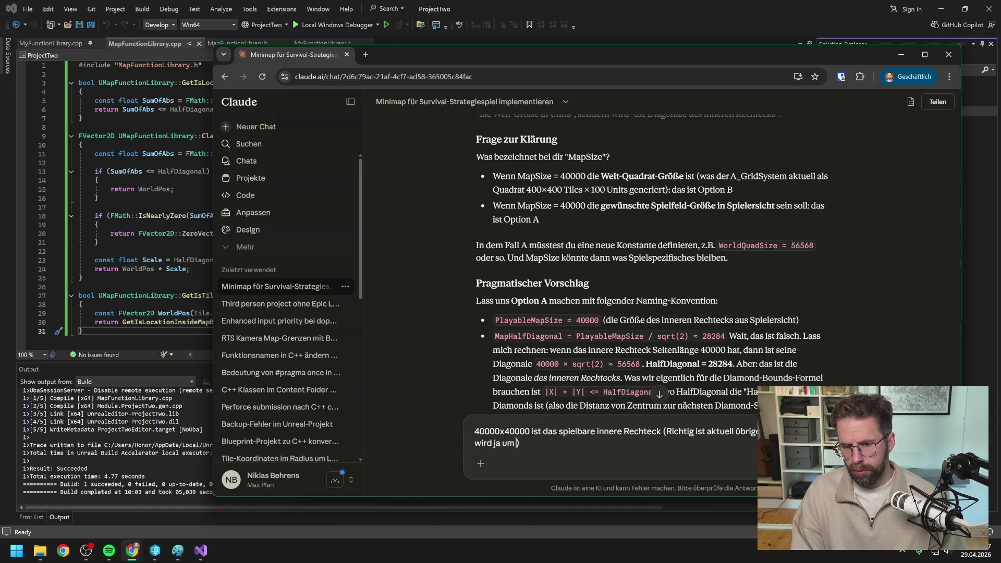
type("elpunkt")
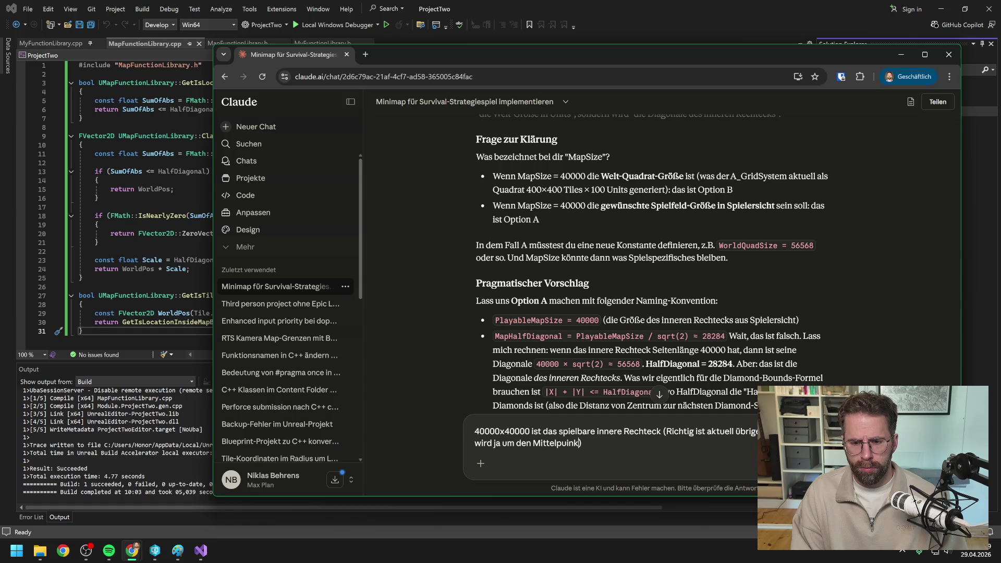
type(" aufbauen")
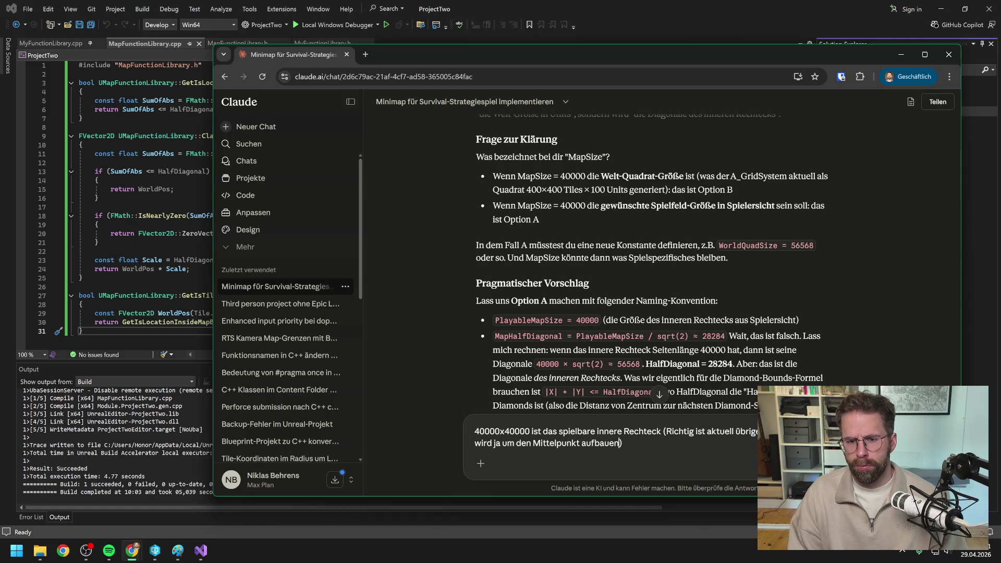
scroll(728, 330, "down", 4)
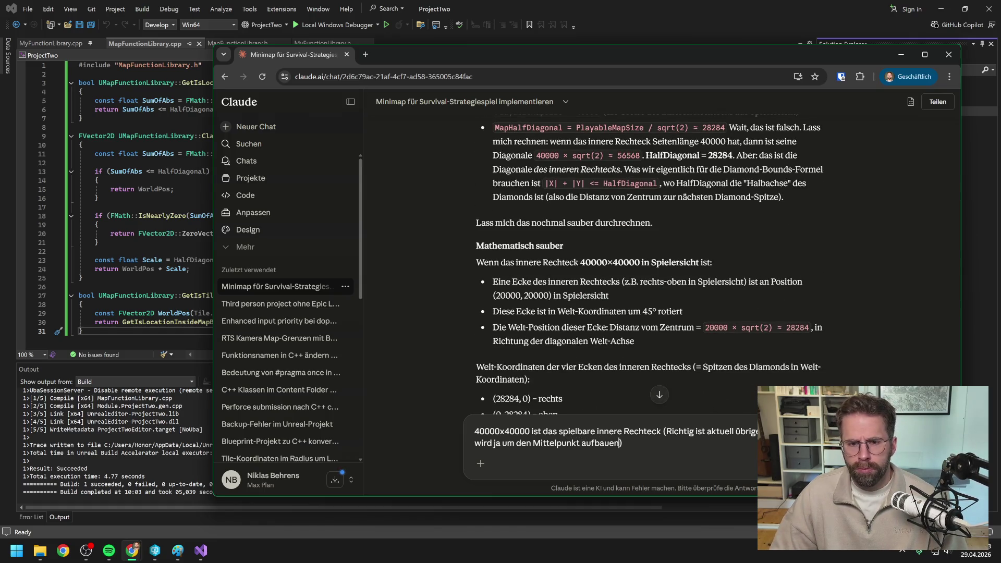
scroll(705, 313, "down", 2)
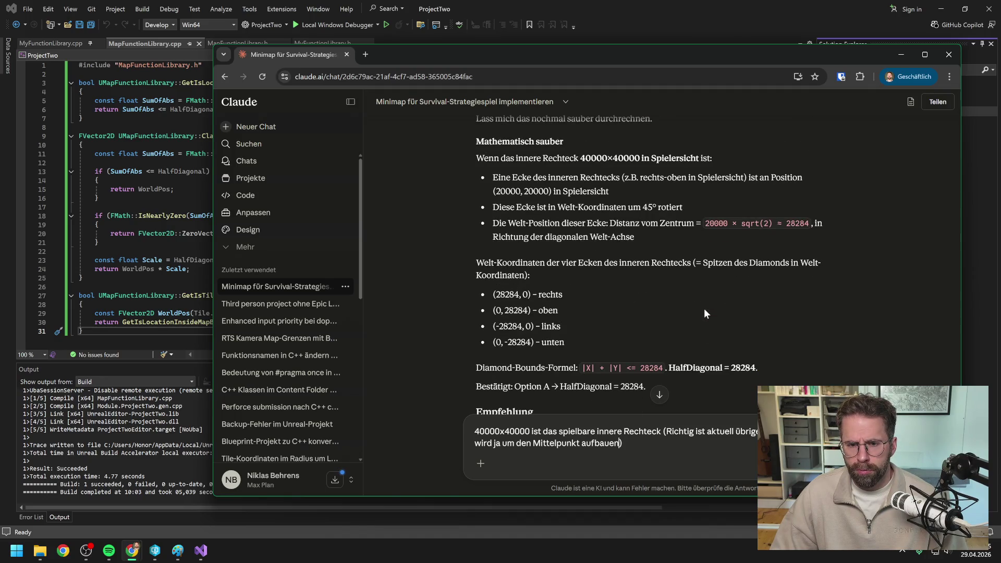
key("Return")
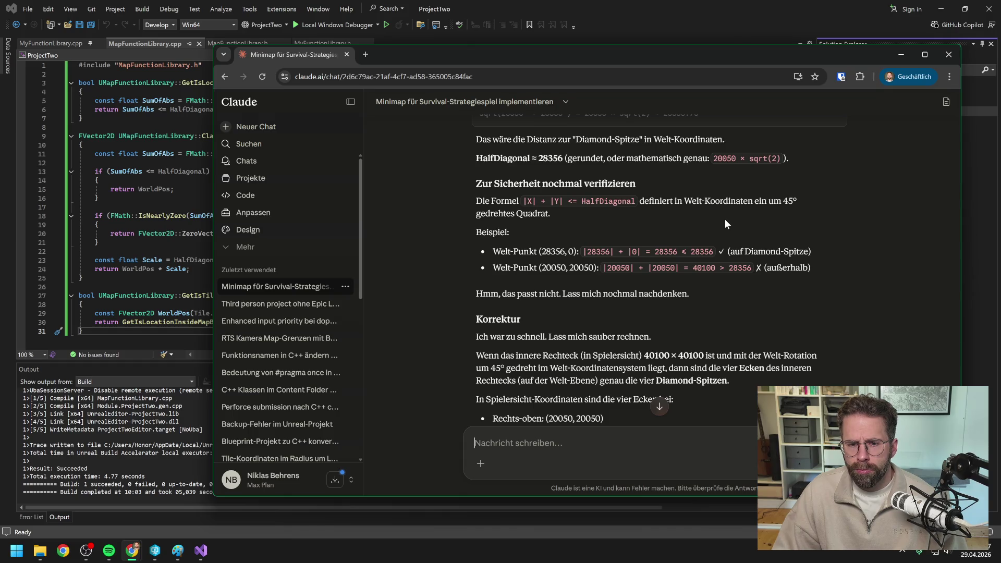
scroll(724, 219, "down", 1)
scroll(754, 286, "down", 1)
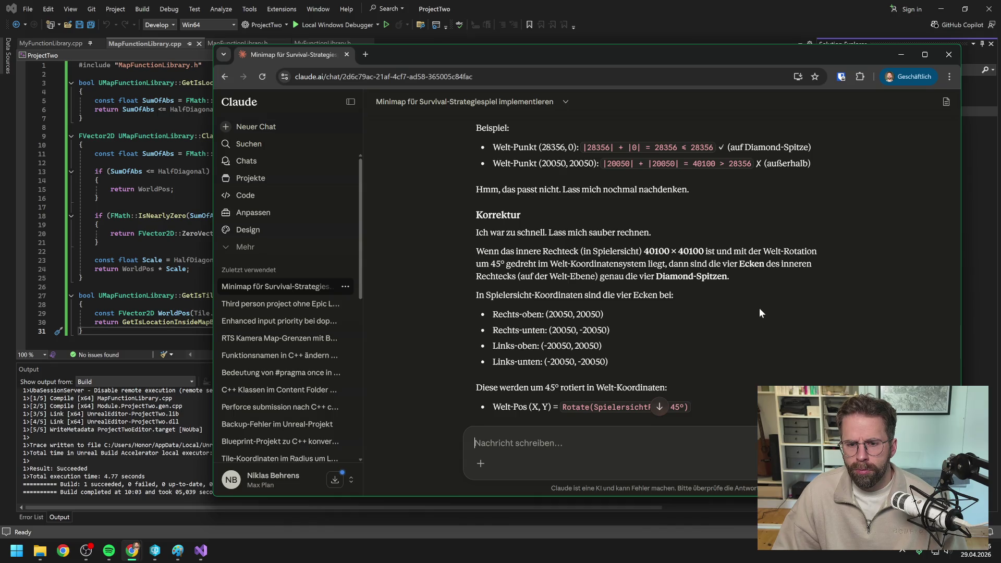
scroll(761, 302, "down", 1)
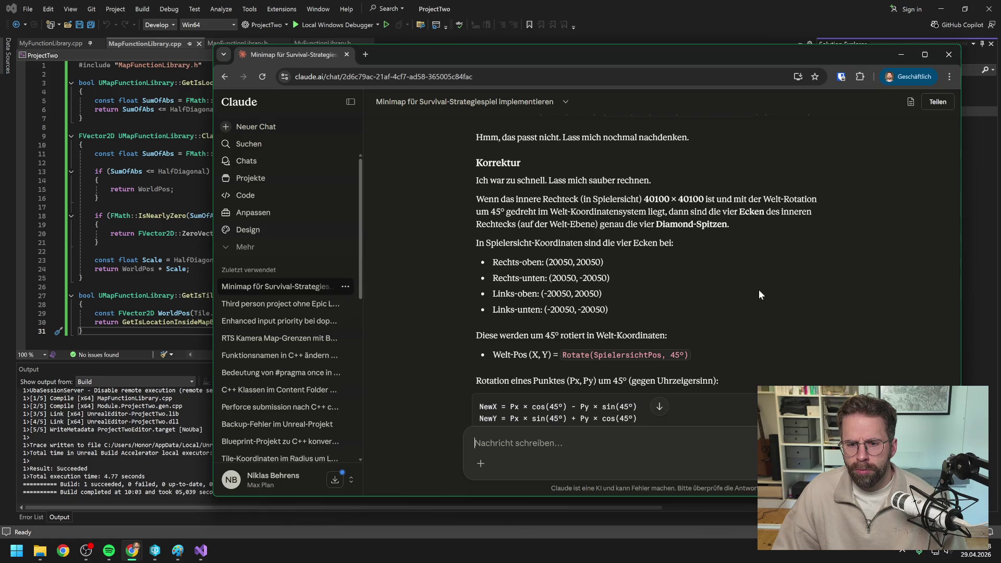
scroll(764, 280, "down", 1)
scroll(762, 279, "down", 3)
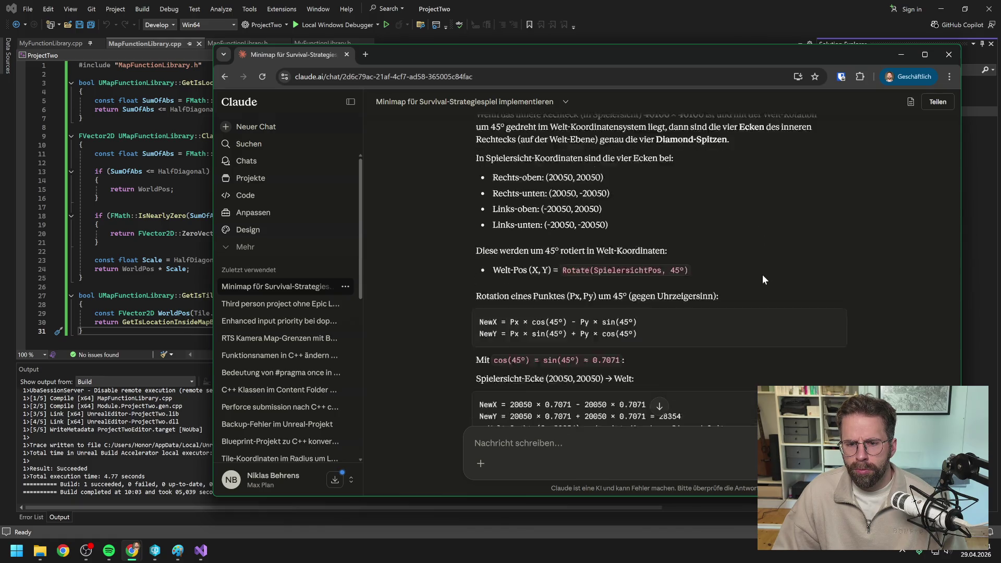
scroll(763, 280, "down", 2)
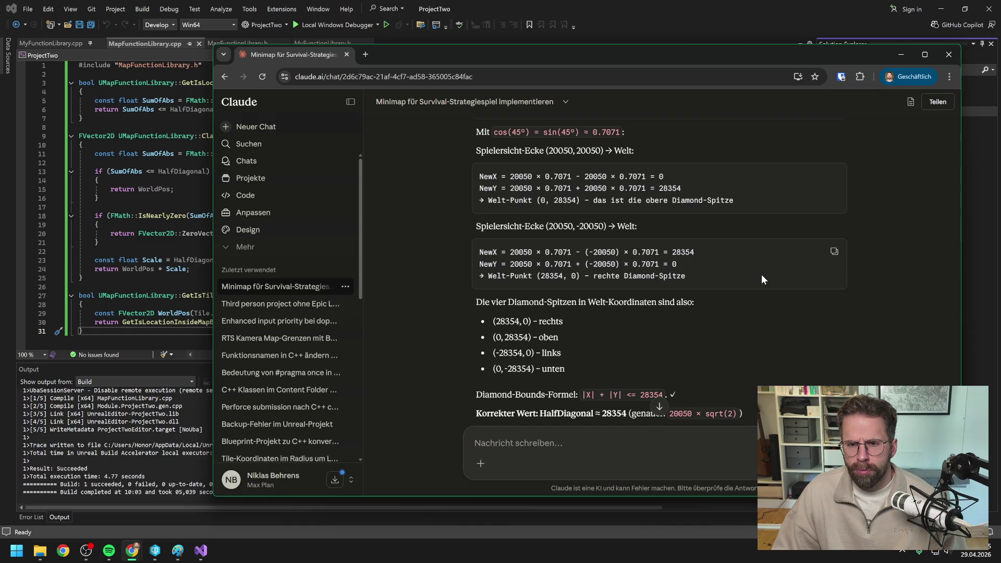
scroll(761, 275, "down", 1)
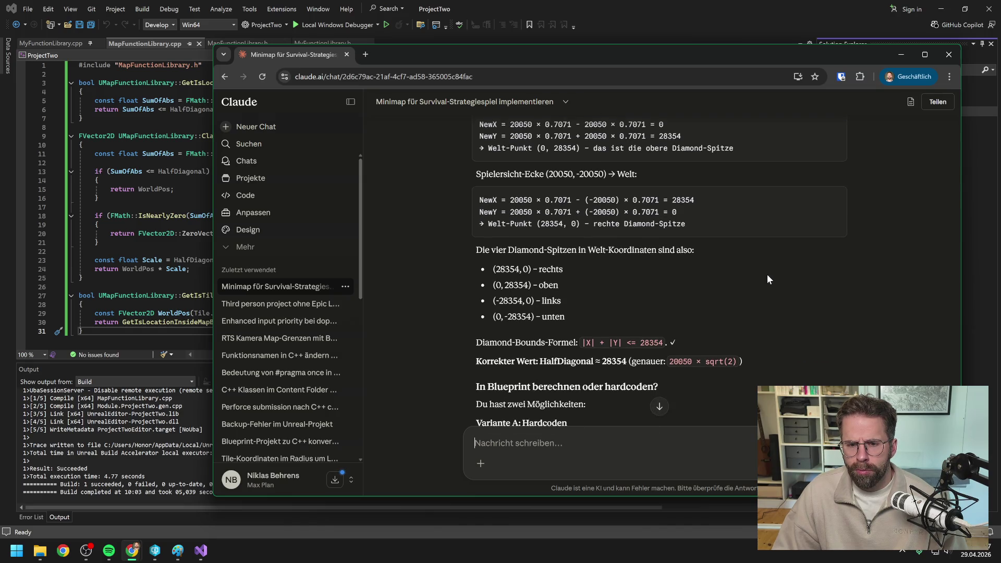
scroll(767, 274, "down", 2)
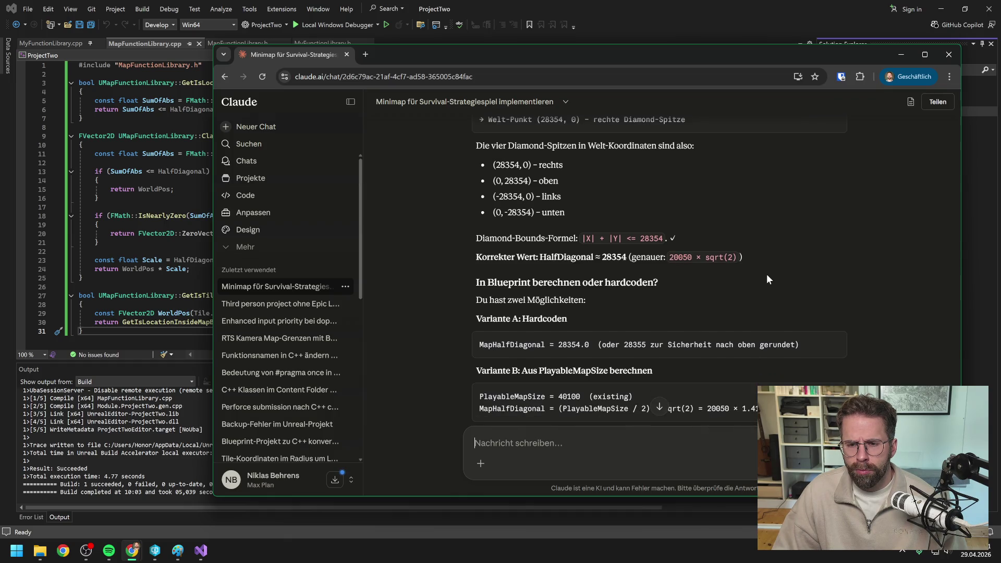
scroll(766, 273, "down", 2)
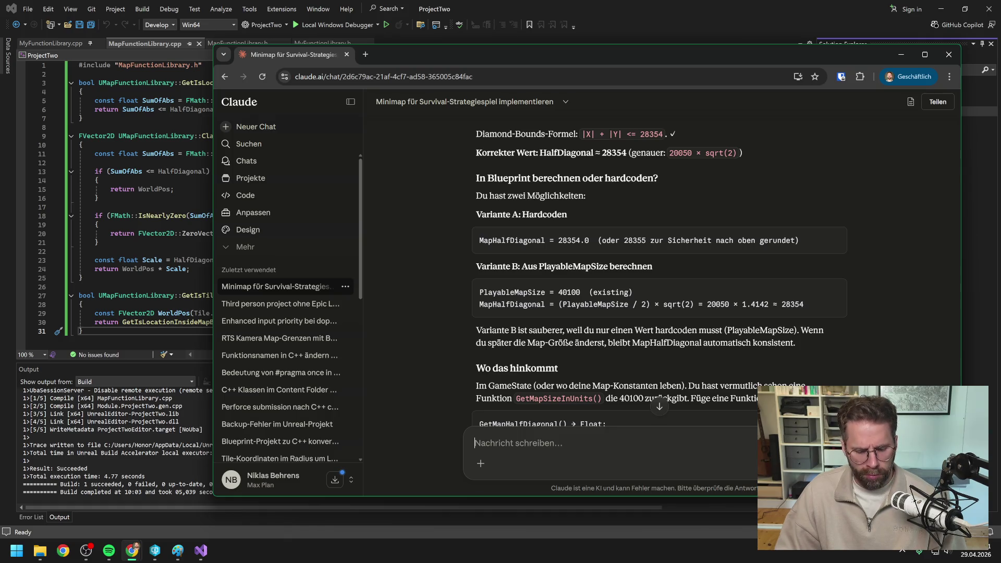
Send 'Variante B' to Claude and drag the browser aside to reveal Visual Studio.
type("Variante B")
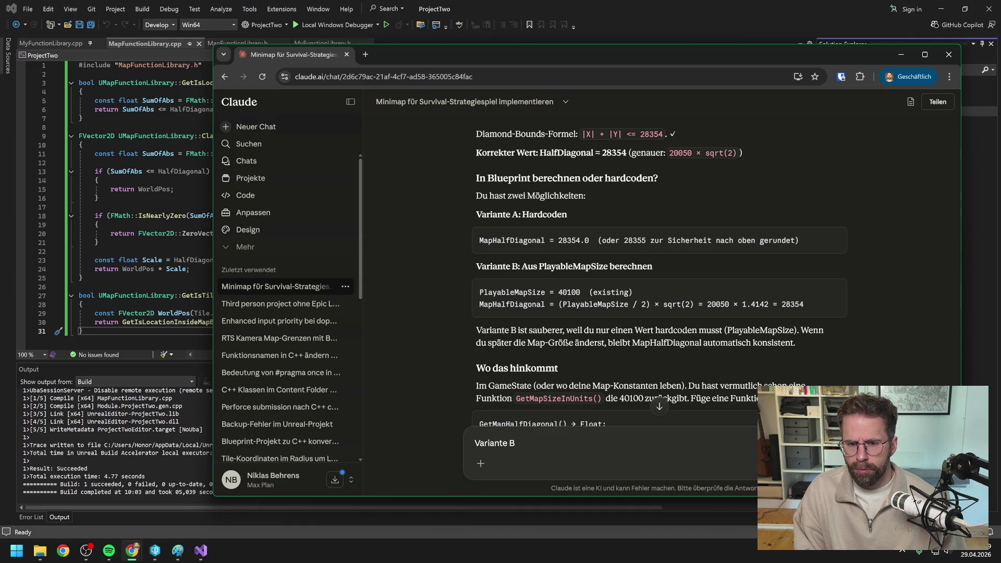
key("Return")
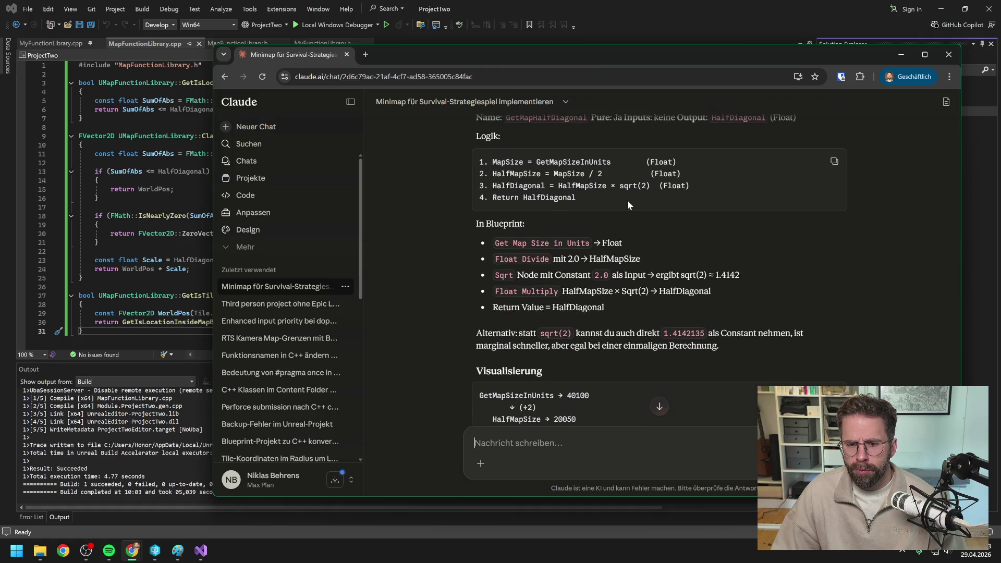
scroll(626, 201, "up", 2)
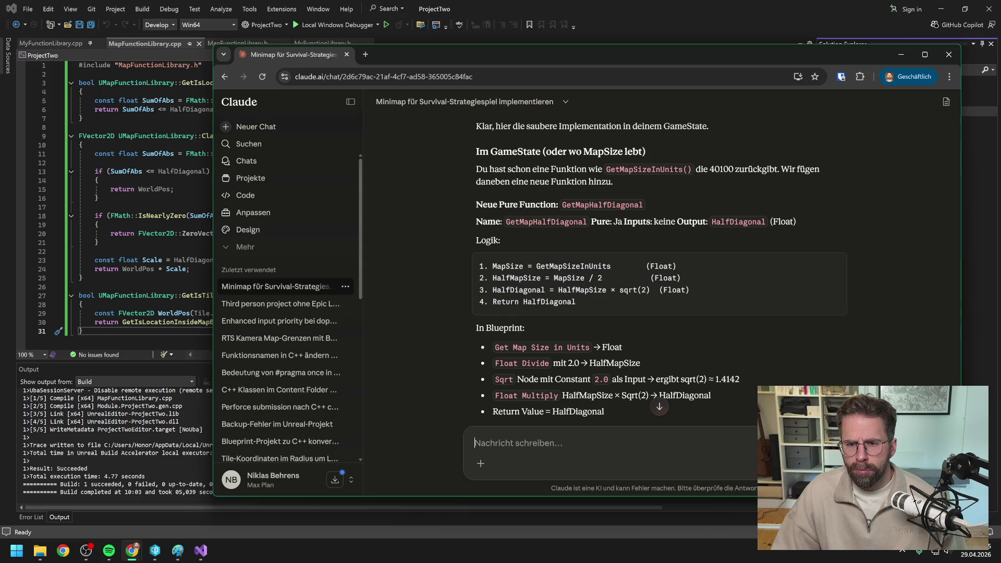
left_click_drag(480, 58, 1000, 78)
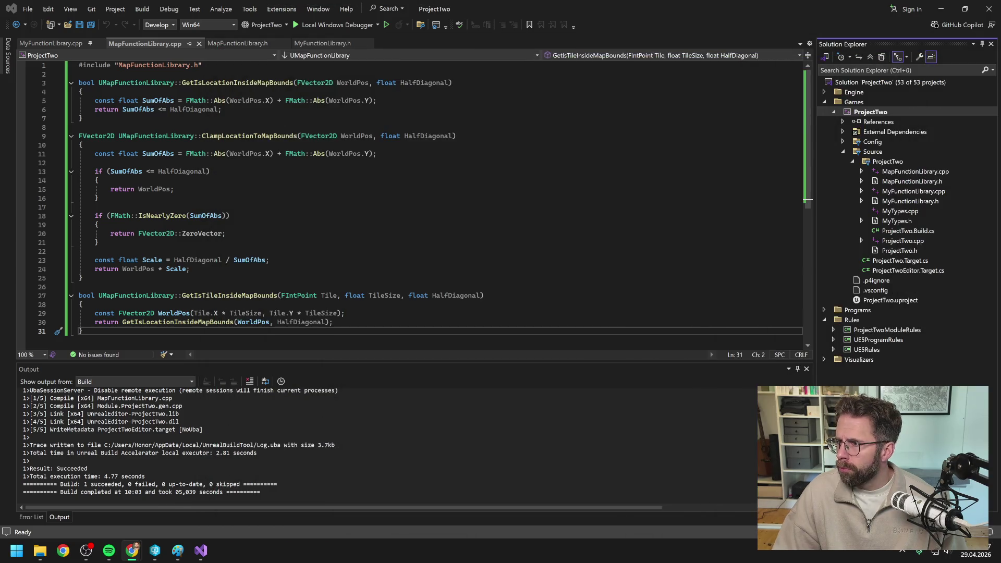
Close Visual Studio and relaunch ProjectTwo.uproject from P4V, reopening L_Map1 in Unreal Editor.
left_click(550, 40)
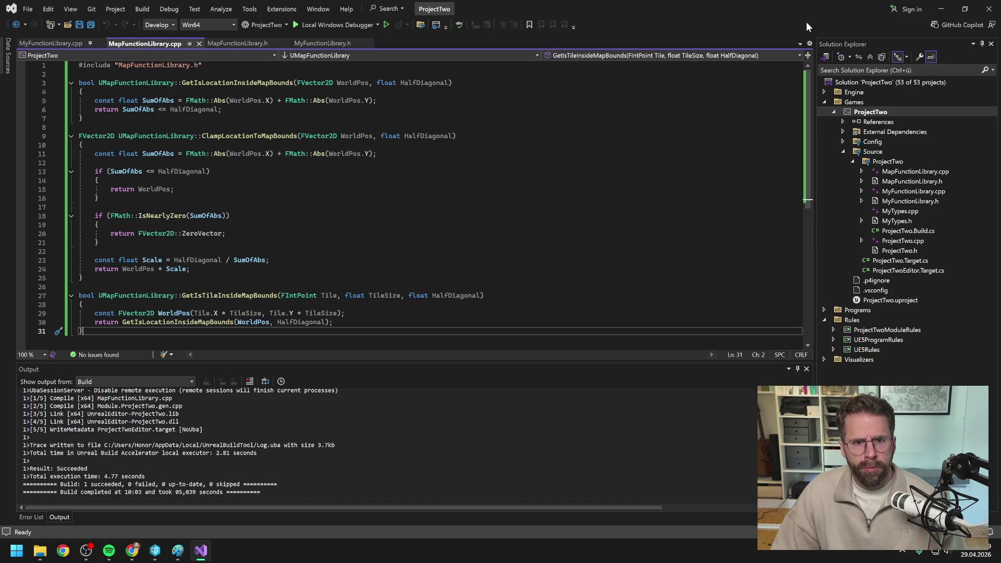
left_click(987, 11)
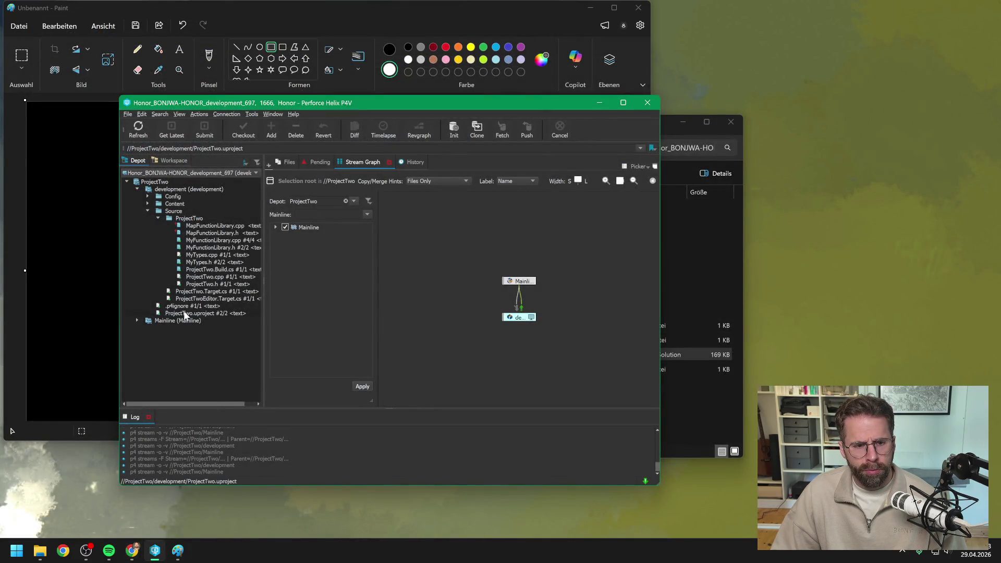
double_click(192, 313)
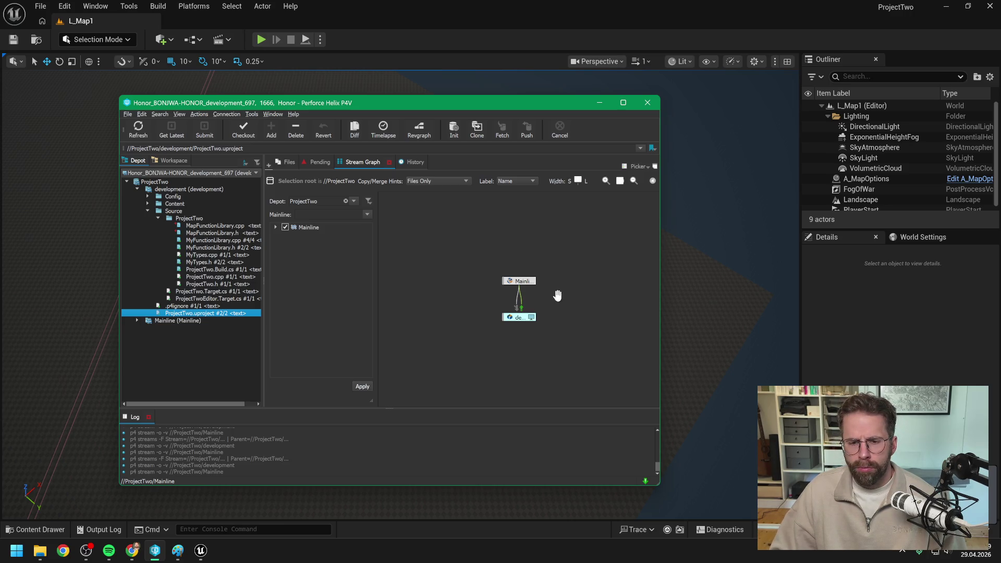
left_click(601, 102)
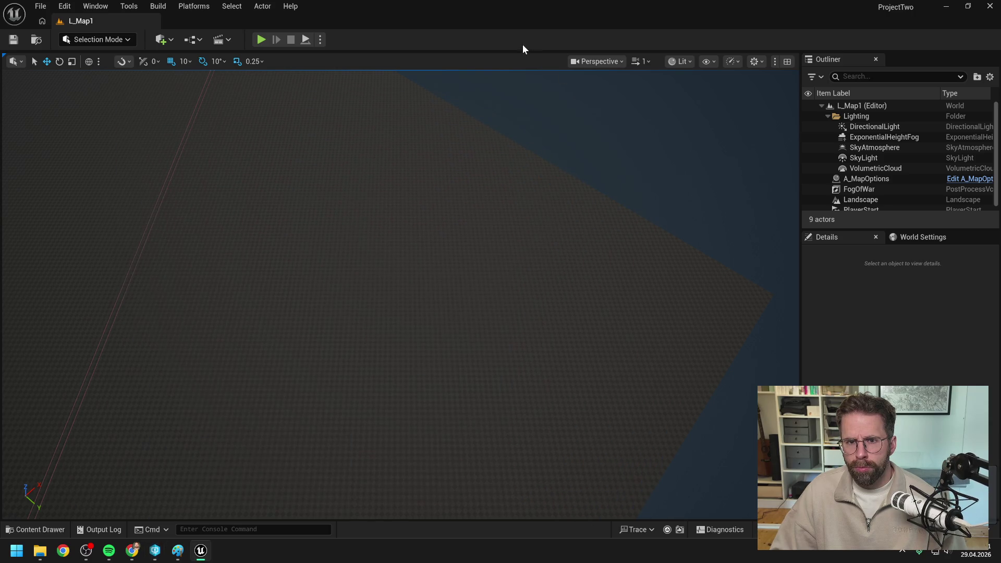
Search the Content Drawer for 'bpfl' and open the BPFL_General function library.
key("ctrl+space")
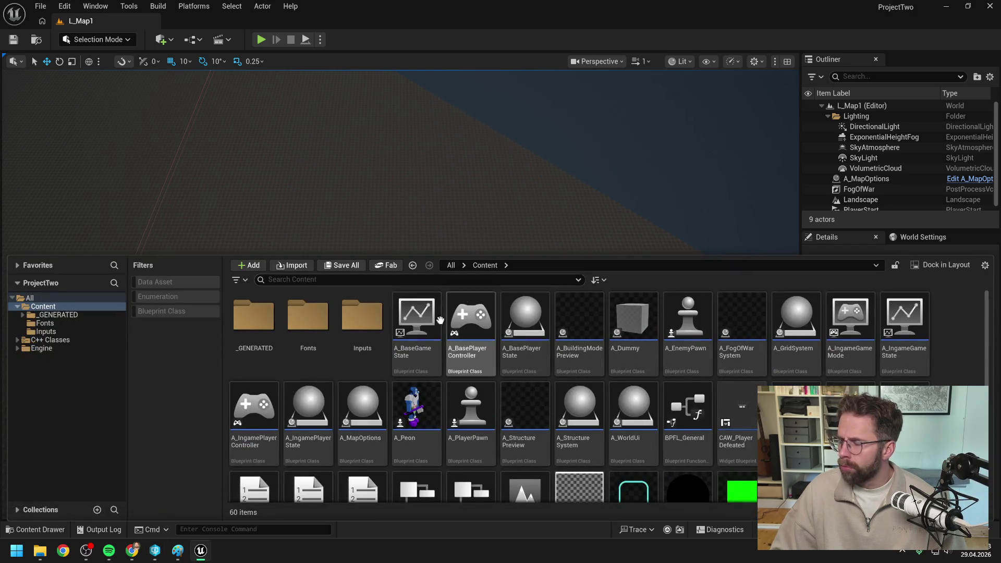
type("bpfl")
left_click(241, 312)
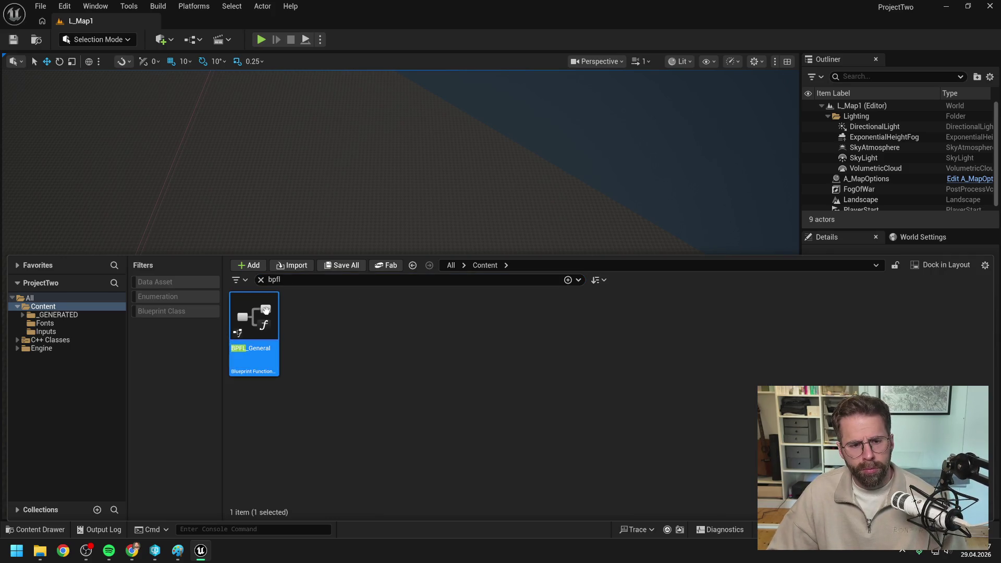
key("Return")
left_click(52, 104)
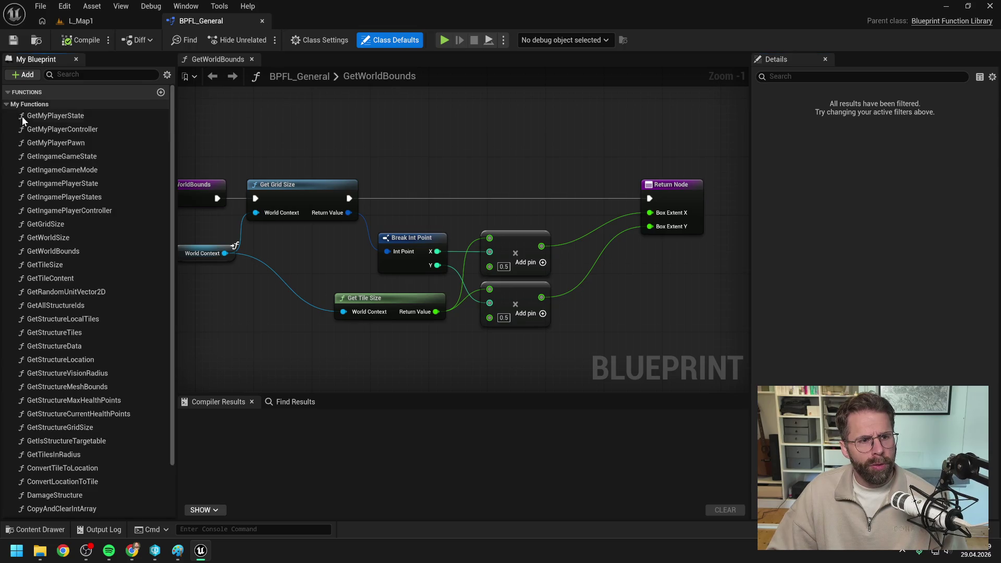
Add a GetMapHalfDiagonal function to BPFL_General, then delete it again.
left_click(160, 91)
type("G")
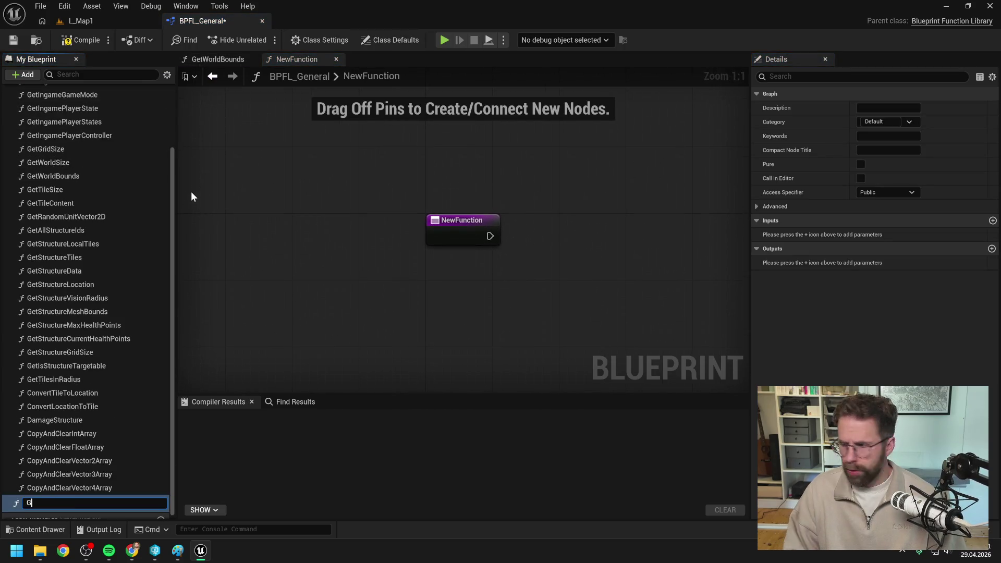
type("etMap")
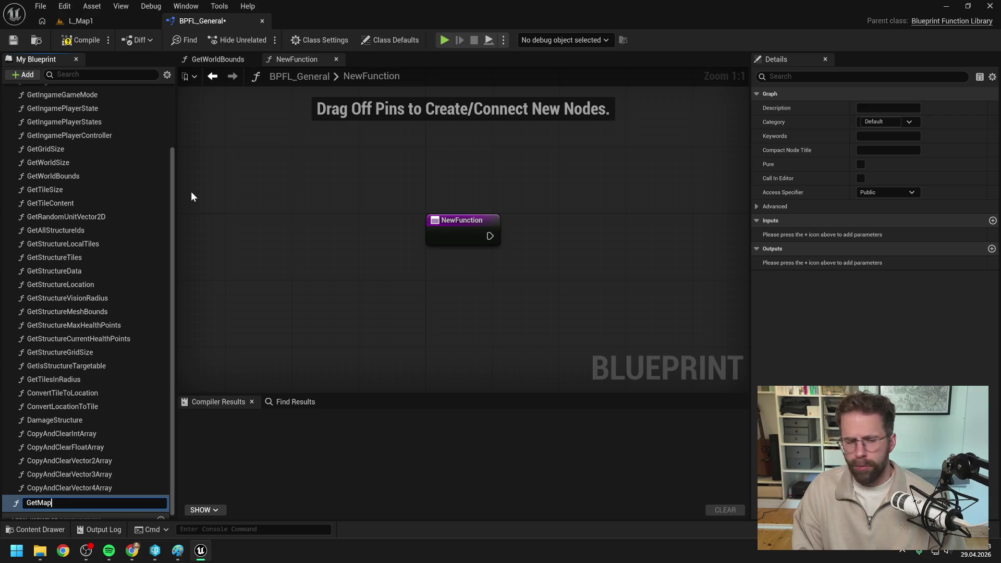
type("Half")
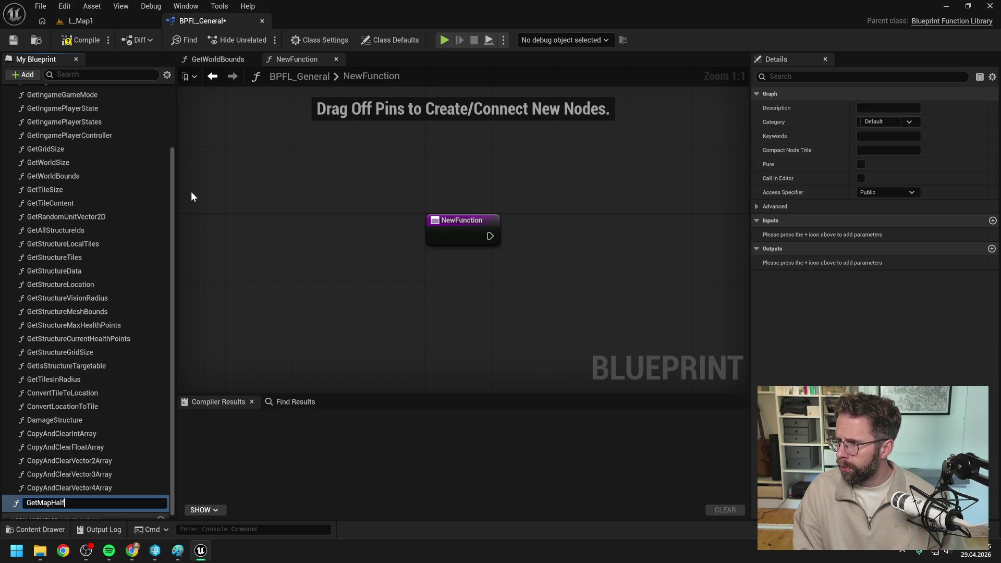
type("Diagonal")
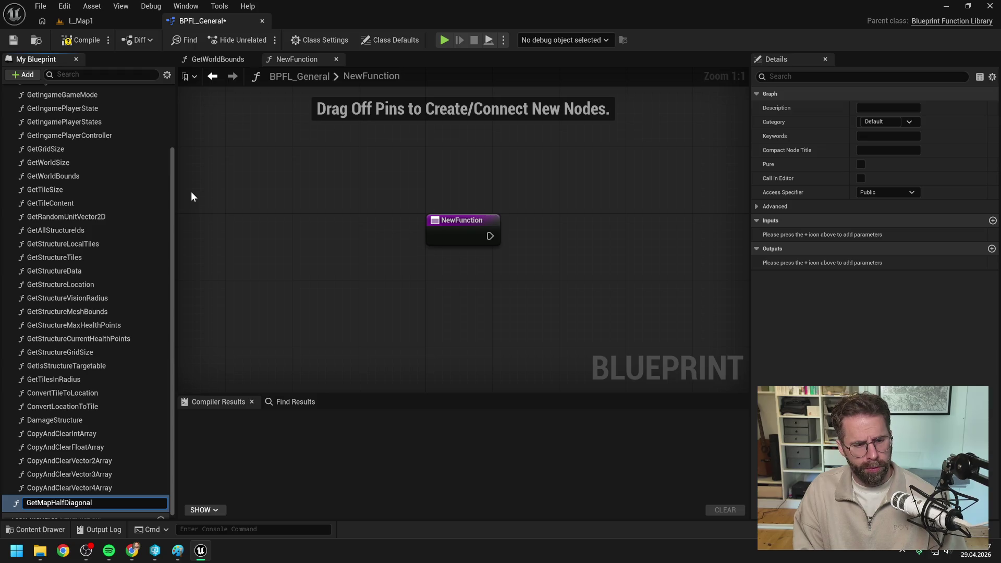
key("Return")
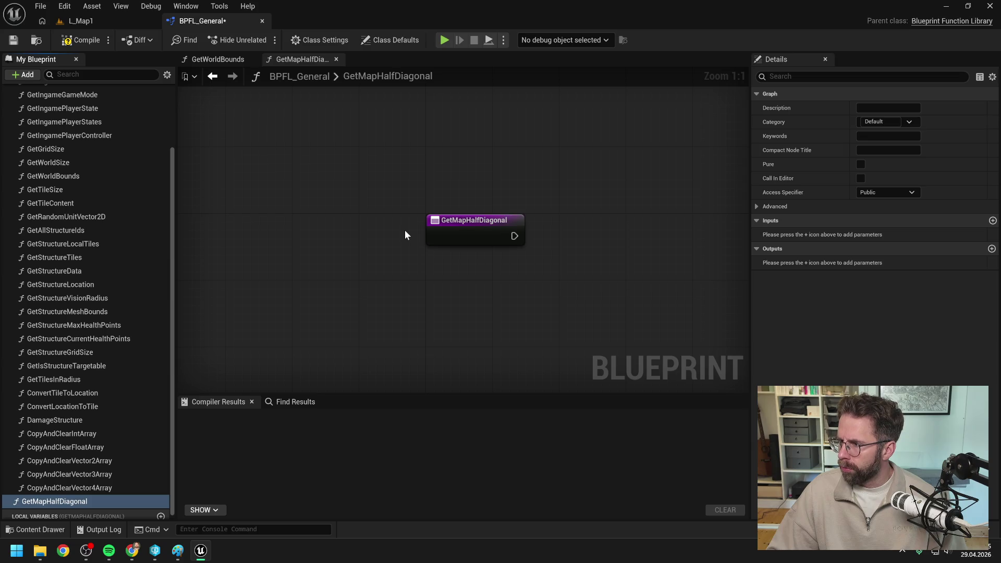
left_click(52, 502)
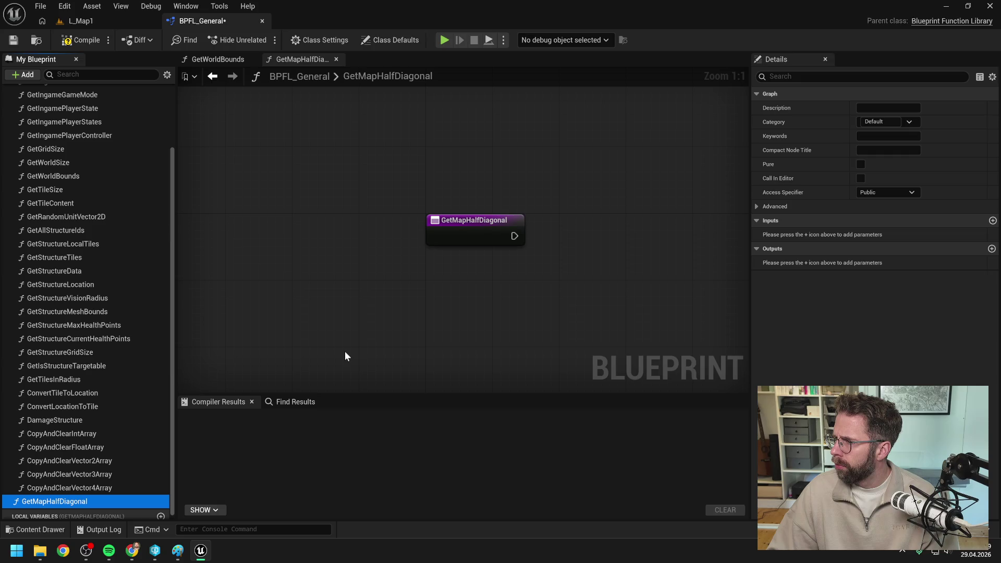
key("Delete")
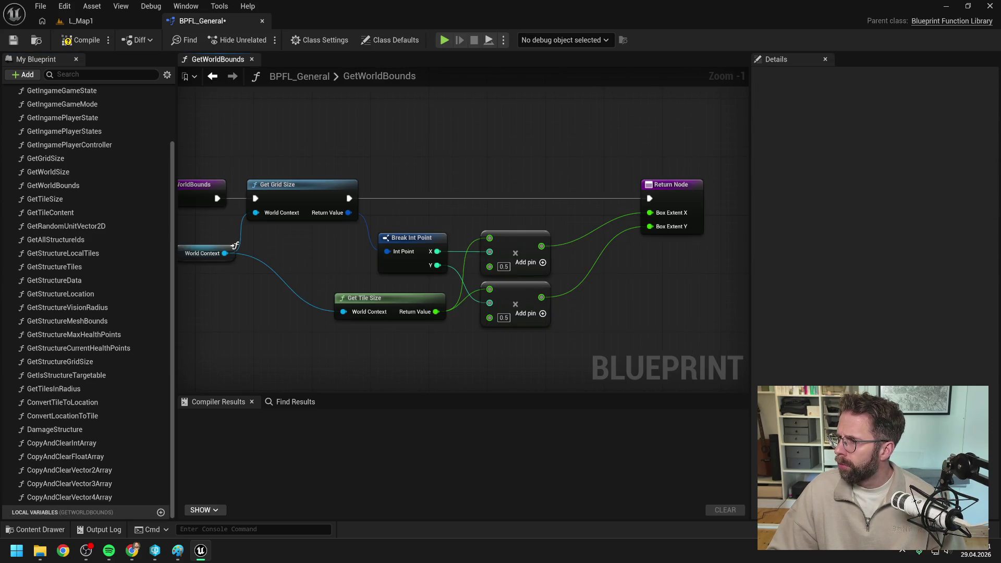
Check the browser, then close Unreal Editor, bringing up Save Content for BPFL_General.
key("alt+Tab")
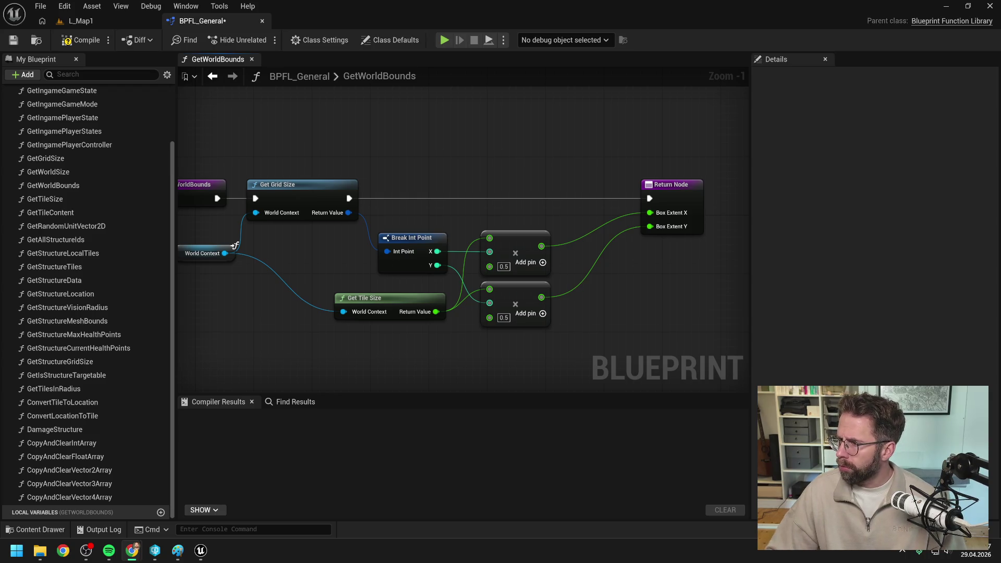
left_click(669, 154)
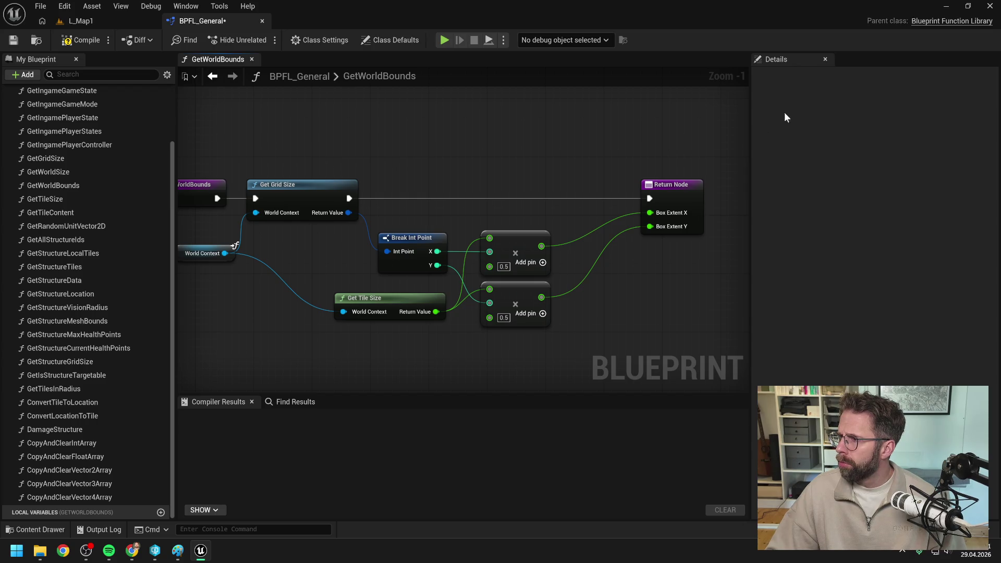
left_click(989, 6)
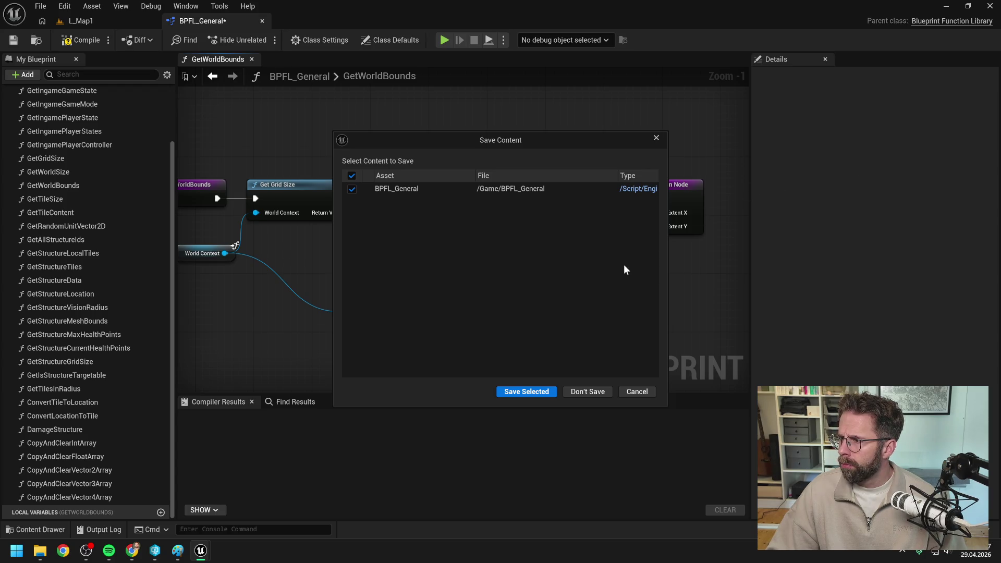
Reopen ProjectTwo.sln and close the MyFunctionLibrary.h and Unreal Engine configuration tabs.
key("alt+Tab")
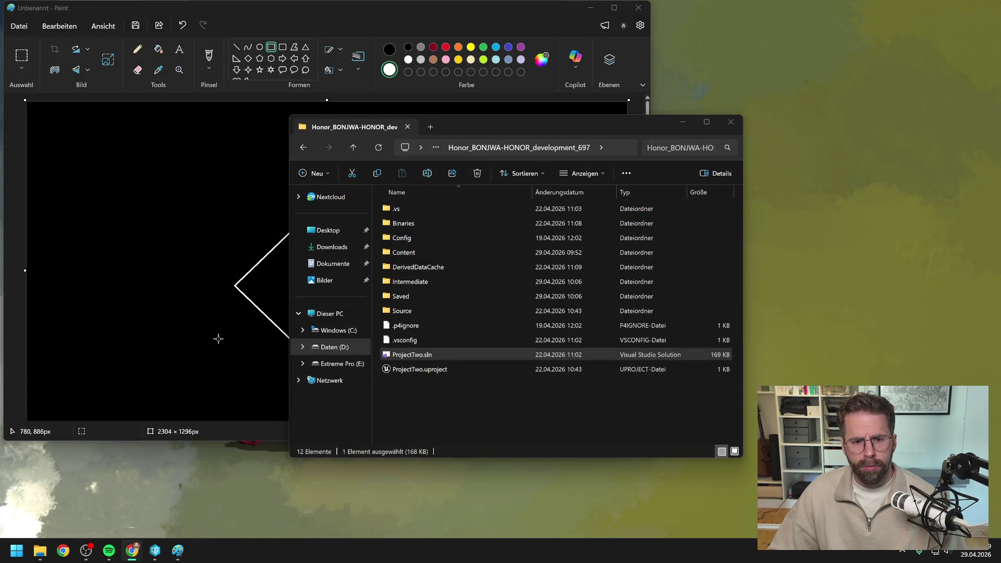
double_click(423, 355)
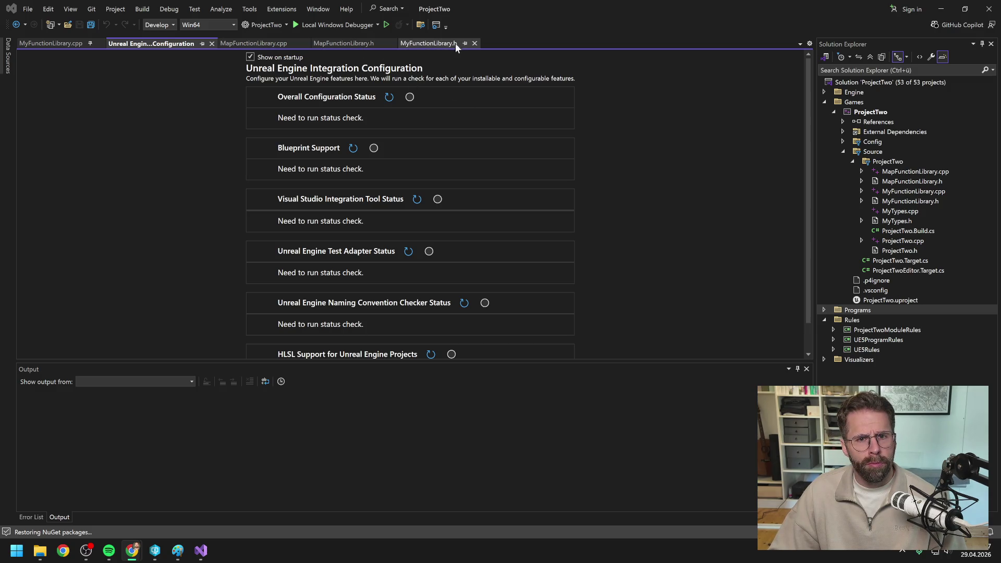
left_click(475, 44)
left_click(211, 44)
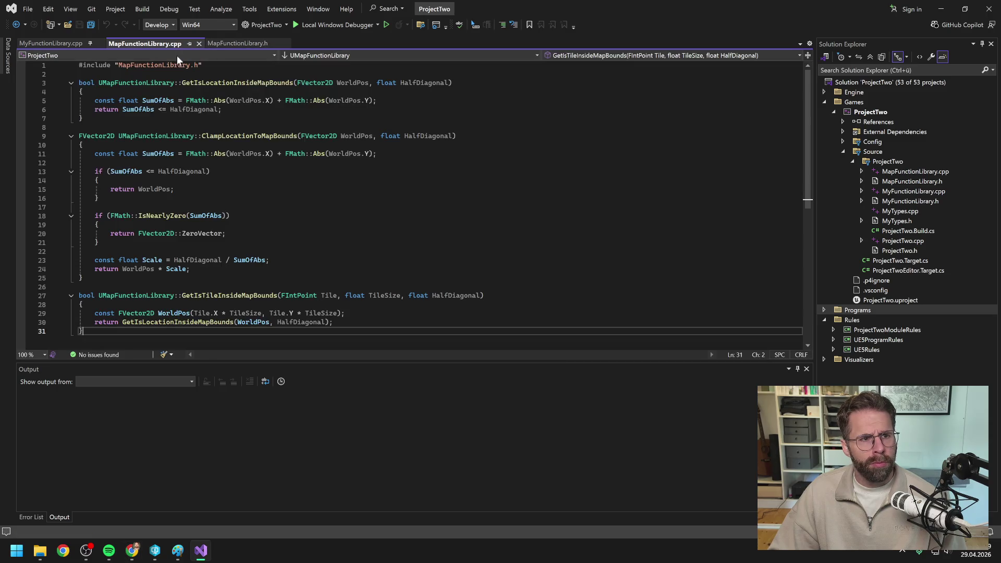
Close MyFunctionLibrary.cpp and paste the GetMapHalfDiagonal(float MapSize) UFUNCTION declaration after the last function.
left_click(100, 44)
scroll(417, 198, "down", 4)
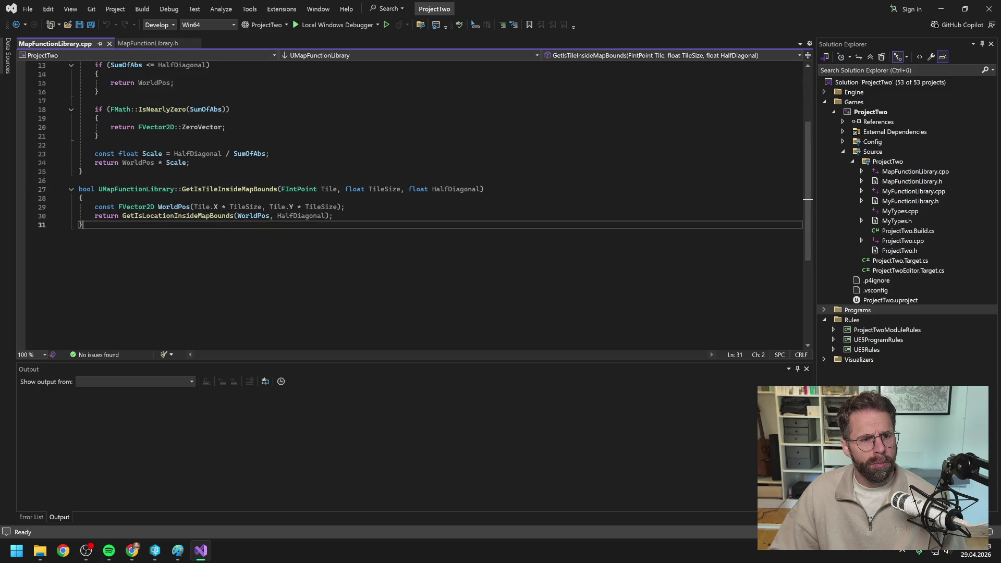
key("Return")
key("Return")
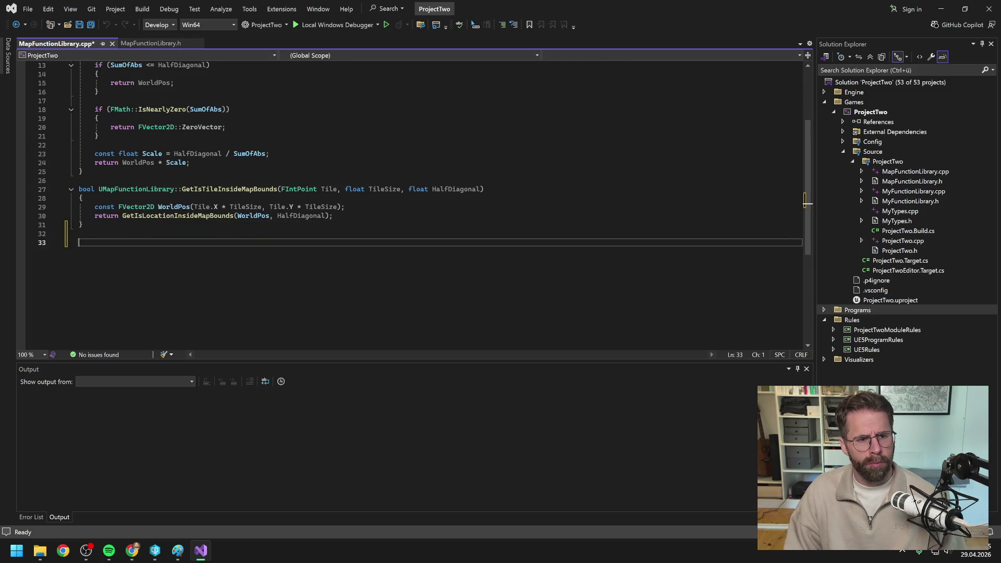
type("UFUNCTION(BlueprintCallable, BlueprintPure, Category = \"MapFunctions\") static float GetMapHalfDiagonal(float MapSize);")
Review the pasted declaration and save MapFunctionLibrary.cpp.
scroll(208, 217, "up", 4)
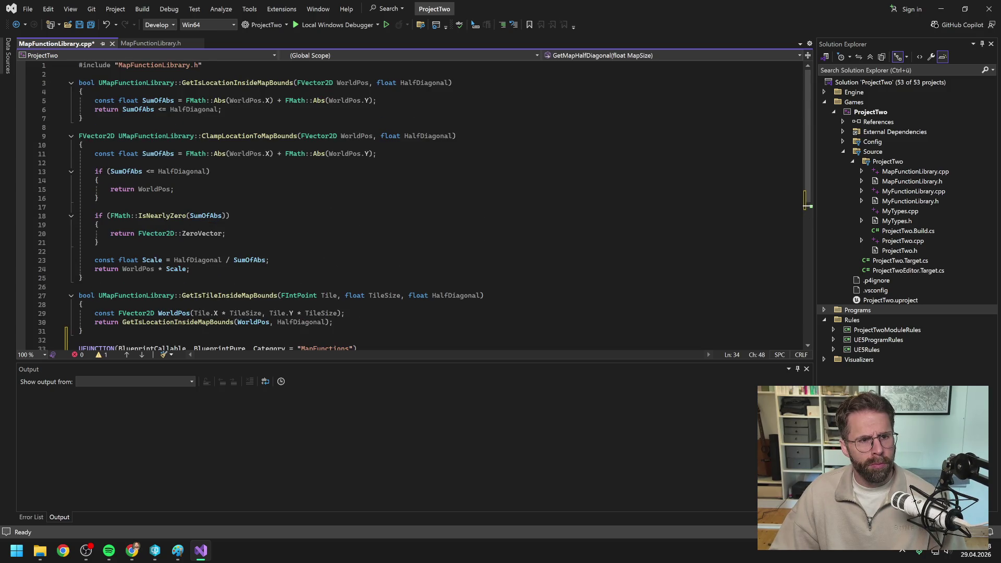
scroll(424, 206, "down", 2)
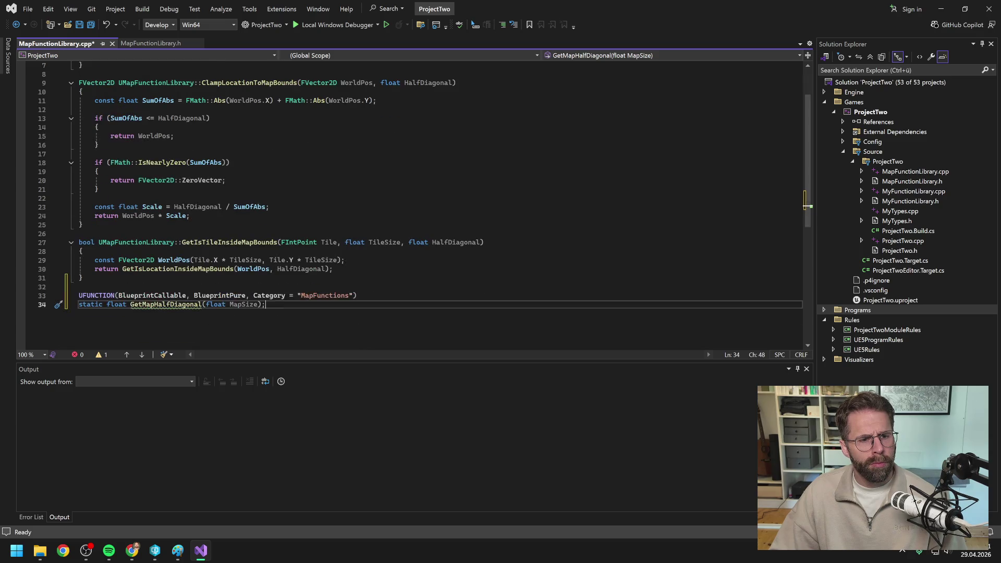
scroll(425, 205, "up", 2)
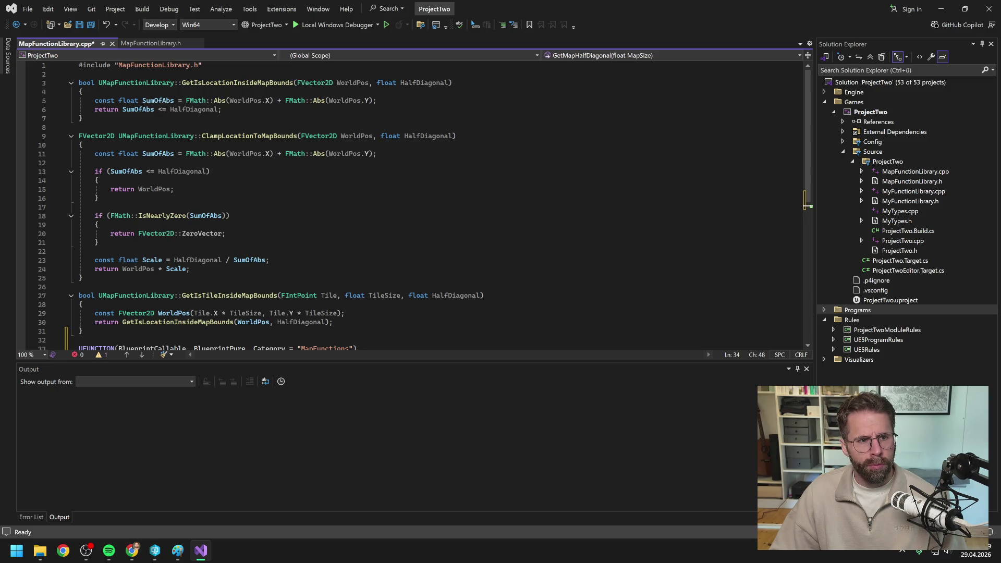
scroll(424, 206, "down", 1)
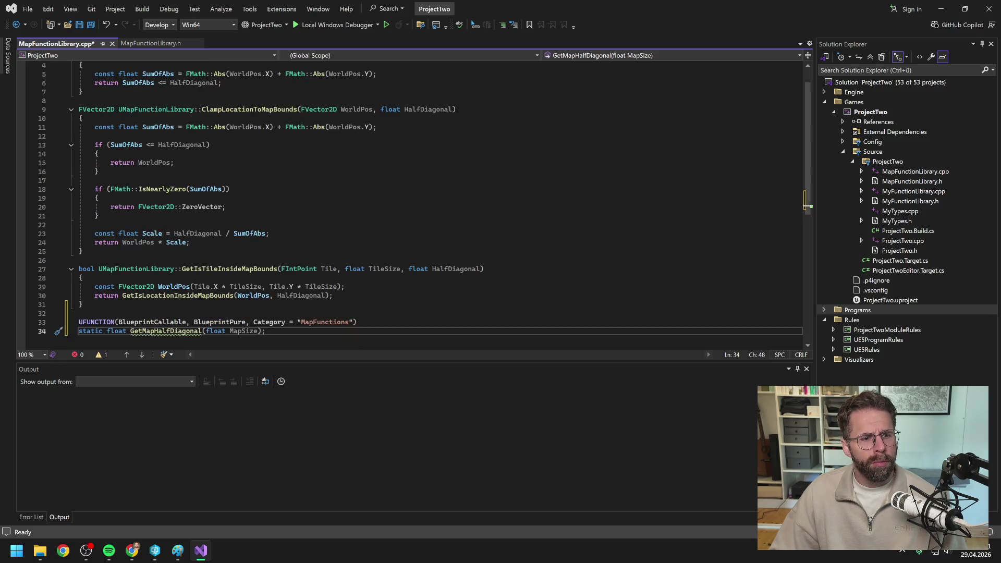
scroll(424, 205, "up", 1)
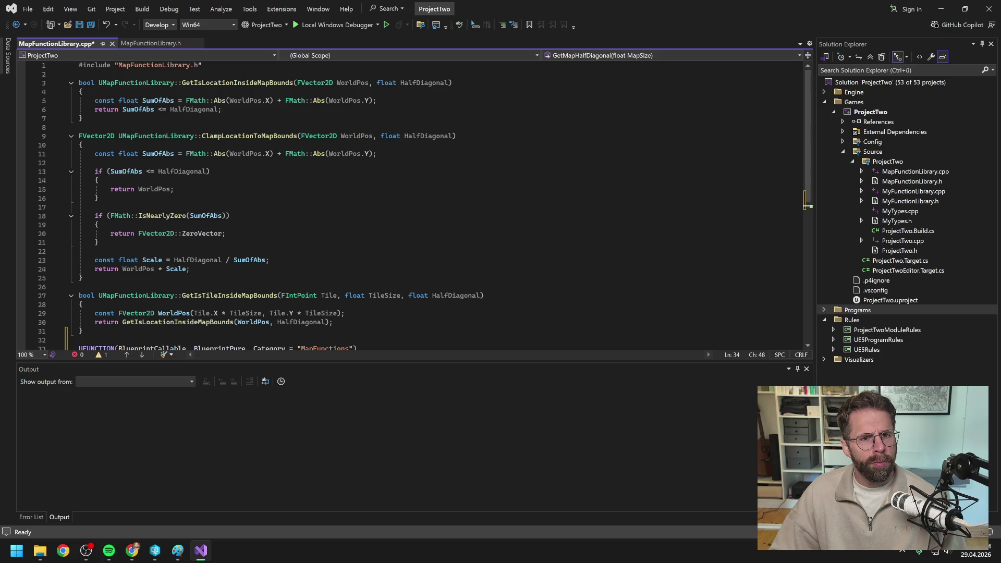
scroll(425, 205, "down", 1)
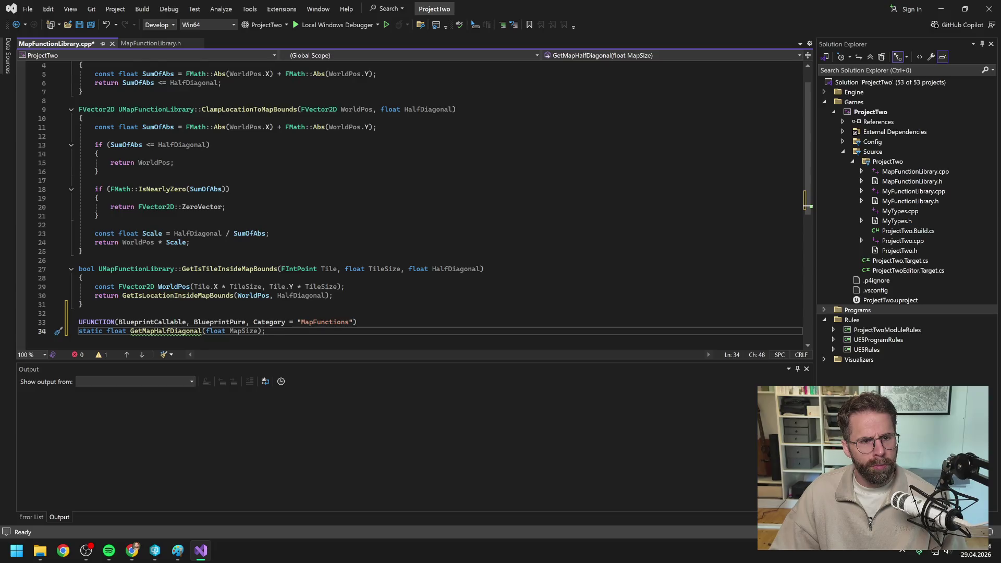
scroll(424, 205, "up", 1)
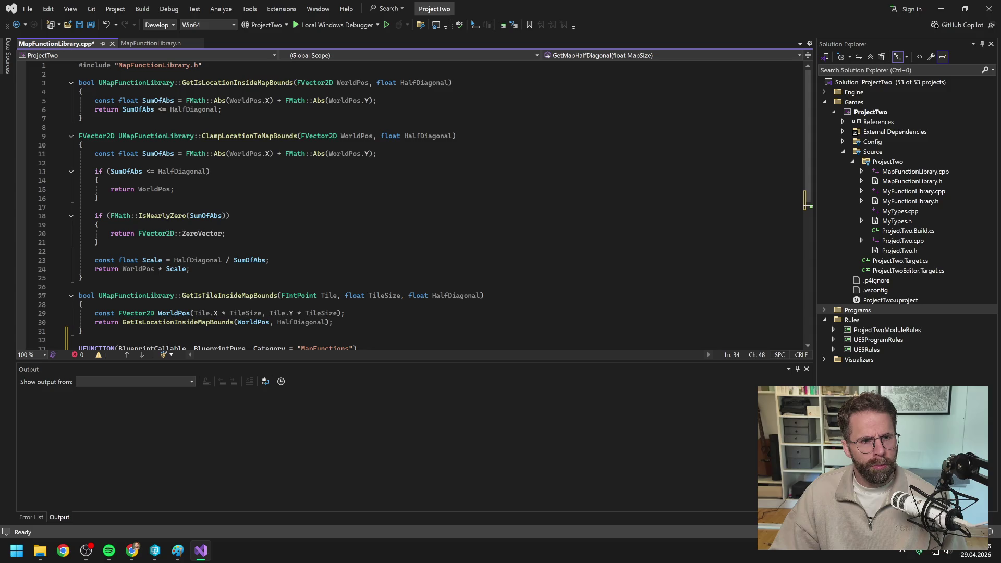
scroll(424, 206, "down", 1)
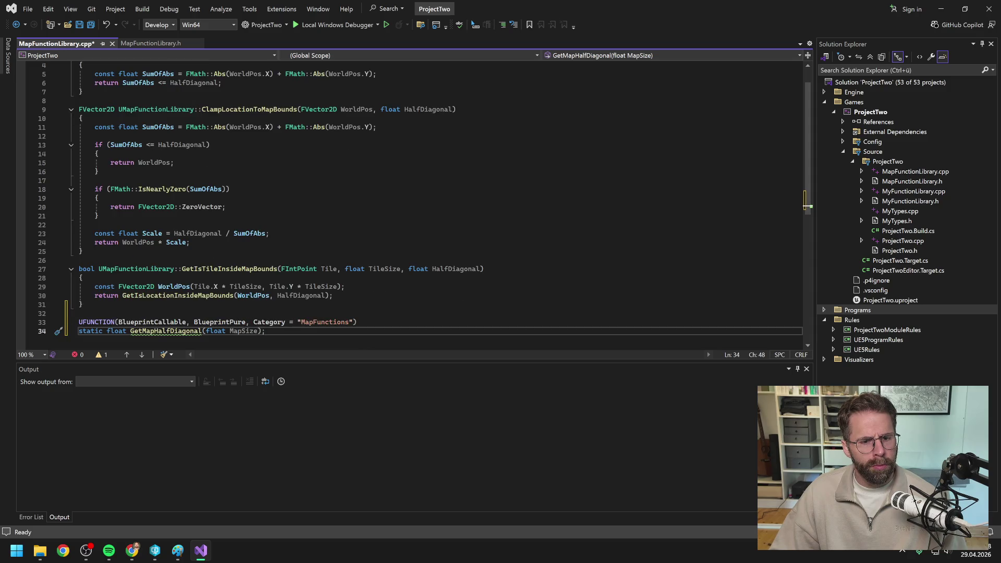
key("ctrl+s")
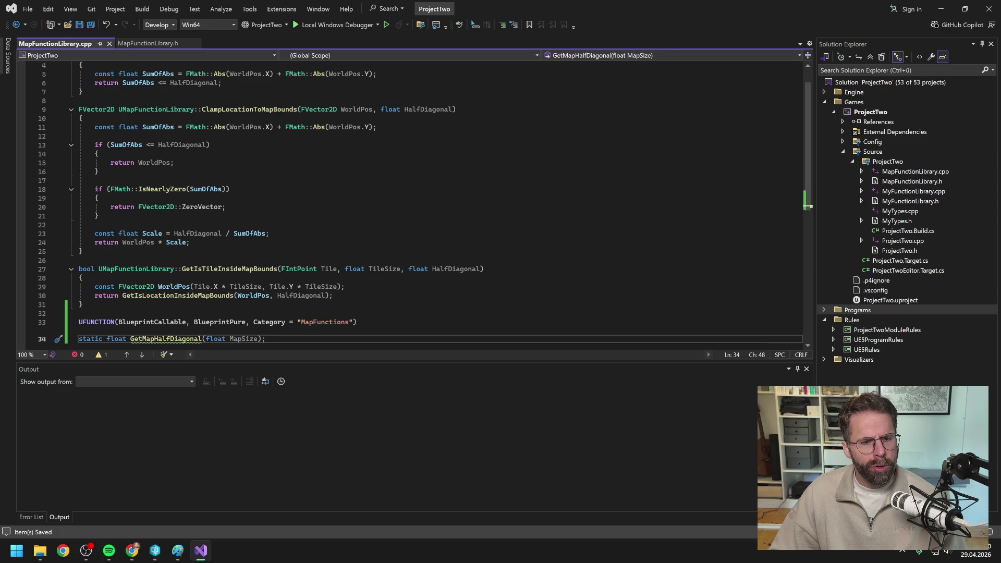
scroll(424, 204, "down", 2)
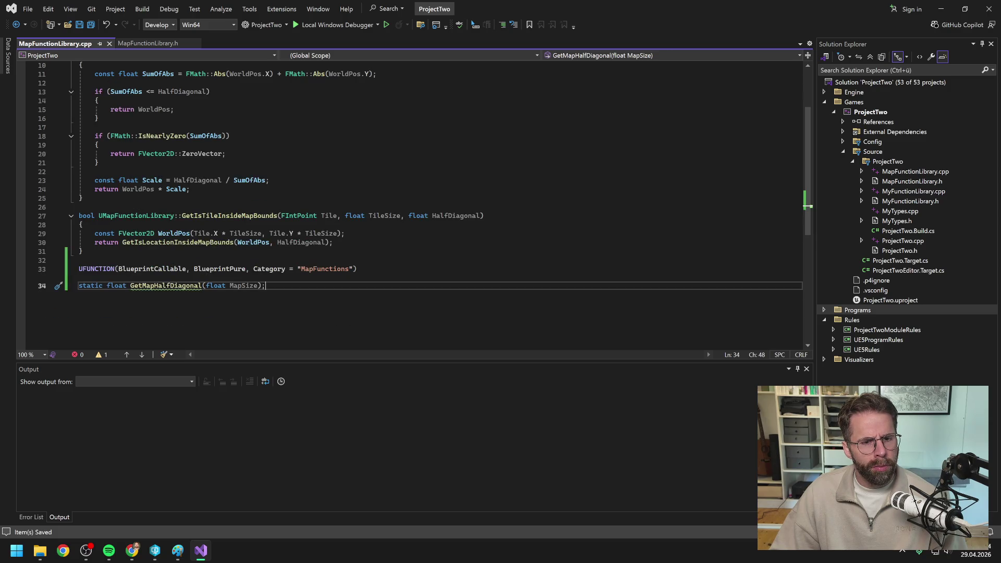
scroll(425, 204, "up", 3)
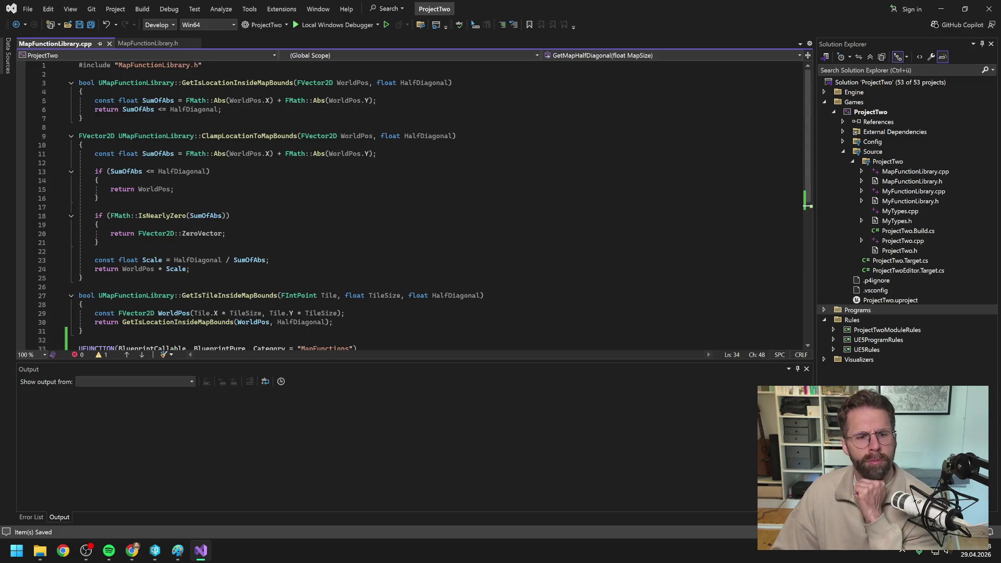
scroll(424, 203, "down", 1)
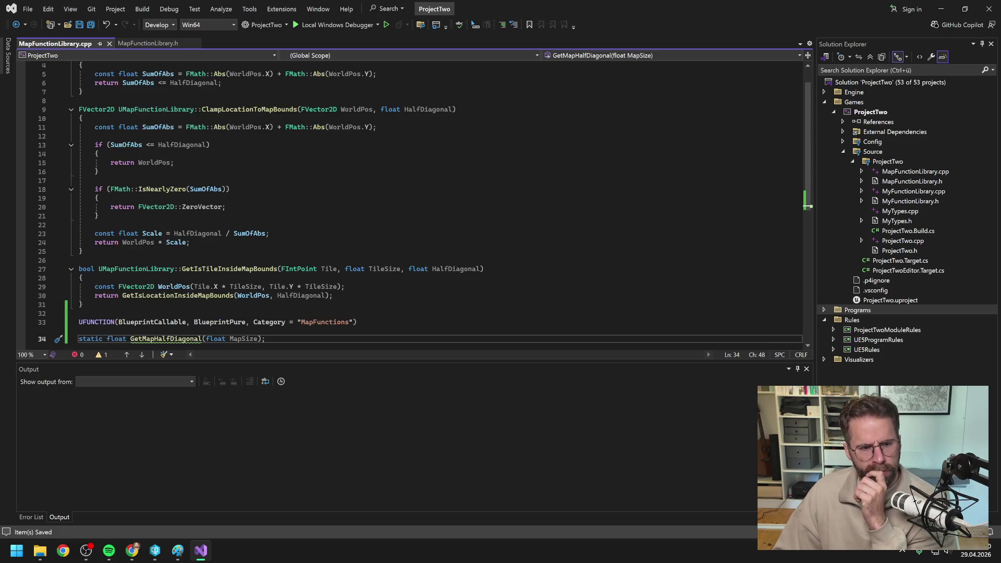
scroll(424, 206, "down", 1)
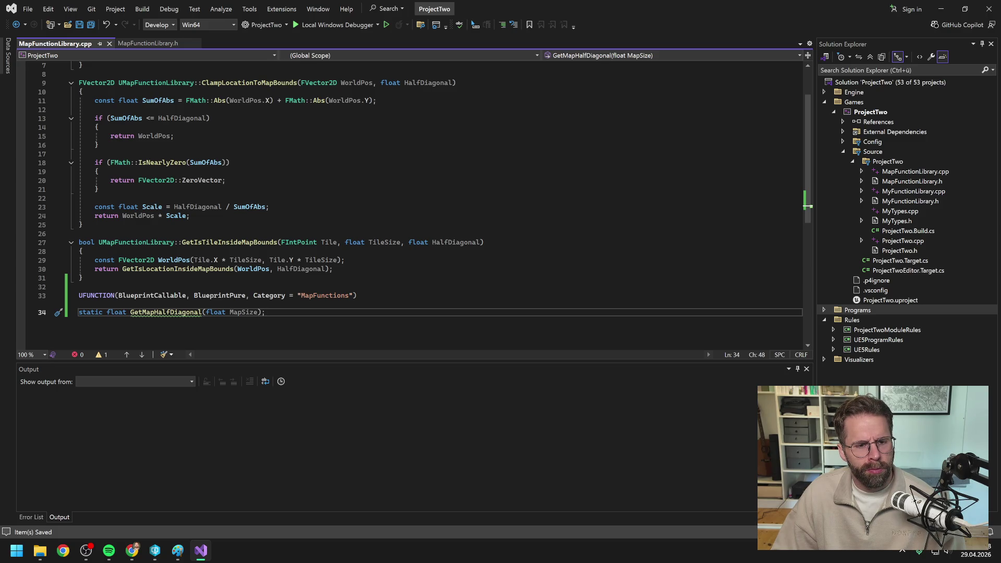
scroll(417, 203, "up", 2)
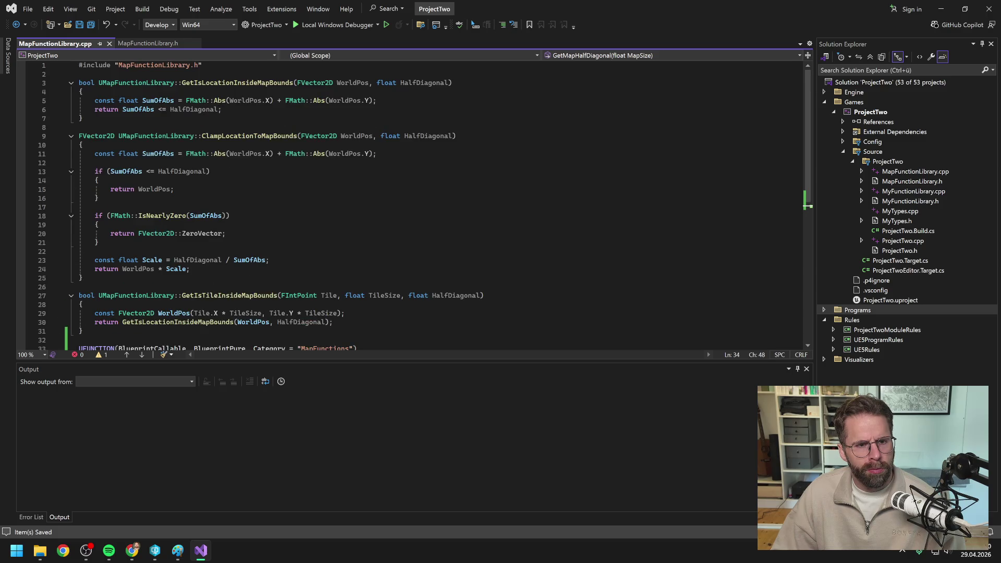
scroll(417, 203, "down", 3)
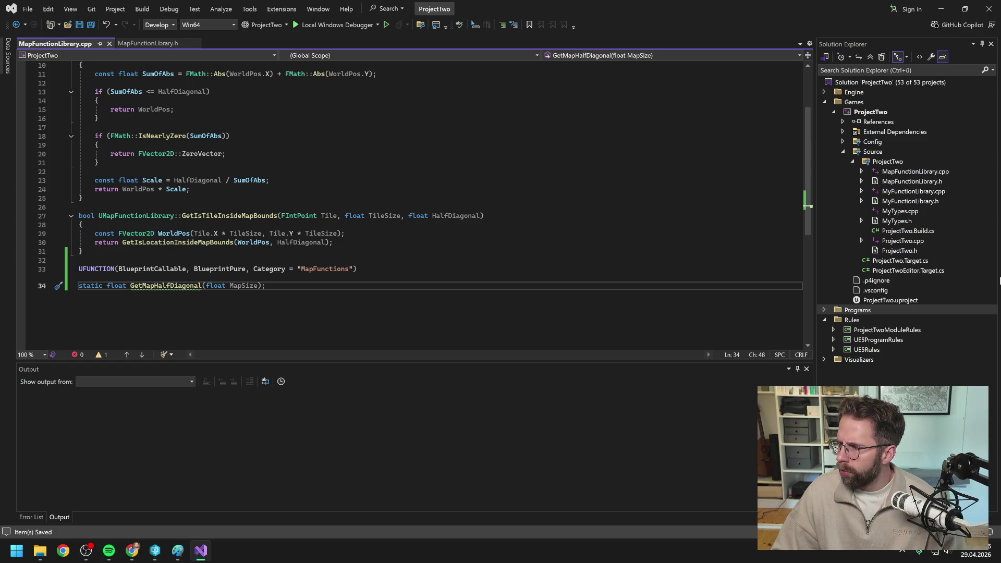
key("alt+Tab")
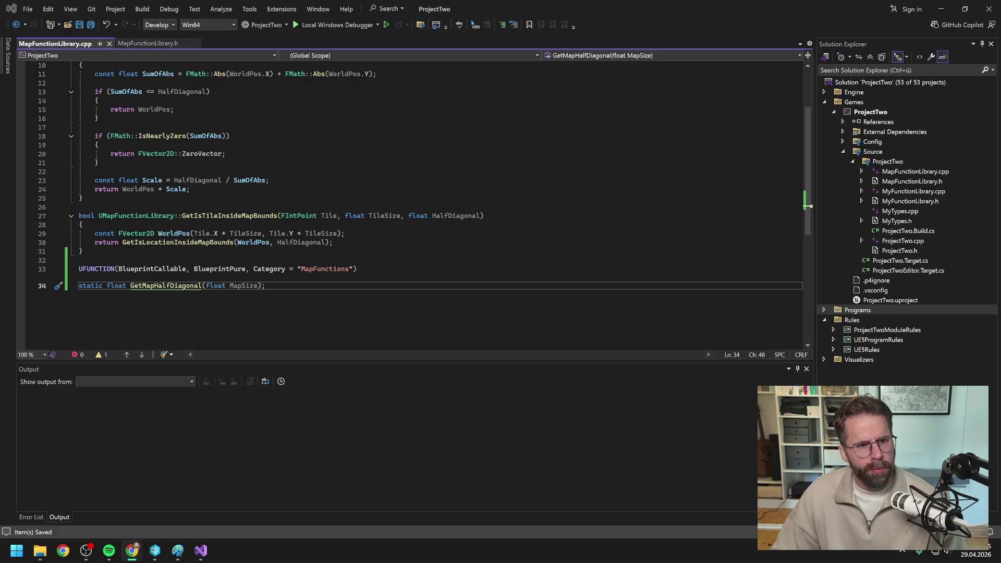
Delete the UFUNCTION and GetMapHalfDiagonal declaration lines at the end of MapFunctionLibrary.cpp.
scroll(412, 203, "up", 2)
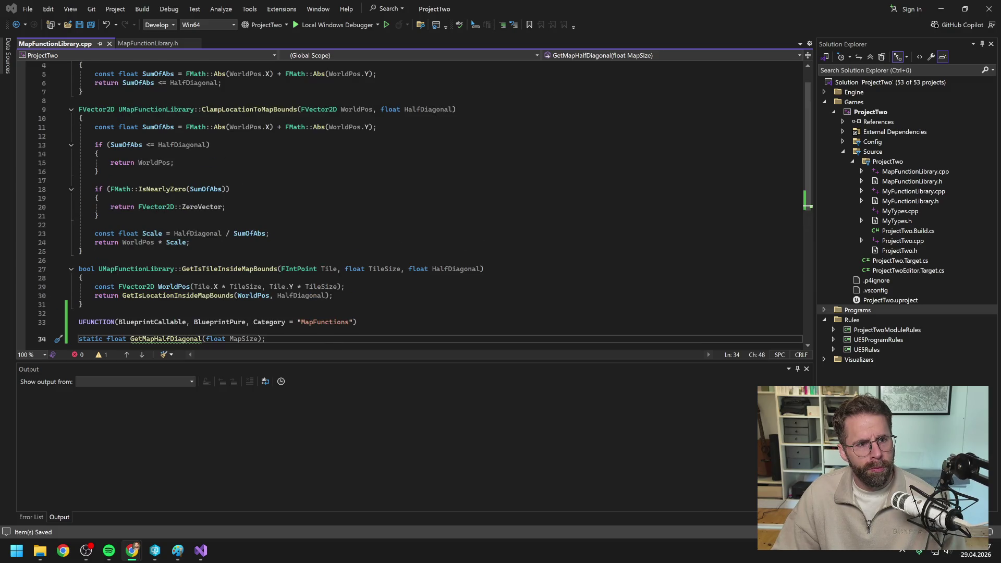
scroll(411, 203, "up", 1)
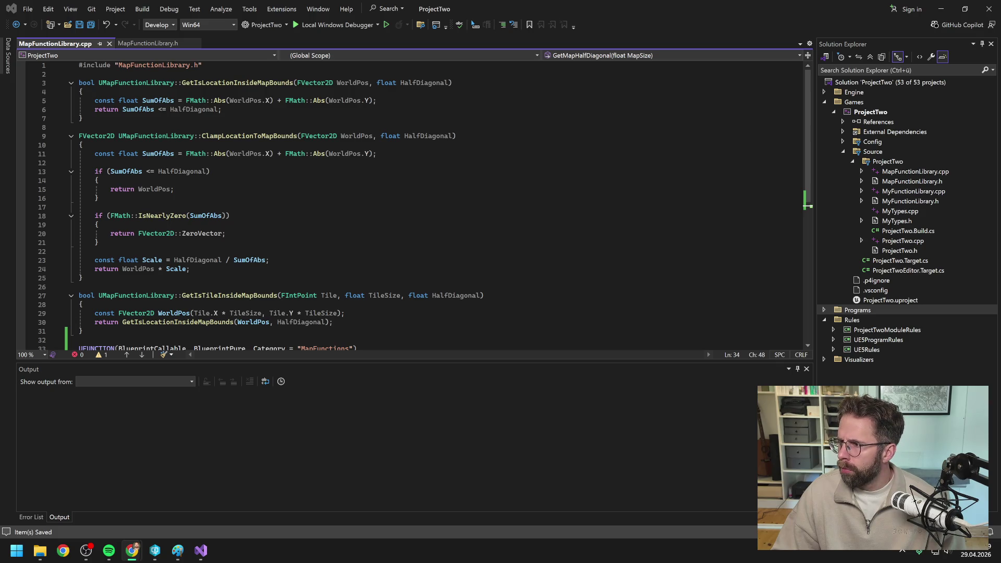
scroll(412, 204, "down", 4)
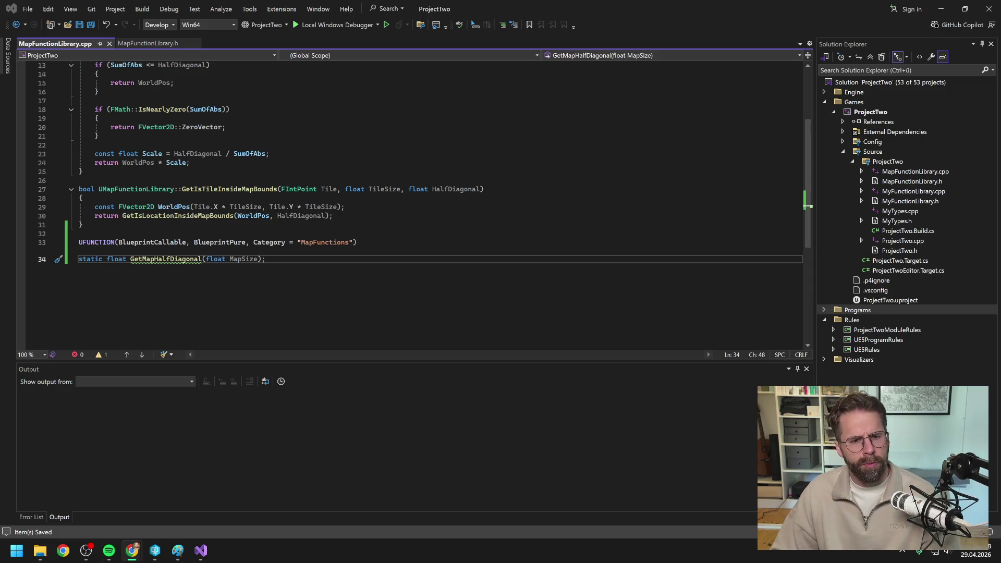
key("shift+Up")
key("shift+Home")
key("BackSpace")
key("BackSpace")
key("BackSpace")
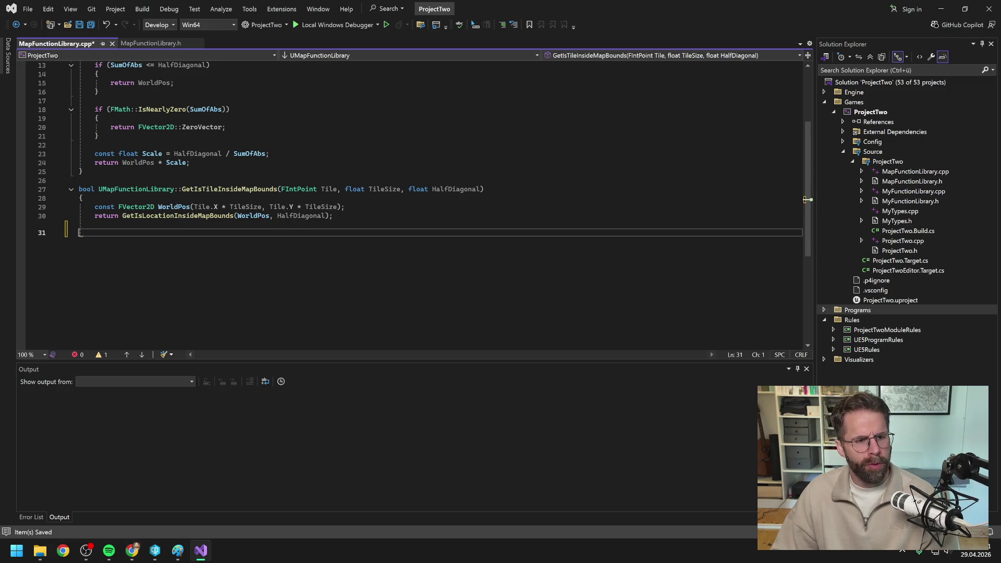
Restore the removed closing brace, save the file, build ProjectTwo, and close Visual Studio.
key("ctrl+z")
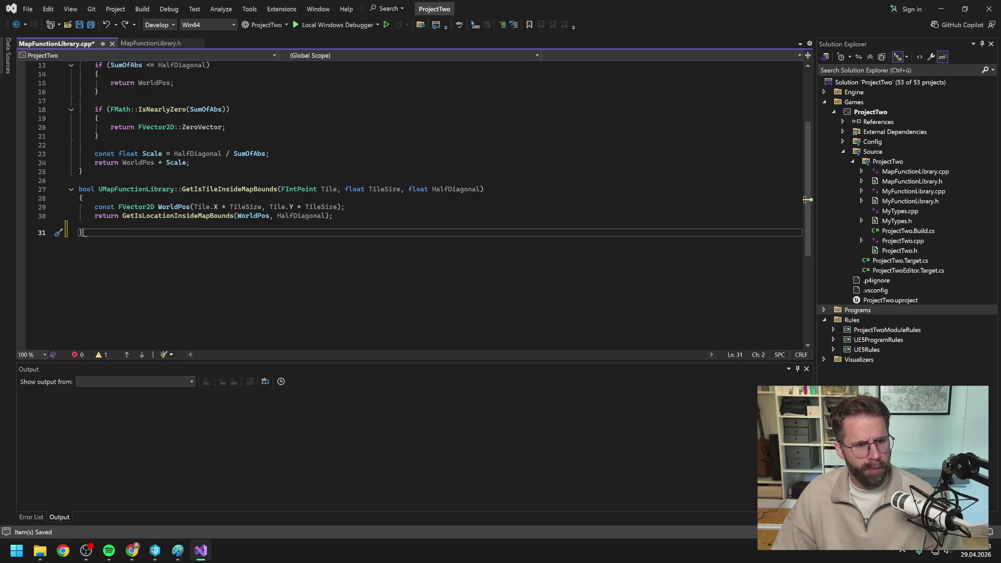
key("ctrl+s")
right_click(870, 113)
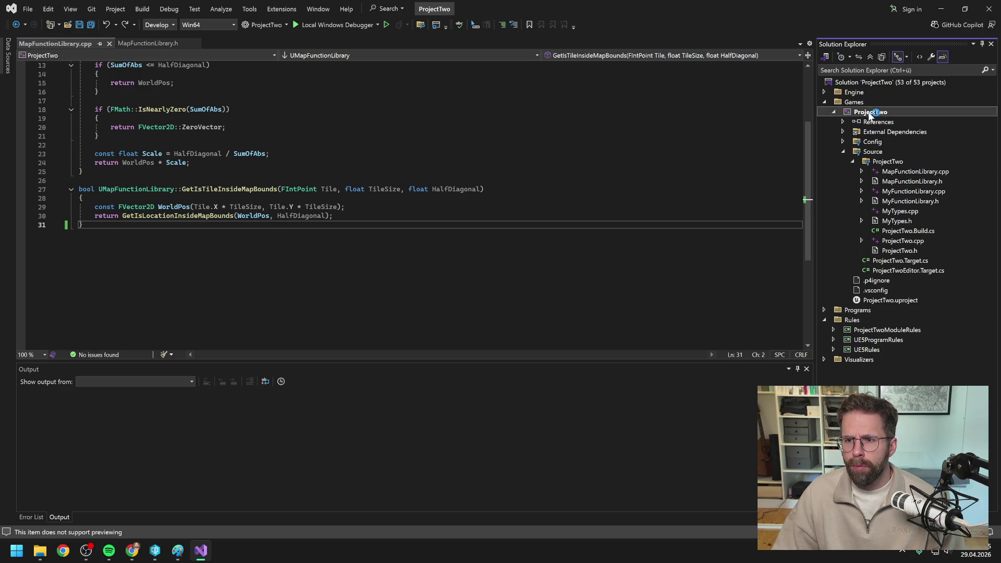
left_click(845, 112)
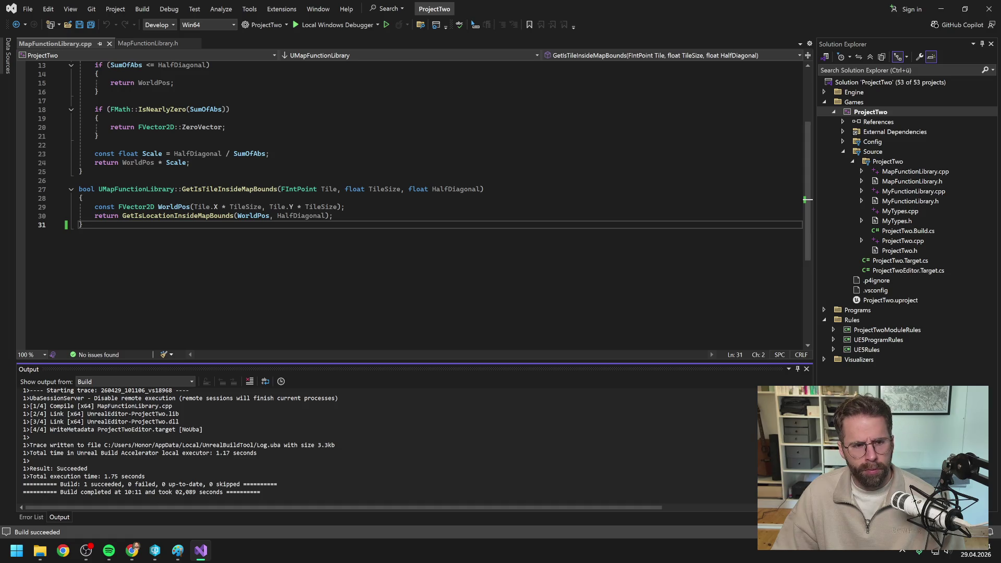
left_click(989, 9)
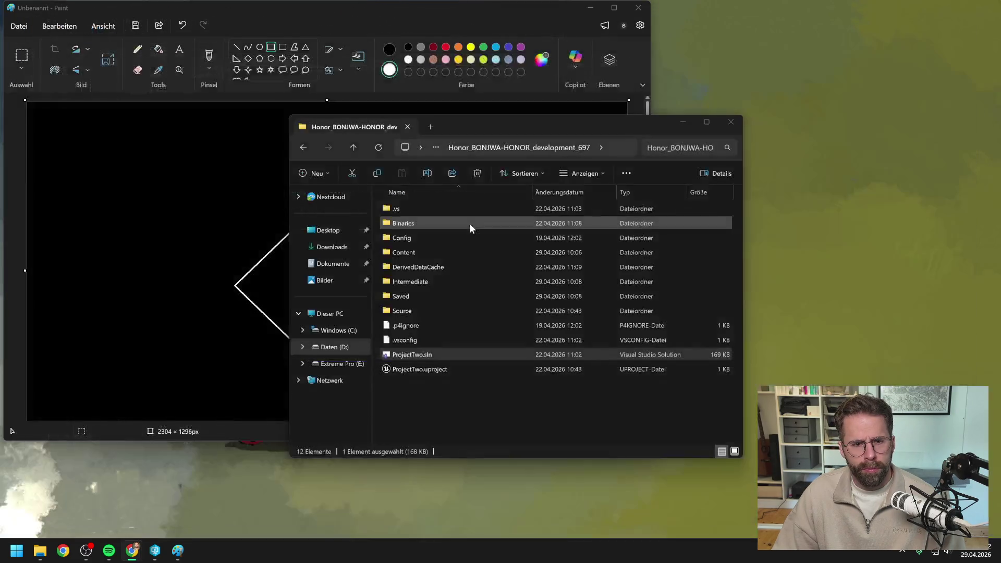
Launch ProjectTwo.uproject from P4V and return to the Unreal Editor with L_Map1 open.
left_click(154, 550)
double_click(187, 314)
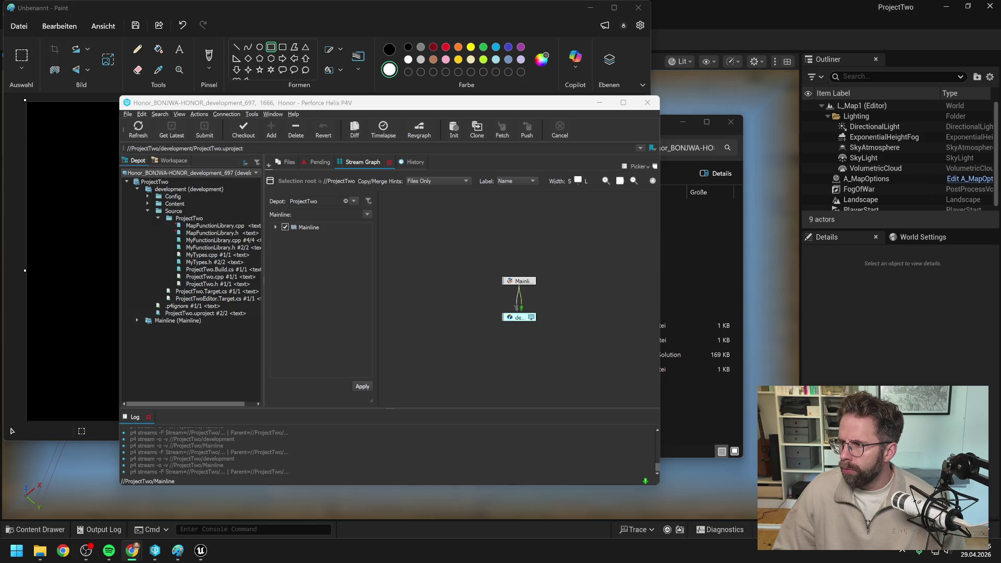
left_click(768, 33)
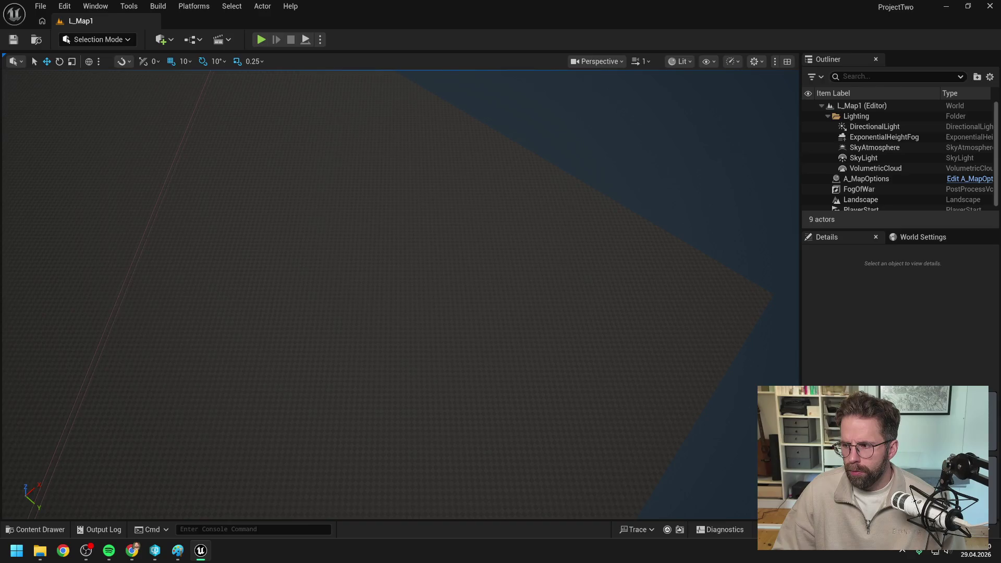
Add a GetMapHalfDiagonal function in My Functions, check out BPFL_General, and save it.
scroll(474, 161, "down", 4)
scroll(447, 151, "up", 1)
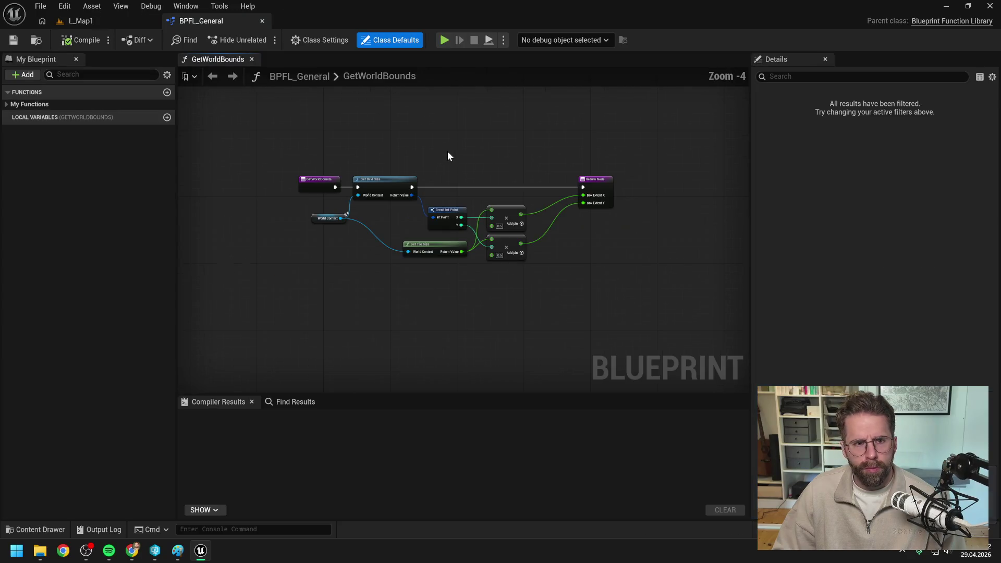
left_click(167, 92)
type("GetMapH")
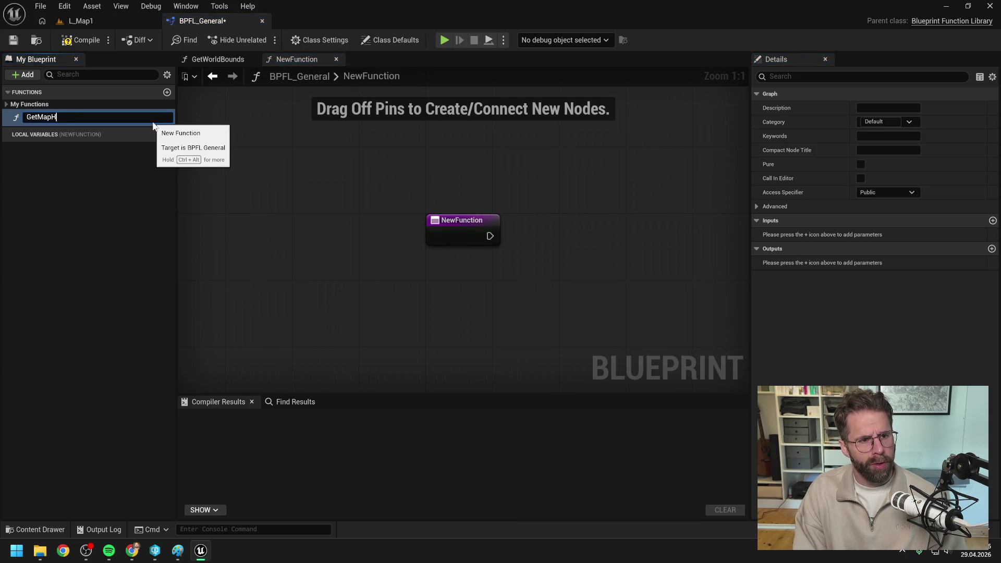
type("alfDiagonal")
key("Return")
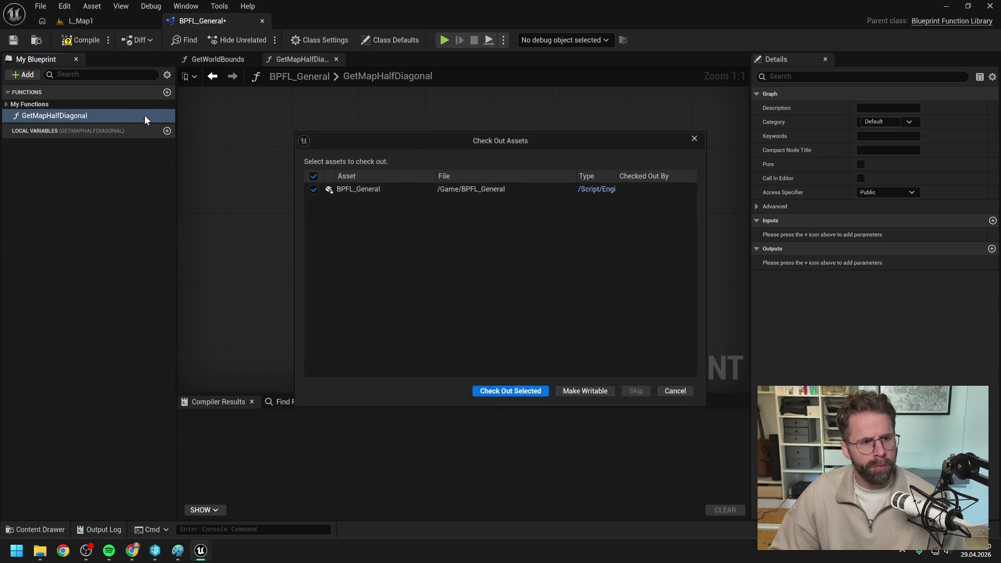
left_click(524, 391)
left_click_drag(50, 119, 33, 105)
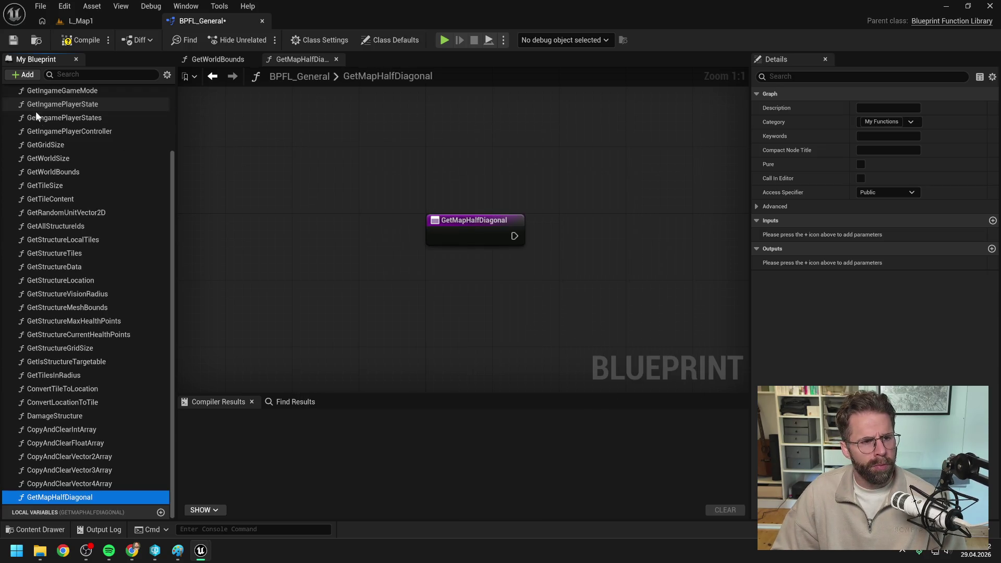
mouse_move(67, 468)
left_mouse_down()
mouse_move(76, 266)
mouse_move(57, 189)
left_mouse_up()
key("ctrl+s")
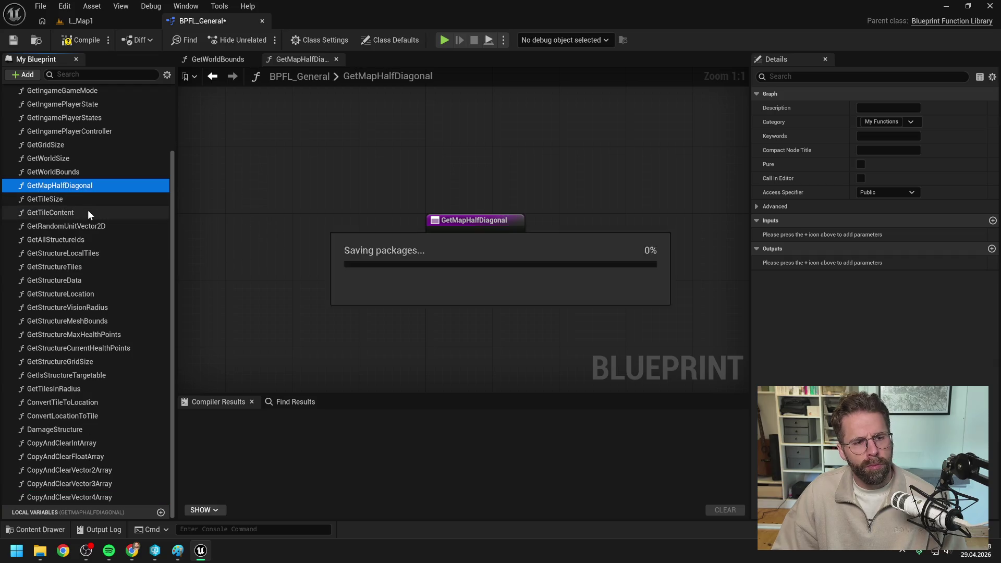
Rename the function to GetWorldHalfDiagonal and compile the blueprint.
left_click(73, 187)
left_click(57, 186)
key("BackSpace")
key("BackSpace")
key("BackSpace")
type("World")
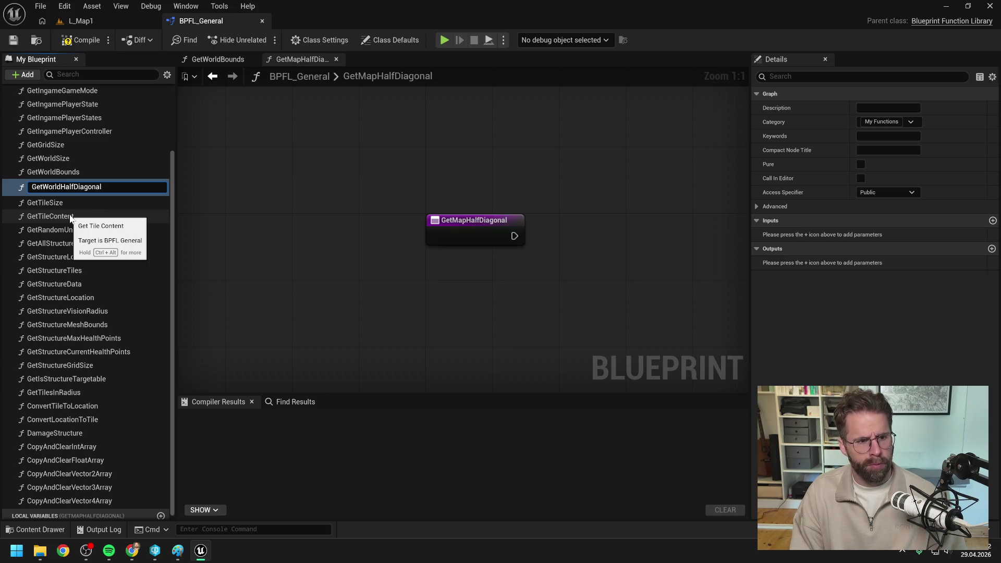
key("Return")
key("F7")
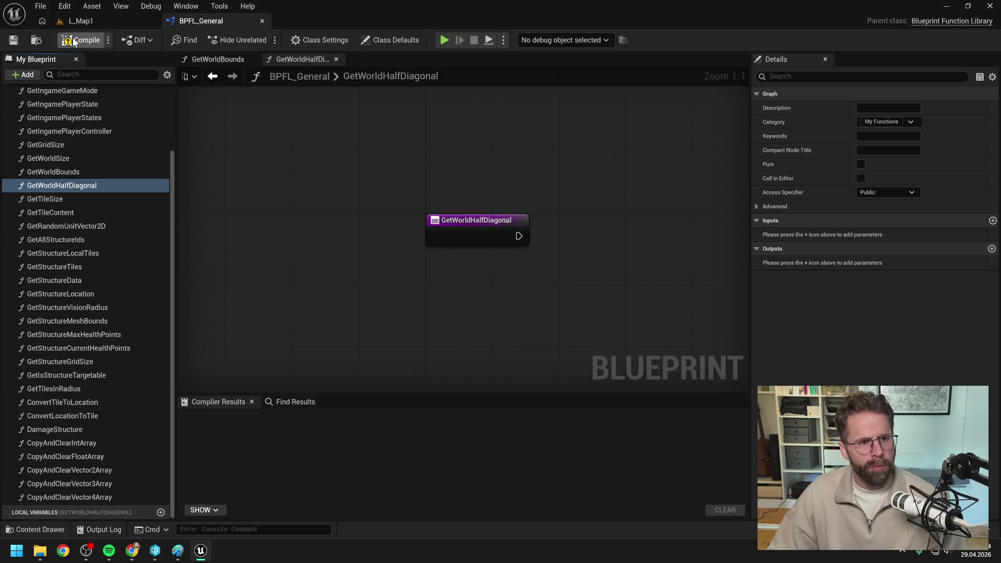
scroll(438, 176, "down", 1)
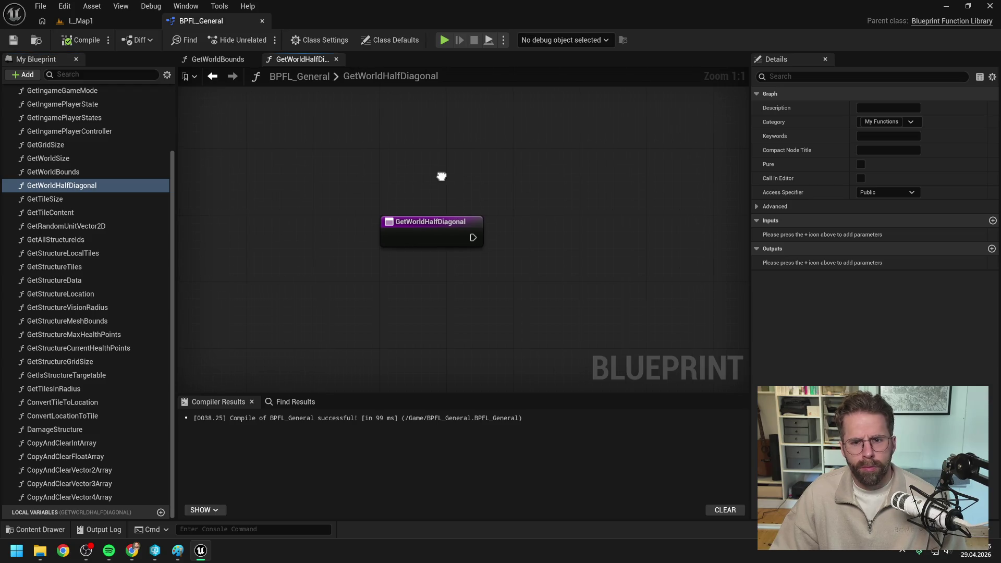
left_click(53, 171)
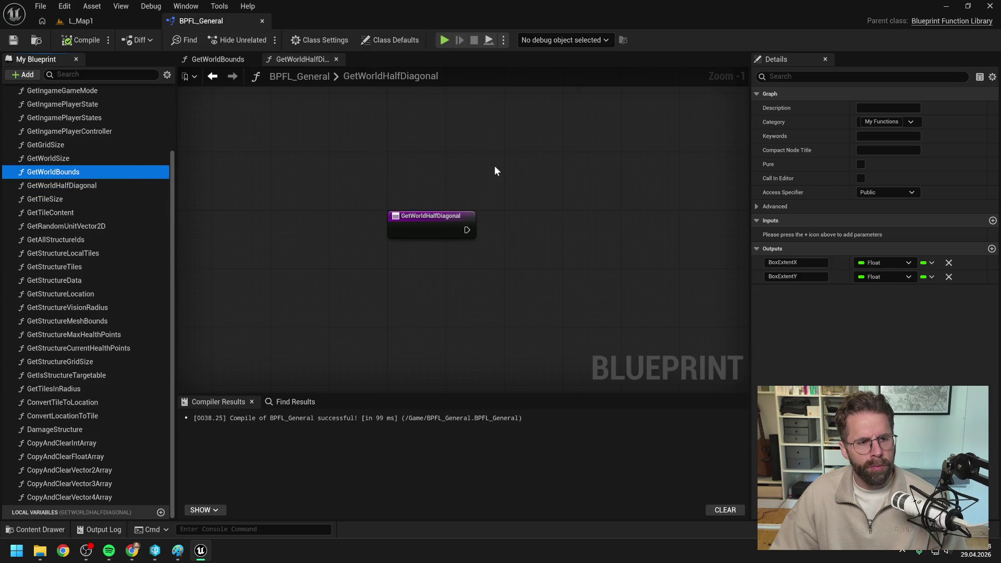
Place a Get World Size node after the function entry, fed by a World Context getter.
left_click(79, 185)
left_click_drag(524, 182, 439, 192)
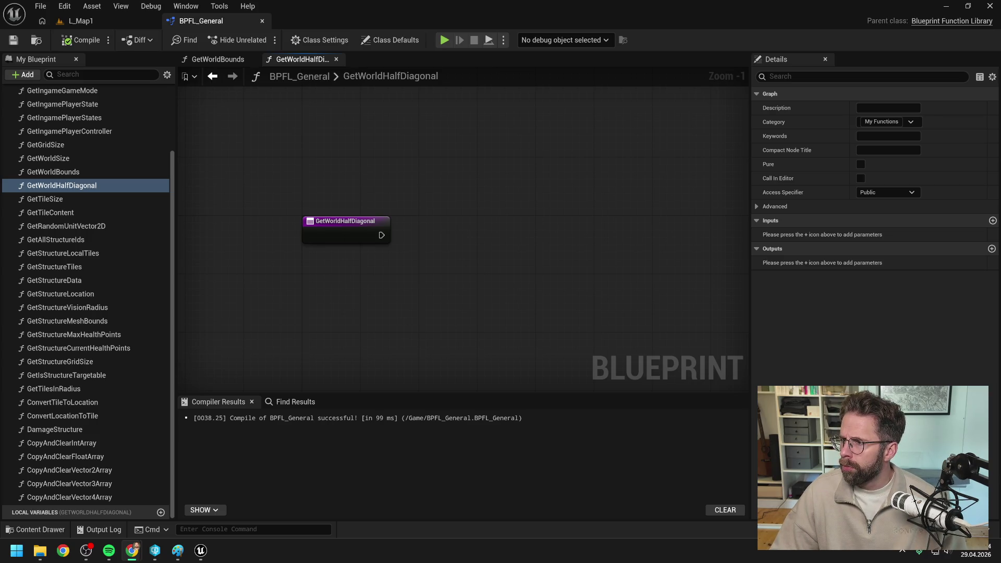
left_click(497, 234)
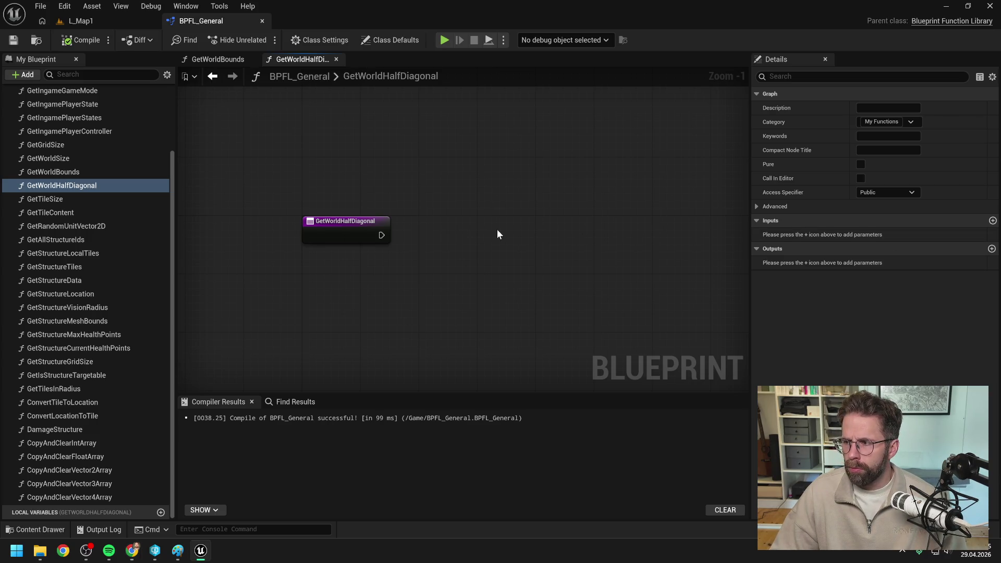
right_click(451, 241)
type("get map si")
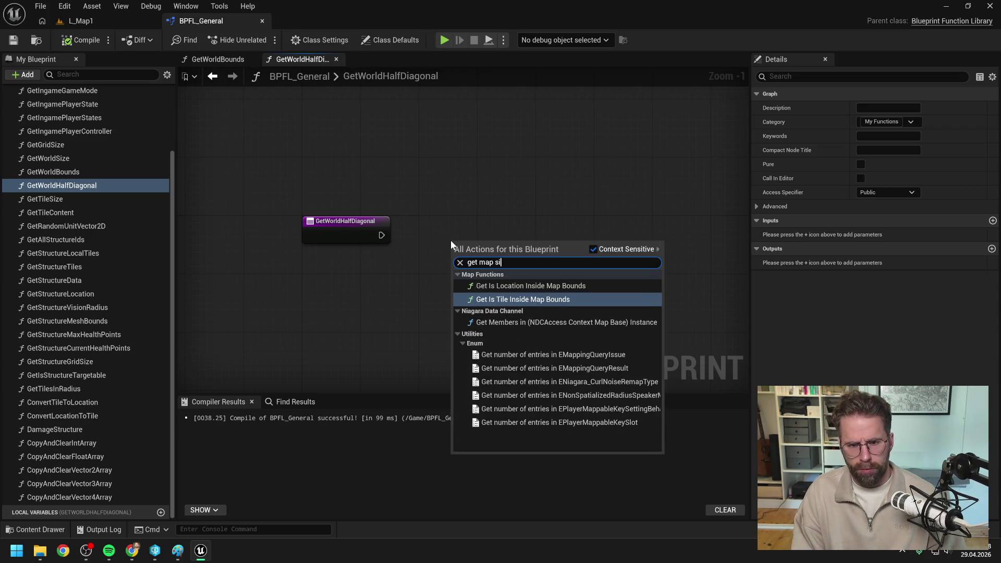
left_click(446, 175)
left_click_drag(76, 159, 510, 234)
mouse_move(383, 236)
left_mouse_down()
mouse_move(479, 242)
mouse_move(496, 227)
mouse_move(437, 269)
left_mouse_up()
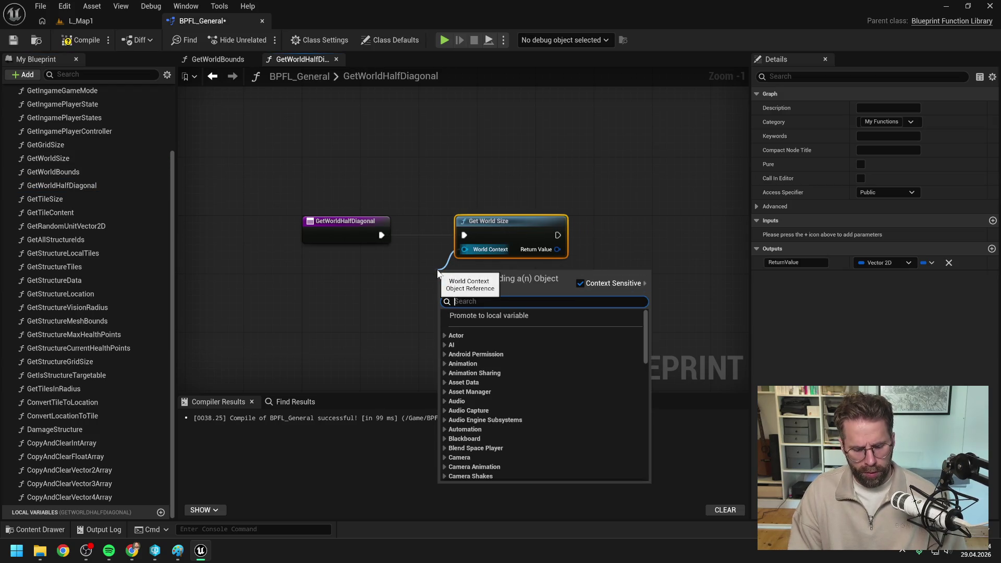
type("get world")
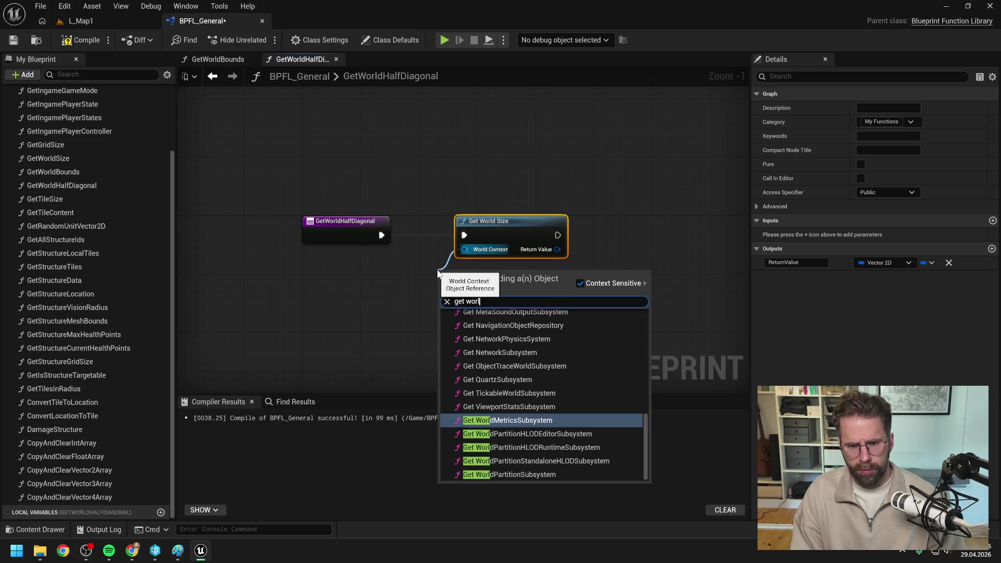
key("Return")
left_click_drag(435, 270, 348, 269)
left_click_drag(524, 288, 481, 286)
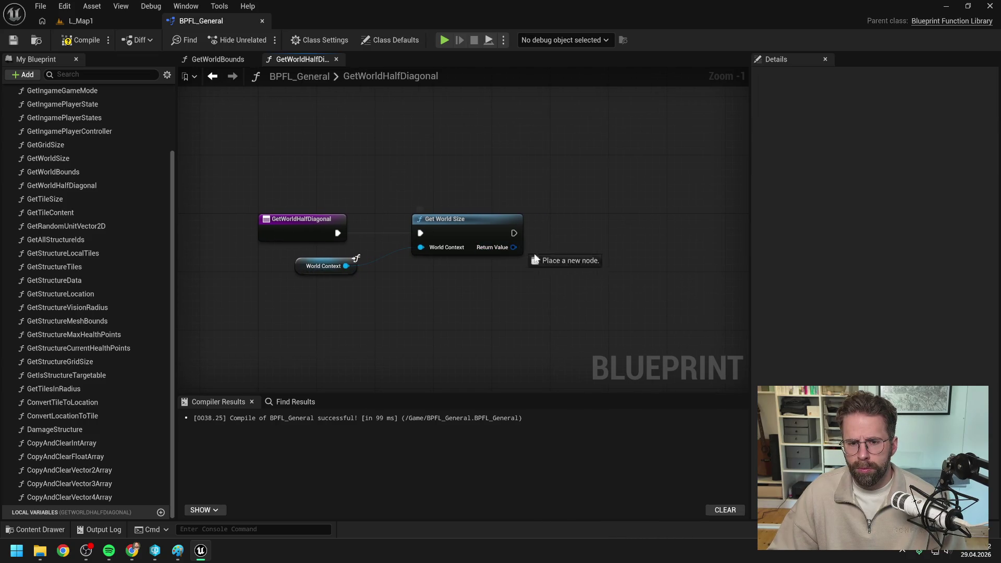
Multiply Get World Size's Return Value by a float 0.5.
left_click_drag(516, 248, 569, 267)
type("*")
key("Return")
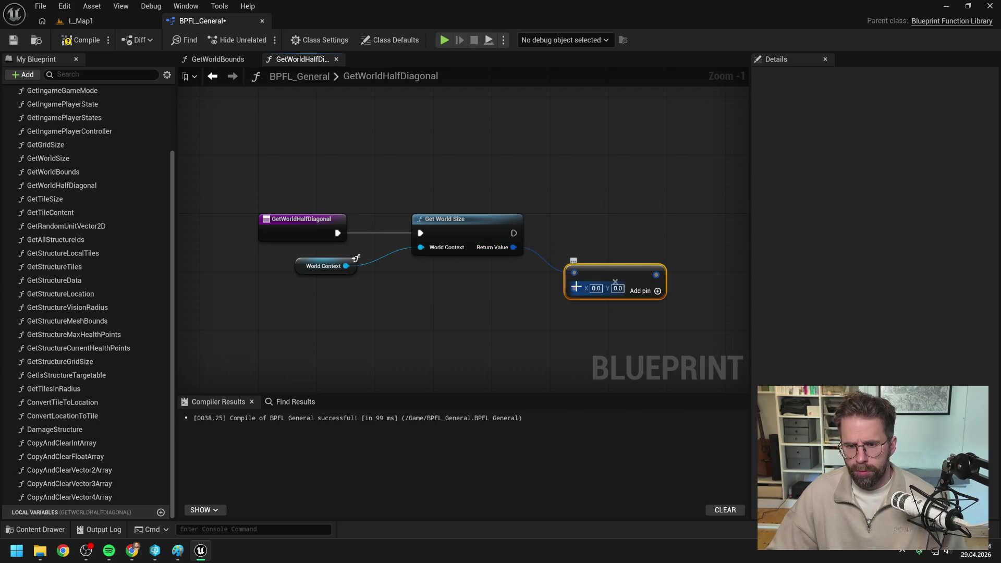
right_click(575, 287)
left_click(615, 460)
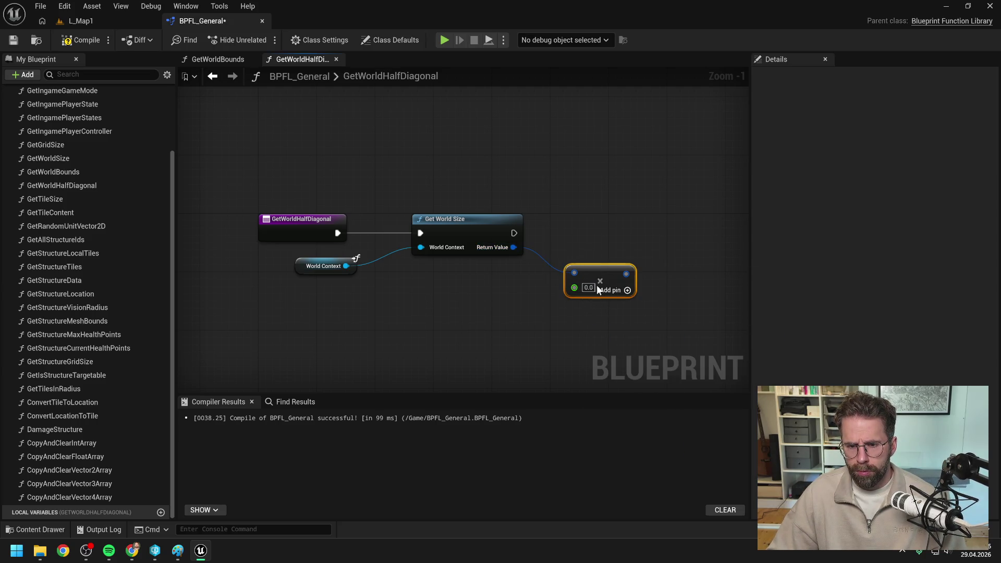
type("0.5")
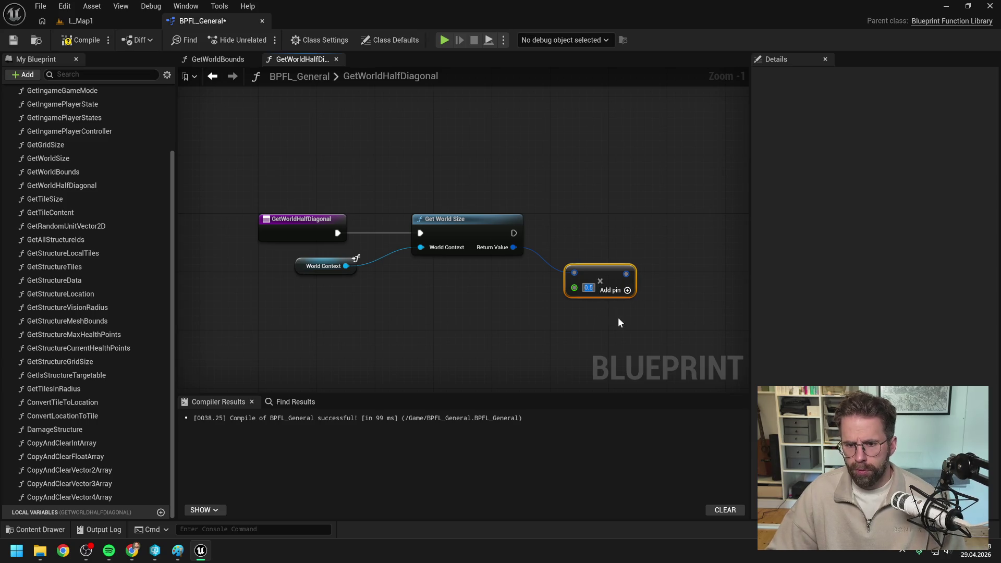
left_click_drag(617, 317, 583, 317)
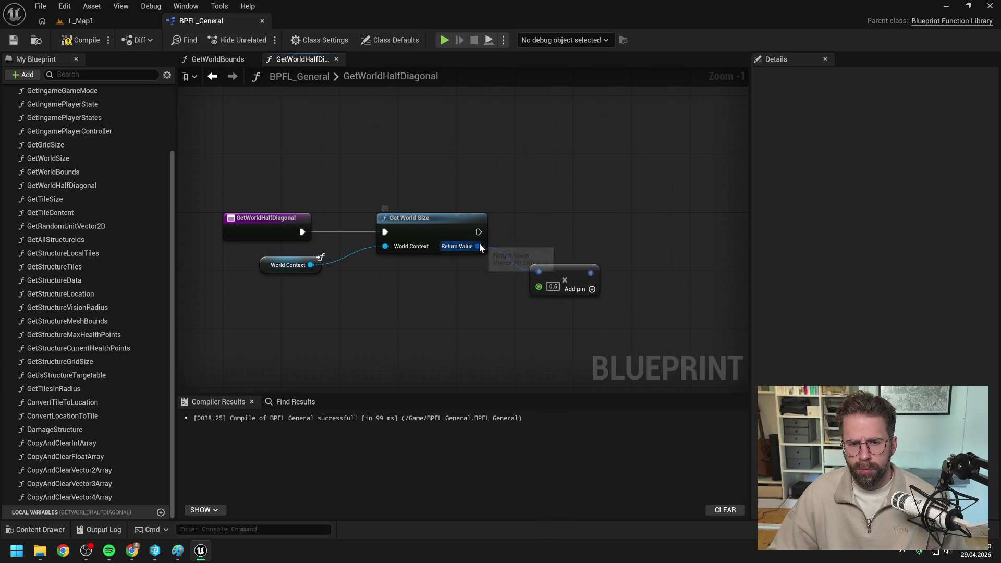
mouse_move(537, 270)
left_mouse_down()
mouse_move(529, 266)
mouse_move(570, 259)
left_mouse_up()
scroll(577, 257, "down", 1)
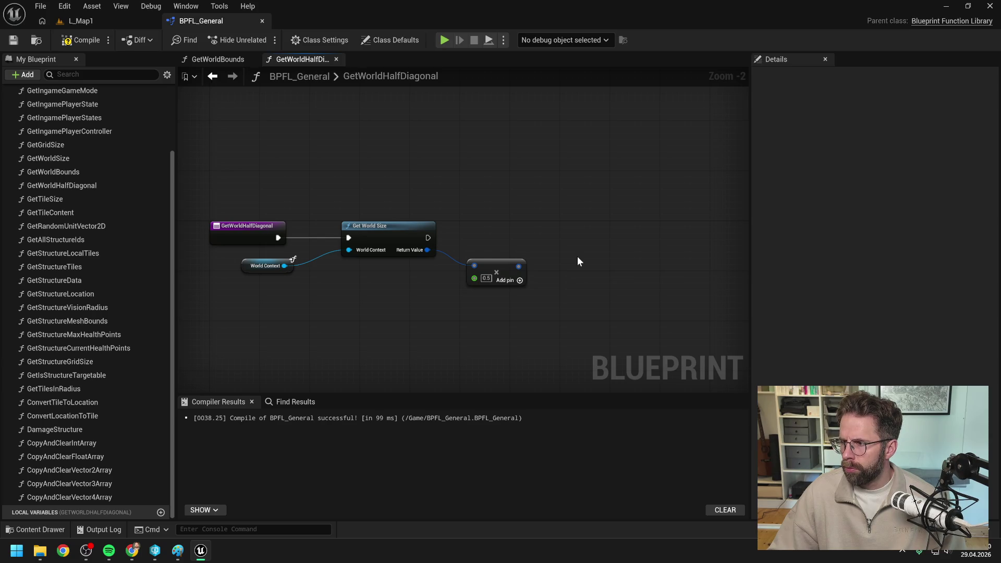
left_click_drag(519, 266, 558, 251)
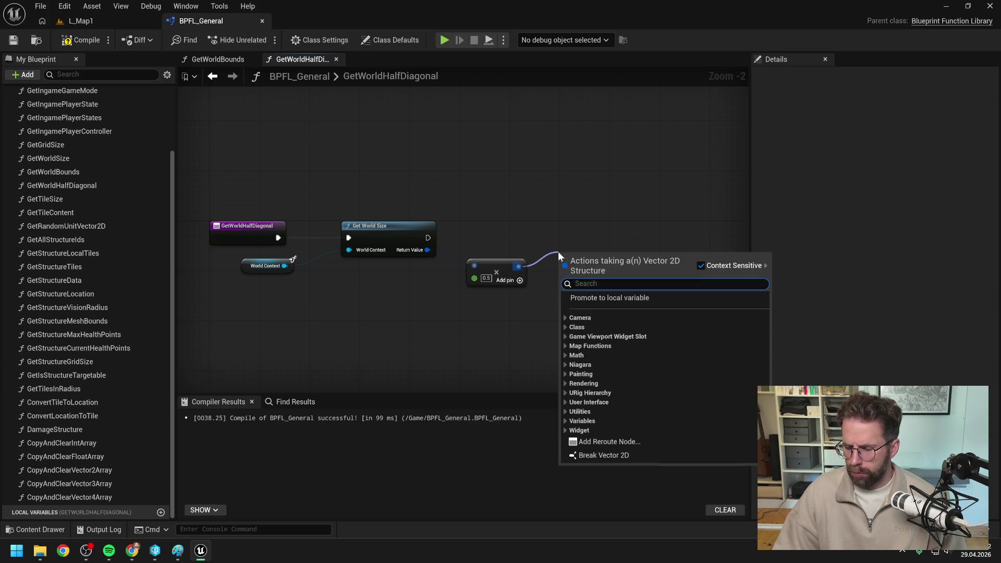
Add a second Vector2D multiply node after the 0.5 multiplication and save.
type("*")
key("Return")
left_click(626, 232)
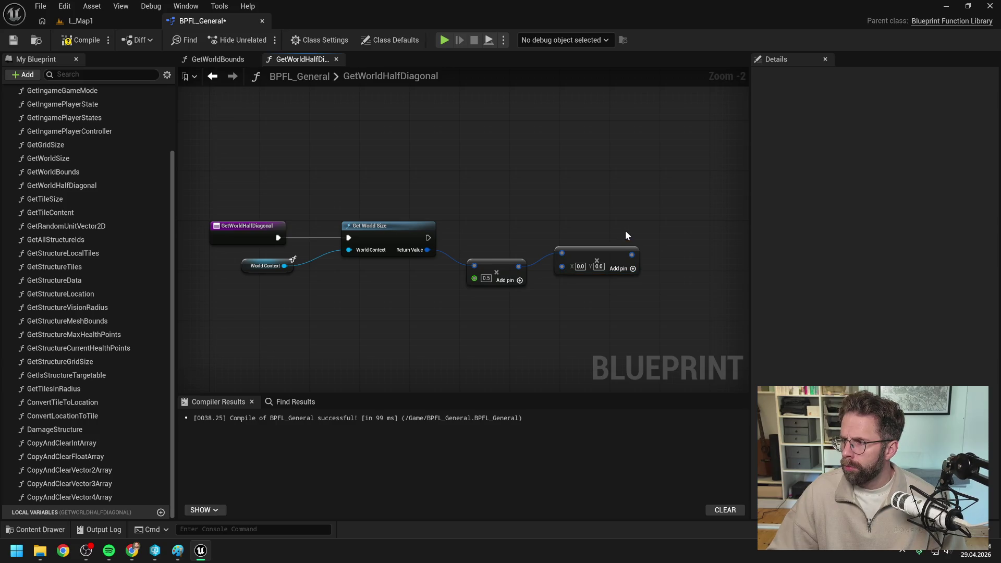
left_click_drag(613, 246, 645, 252)
left_click(569, 316)
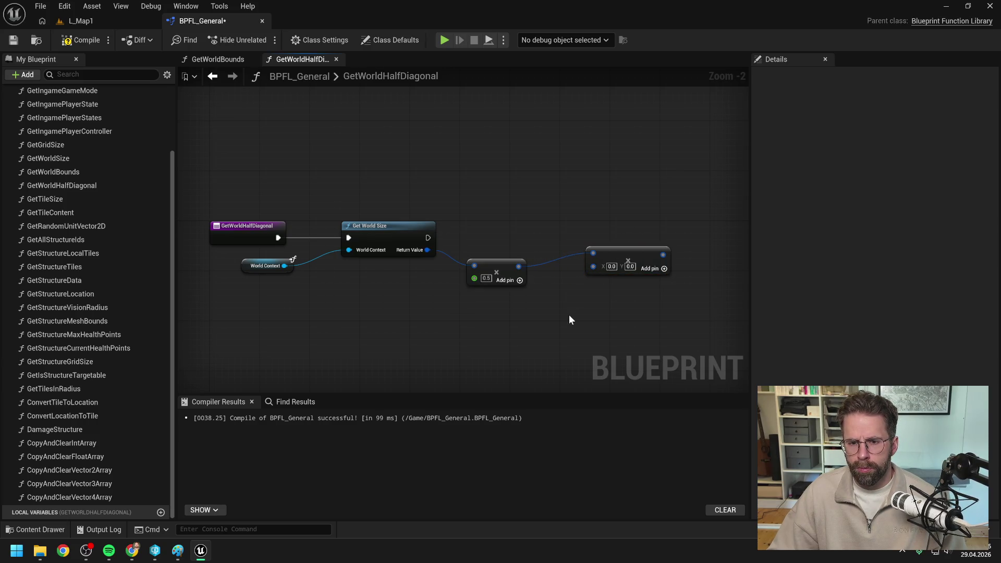
key("ctrl+s")
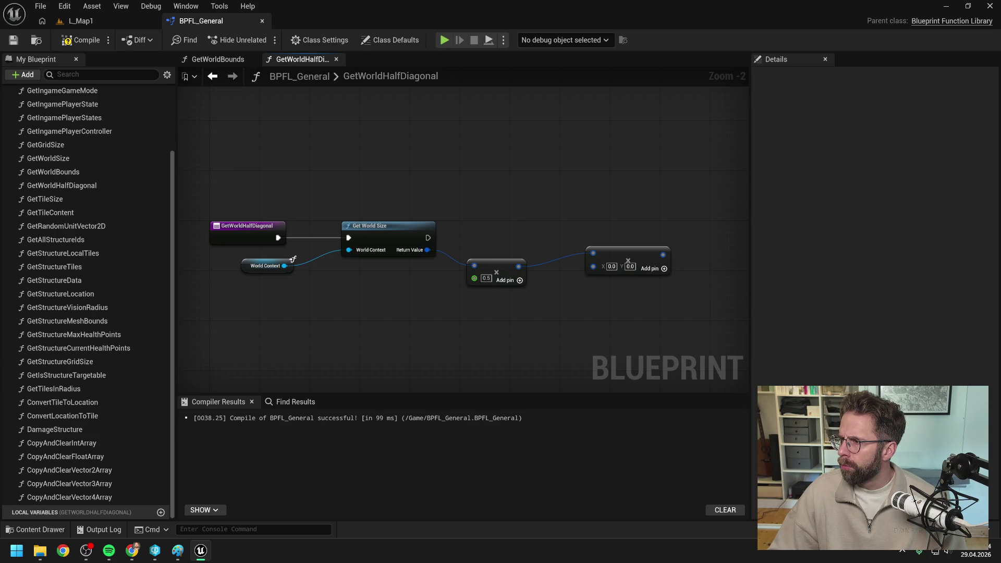
Compile and save BPFL_General, aligning the World Context and second multiply nodes.
key("alt+Tab")
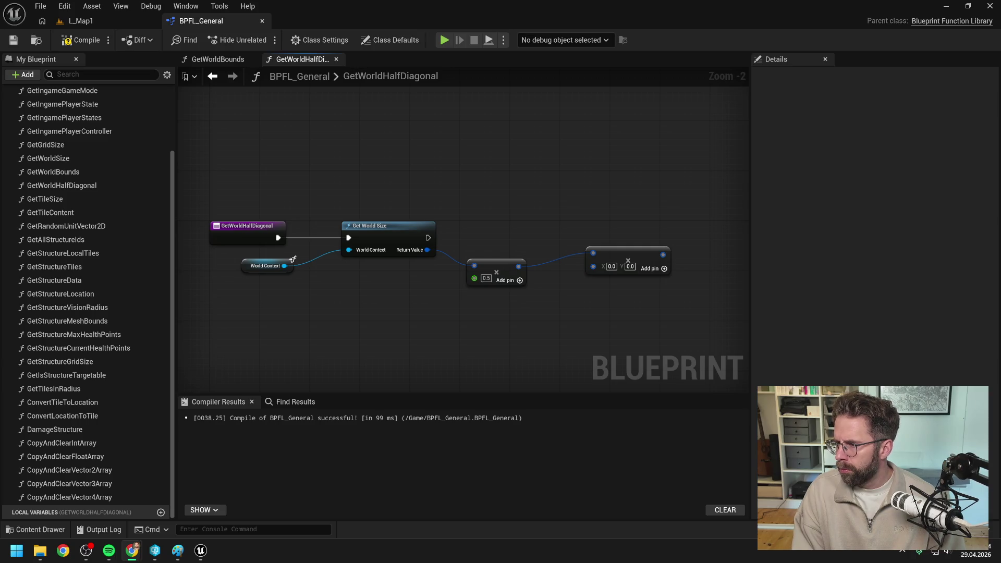
left_click(613, 315)
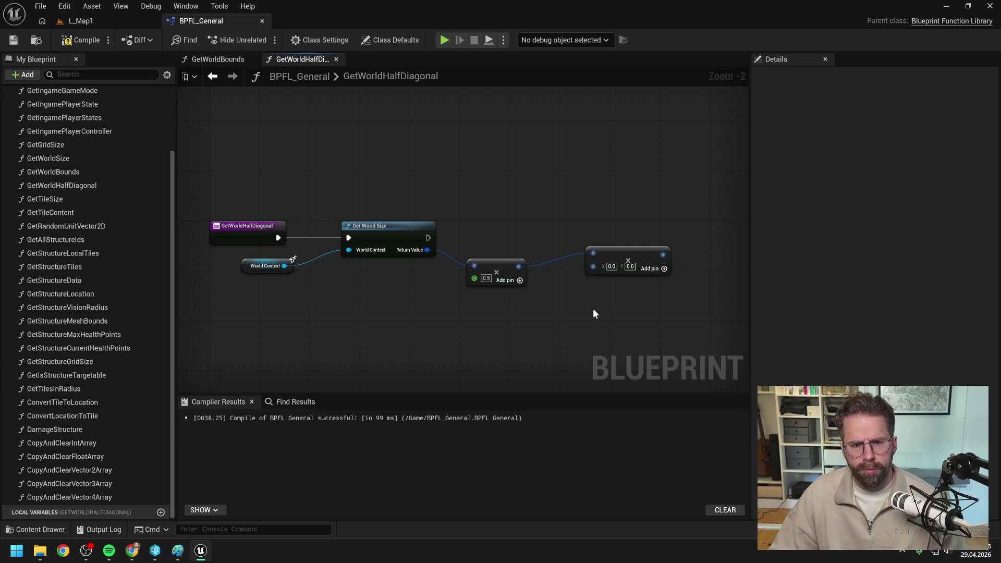
left_click(85, 47)
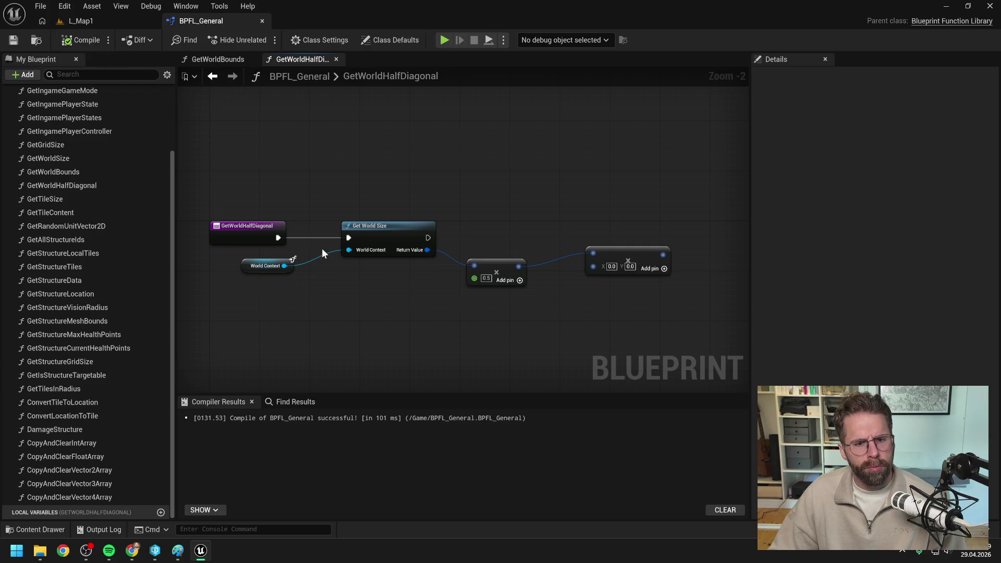
left_click_drag(283, 268, 277, 267)
left_click(399, 306)
key("ctrl+s")
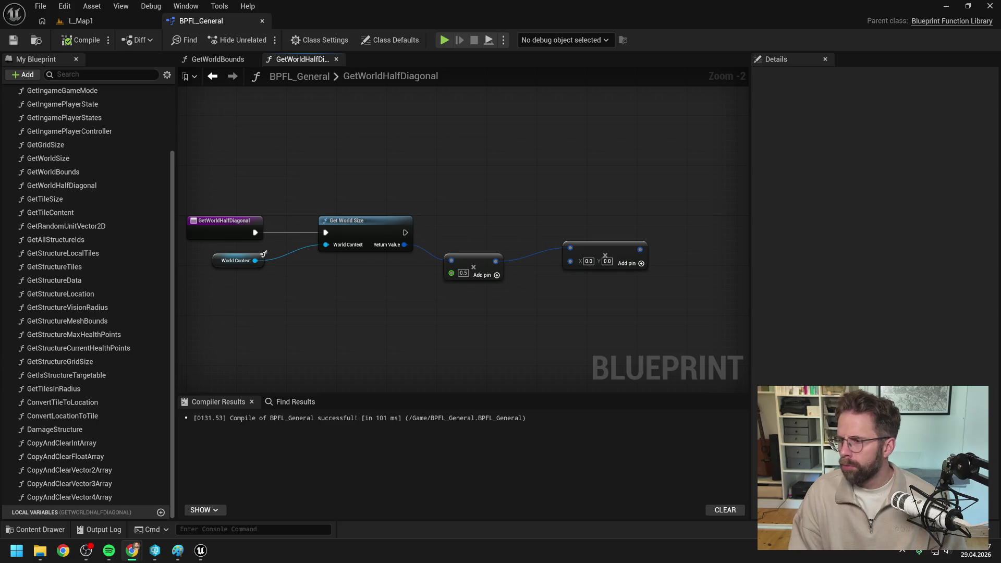
left_click_drag(599, 251, 599, 264)
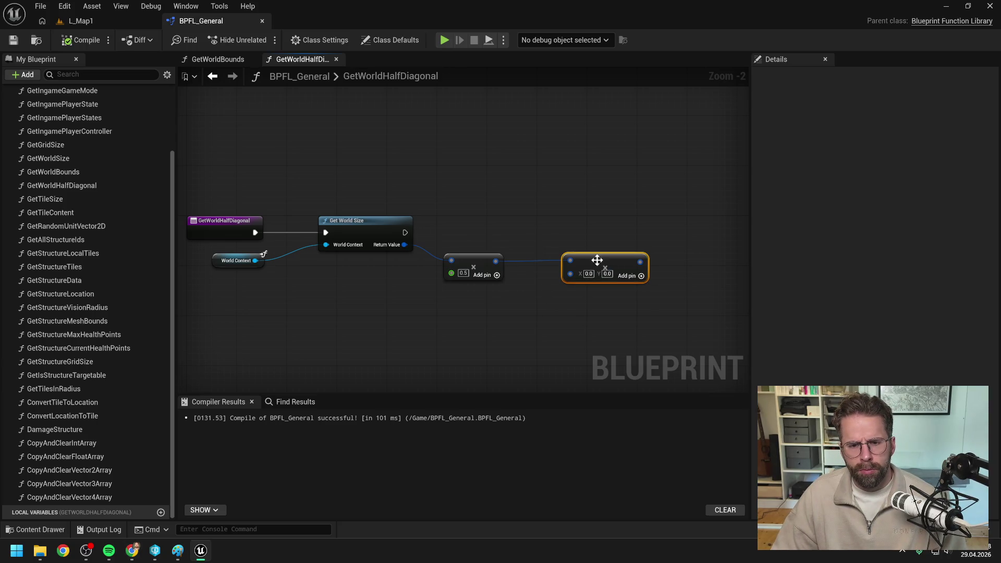
Add a SQRT node with input 2.0 beside the multiply chain.
left_click(387, 260)
key("F7")
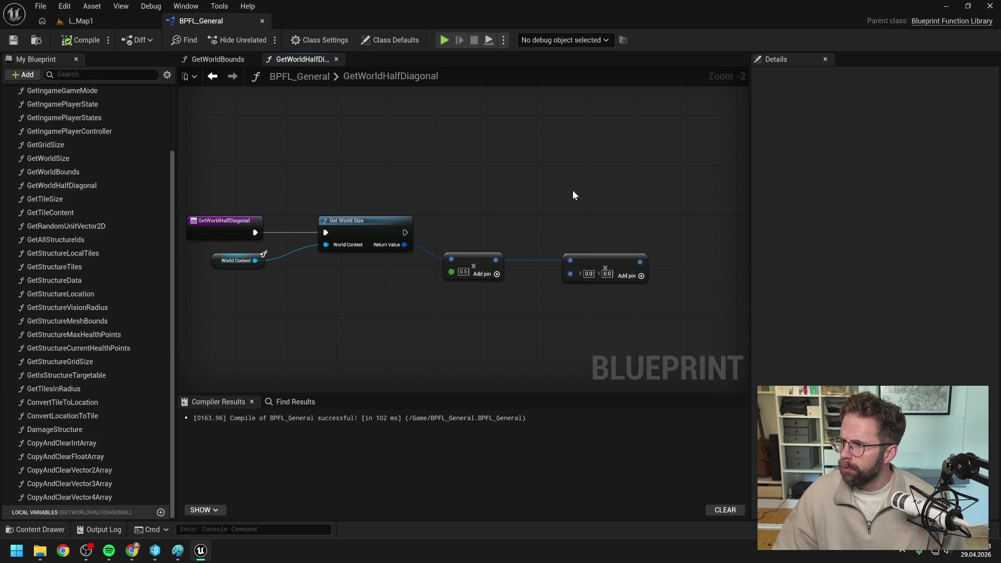
left_click_drag(573, 195, 604, 191)
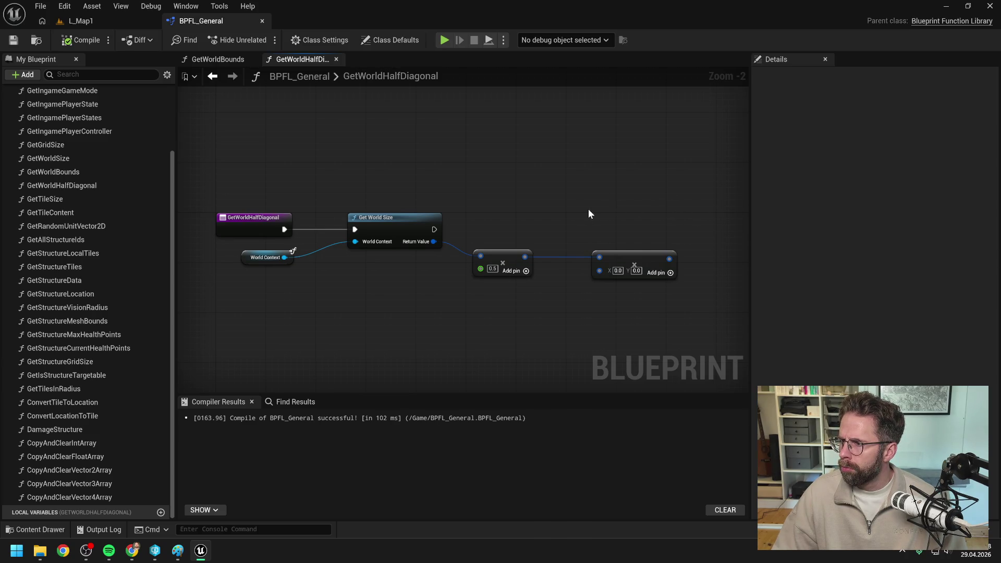
left_click_drag(588, 213, 559, 214)
right_click(646, 226)
type("sqrt")
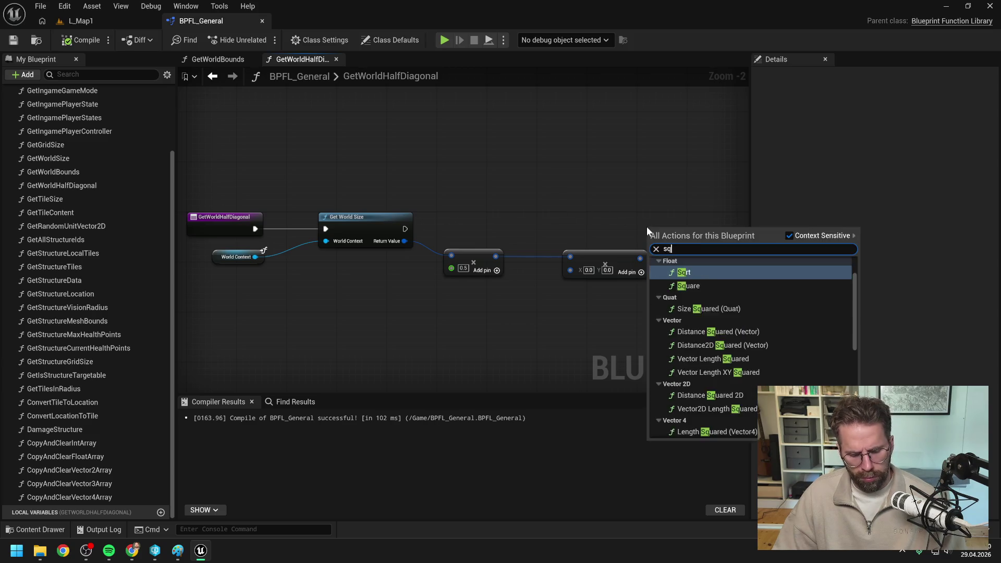
left_click(698, 283)
mouse_move(677, 233)
left_mouse_down()
mouse_move(715, 257)
mouse_move(642, 219)
left_mouse_up()
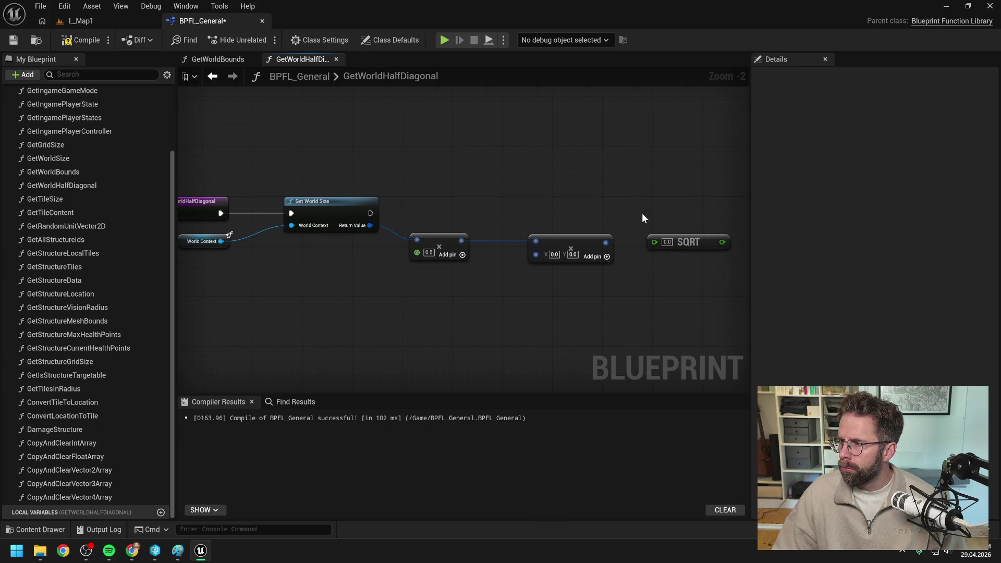
left_click(667, 242)
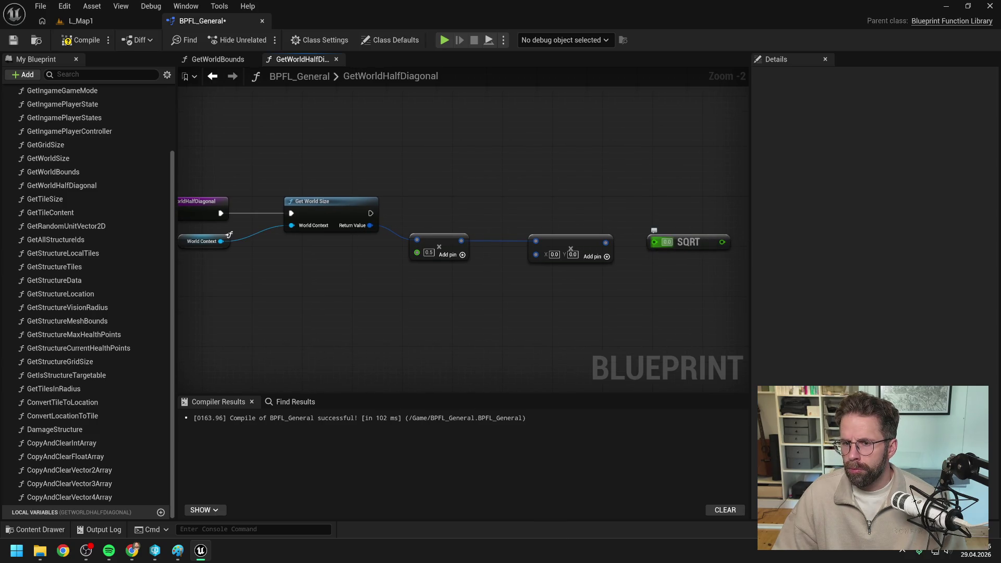
type("2")
key("Return")
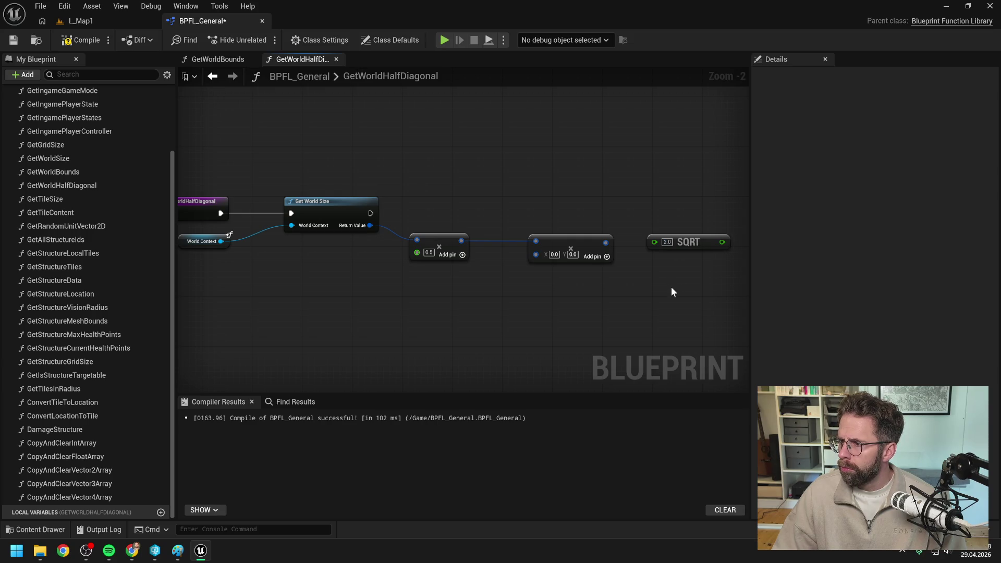
left_click_drag(688, 248, 584, 293)
left_click(672, 277)
Feed the SQRT result into the second multiply node.
left_click_drag(583, 241, 664, 239)
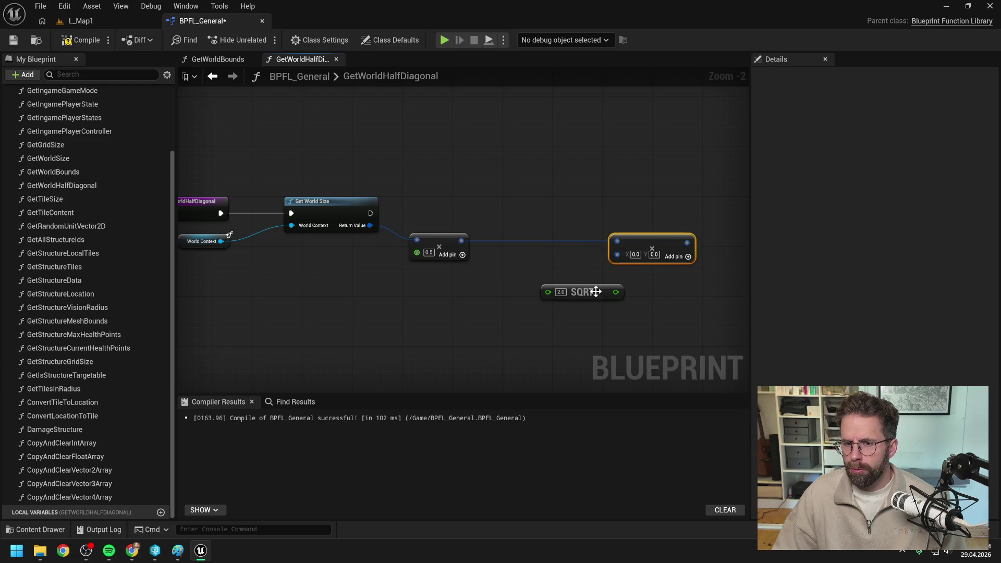
left_click_drag(584, 292, 528, 285)
left_click(686, 307)
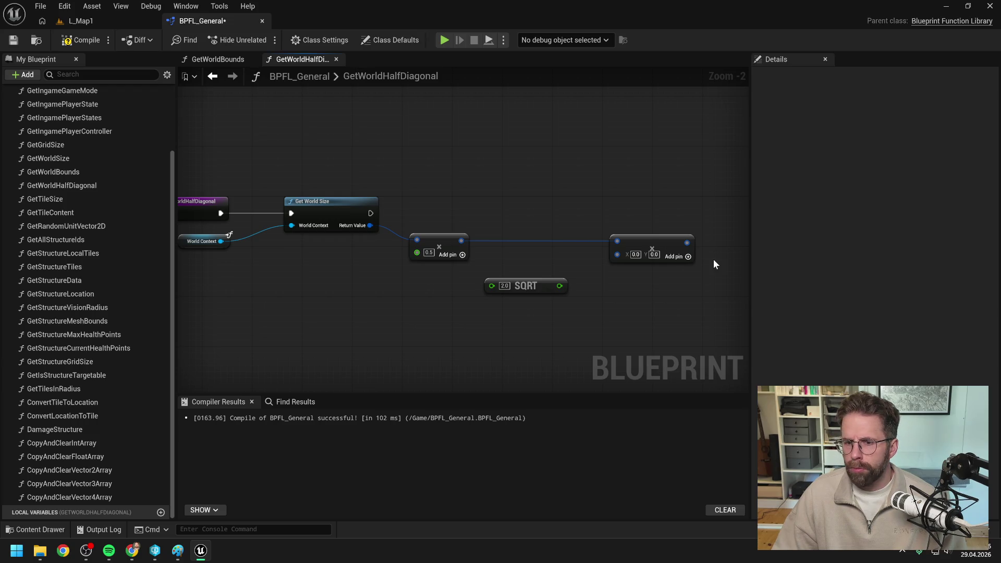
left_click_drag(560, 286, 617, 252)
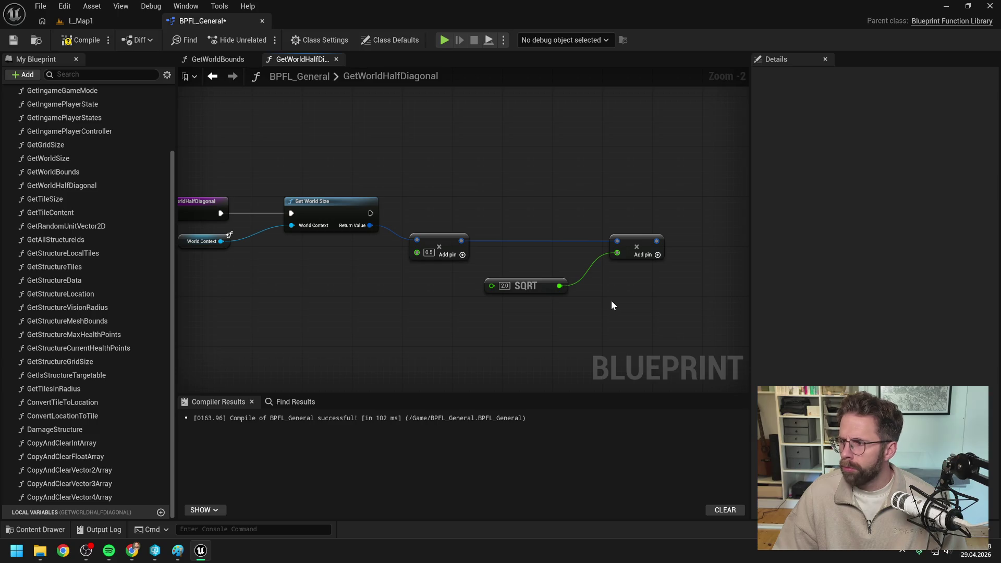
Add a Return Node and wire execution and the multiply result into it.
left_click_drag(612, 305, 591, 313)
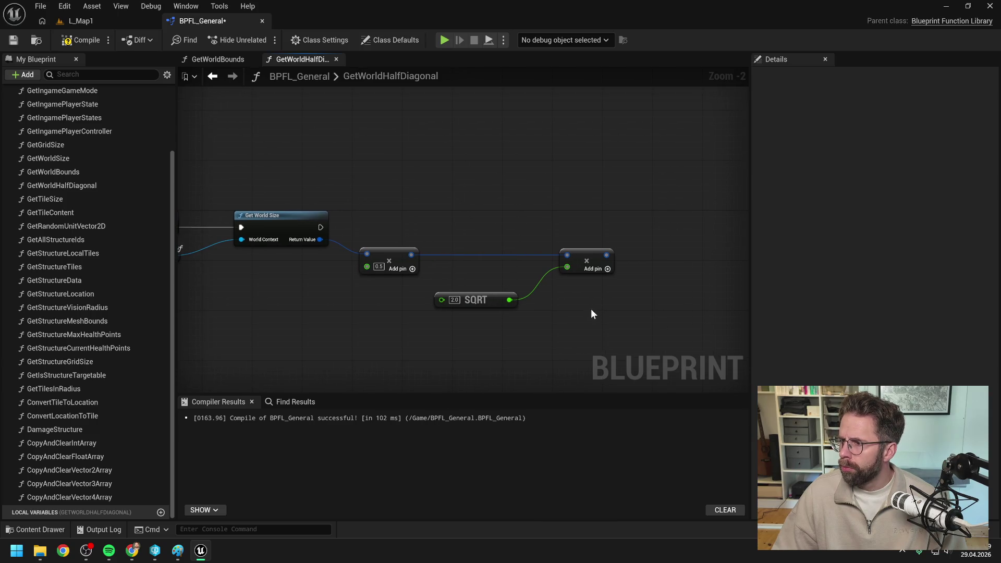
right_click(676, 242)
type("return")
key("Return")
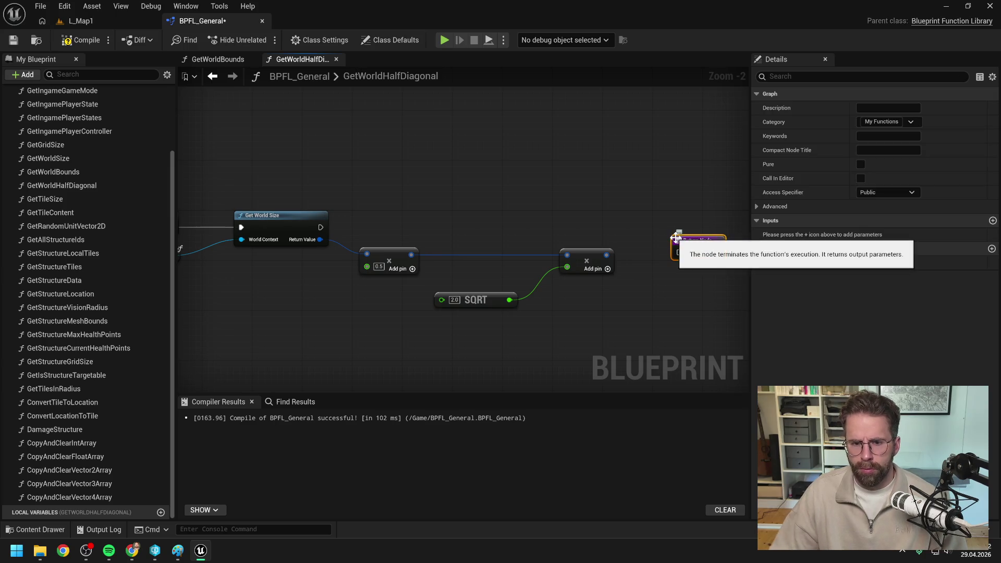
left_click_drag(319, 227, 679, 255)
left_click_drag(693, 240, 683, 227)
left_click_drag(606, 255, 673, 245)
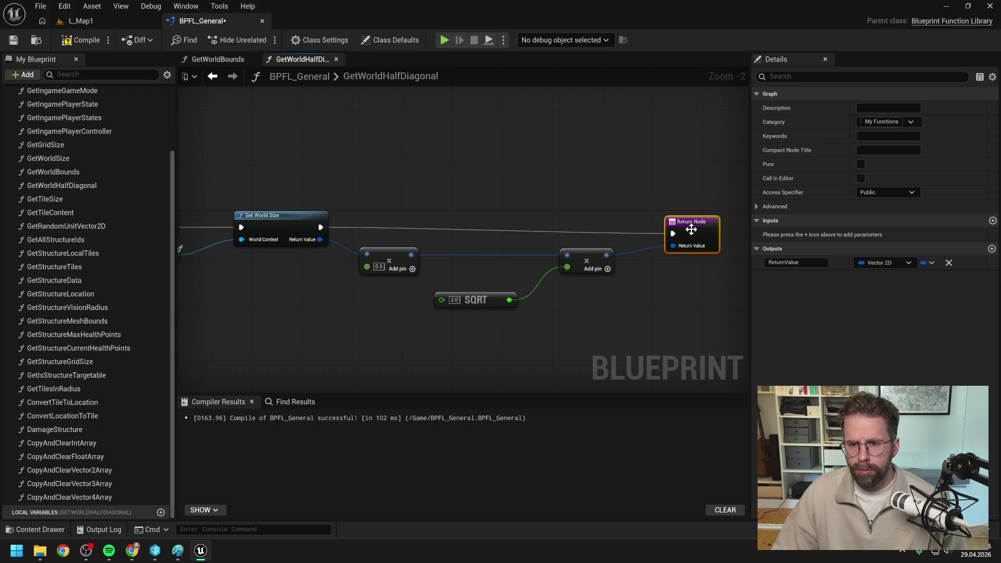
key("Home")
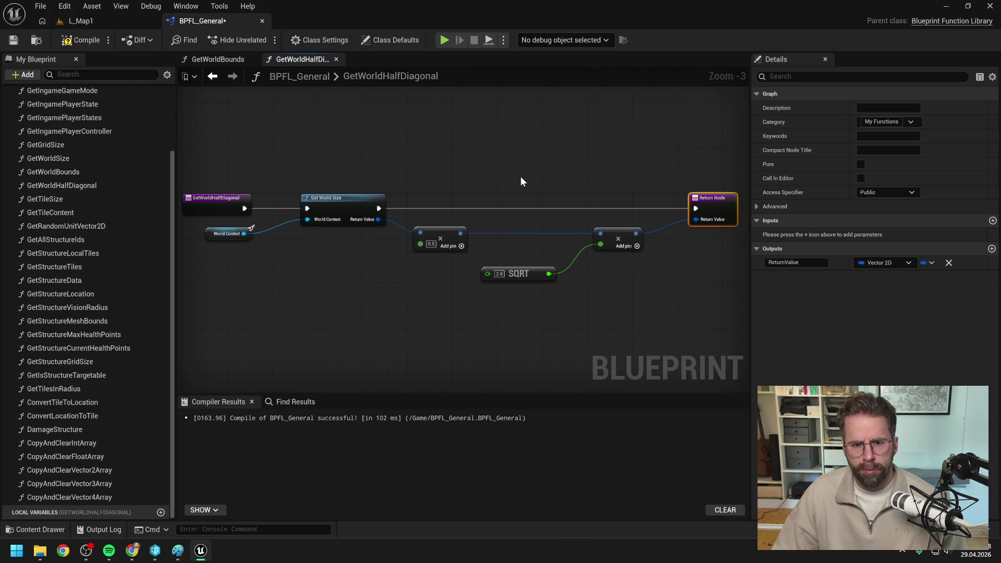
left_click(523, 180)
Tidy the node layout, then compile and save BPFL_General.
right_click(524, 180)
left_click(248, 242)
left_click_drag(239, 238, 249, 244)
left_click(372, 269)
left_click_drag(531, 277, 462, 287)
left_click_drag(620, 248, 549, 251)
left_click_drag(696, 204, 627, 201)
scroll(547, 178, "up", 1)
mouse_move(543, 177)
left_mouse_down()
mouse_move(561, 172)
mouse_move(546, 170)
left_mouse_up()
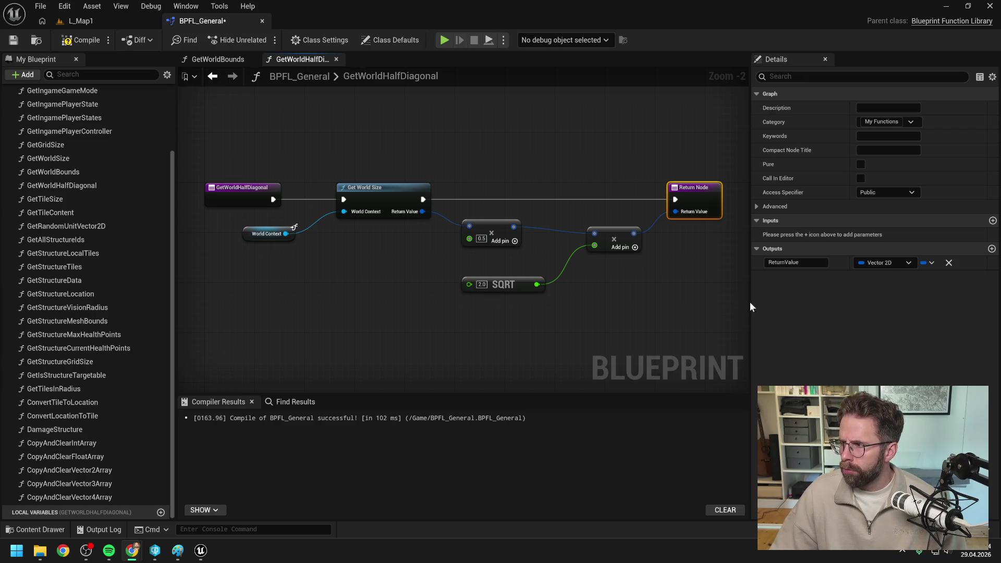
left_click(615, 288)
left_click(84, 42)
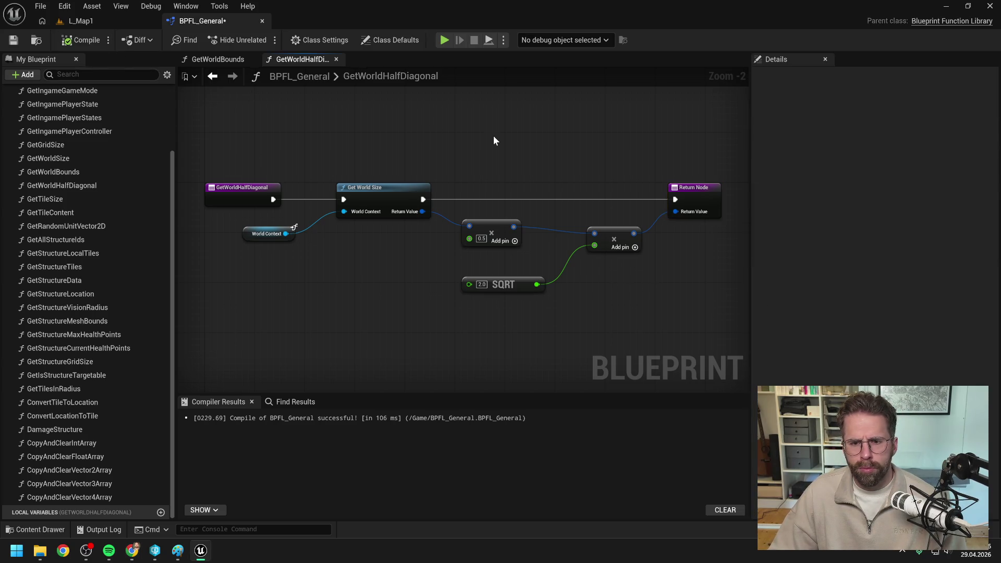
key("ctrl+s")
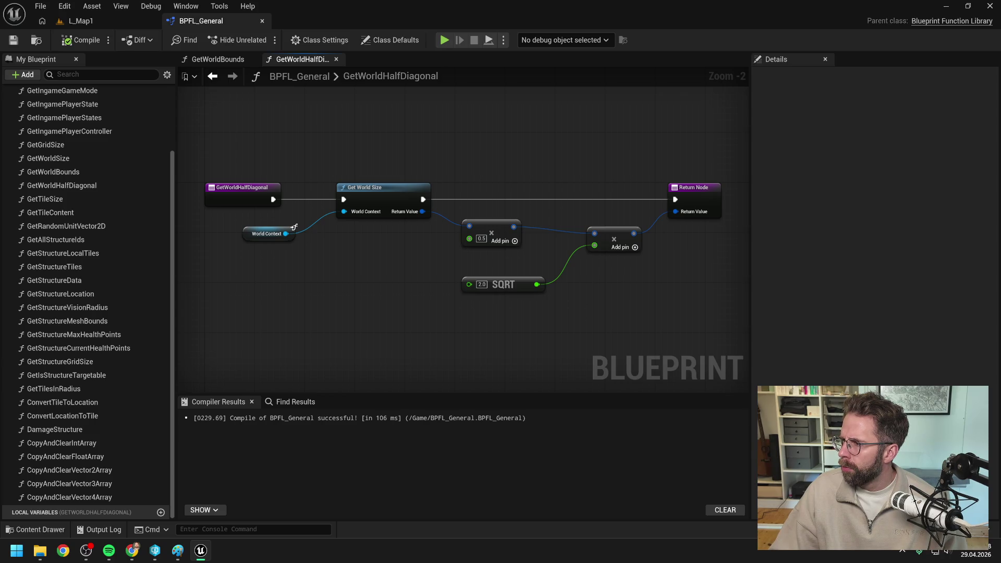
Bring Claude's chat forward and scroll to the reply's closing question about a square world.
key("alt+Tab")
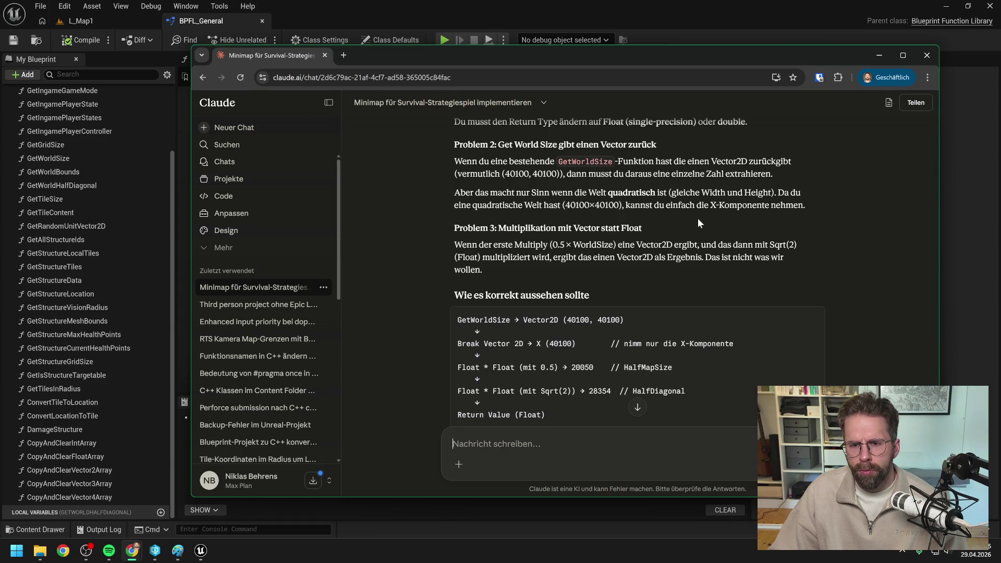
scroll(698, 218, "down", 1)
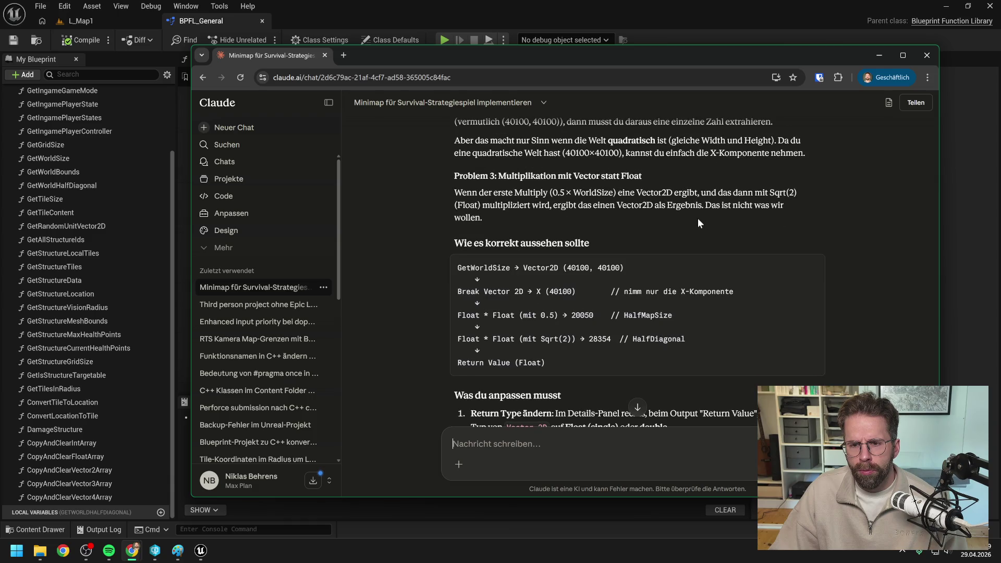
scroll(697, 219, "down", 4)
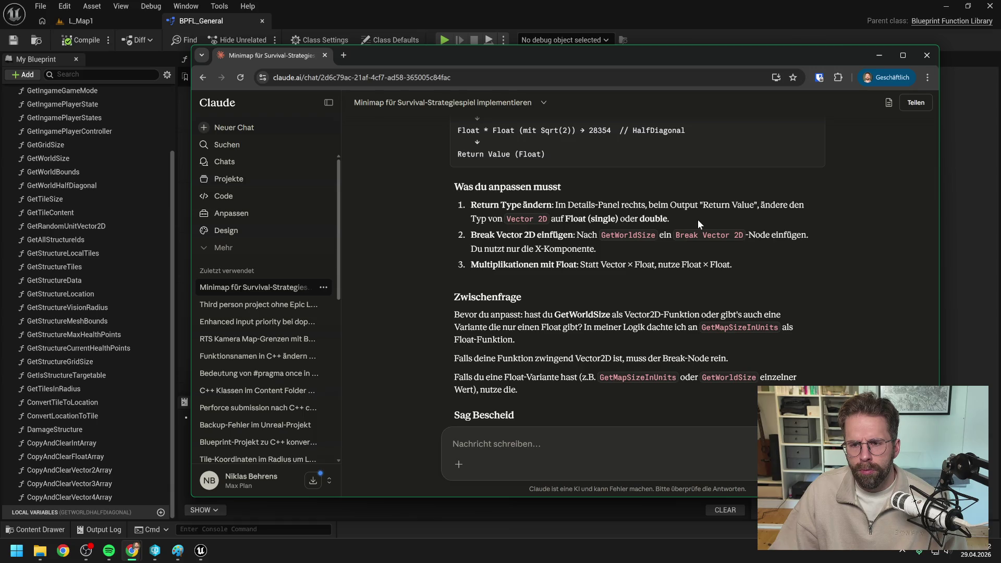
scroll(697, 220, "down", 2)
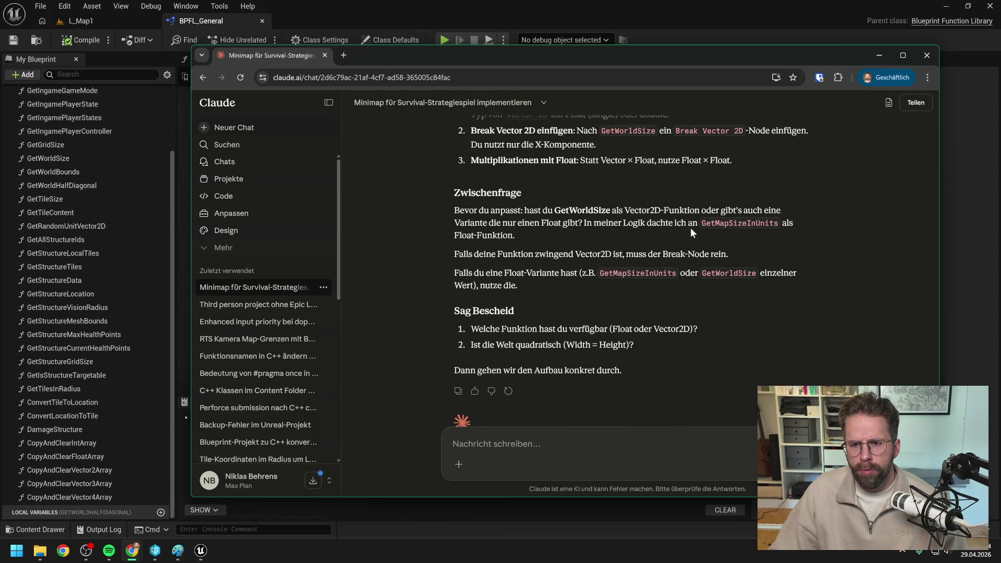
scroll(694, 232, "down", 1)
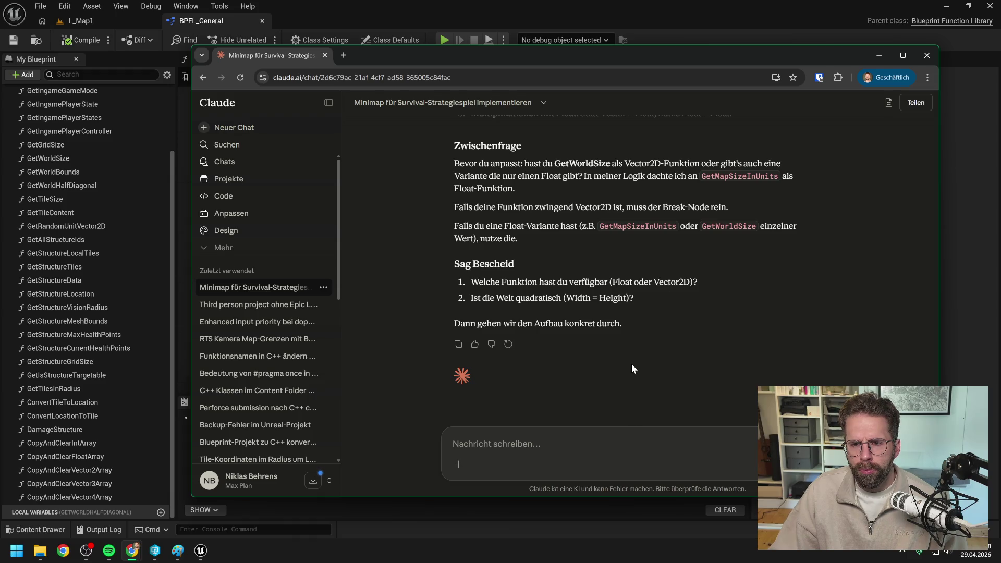
Send Claude the question 'was ist wenn die Welt nicht quadratisch ist?'.
type("was istr w")
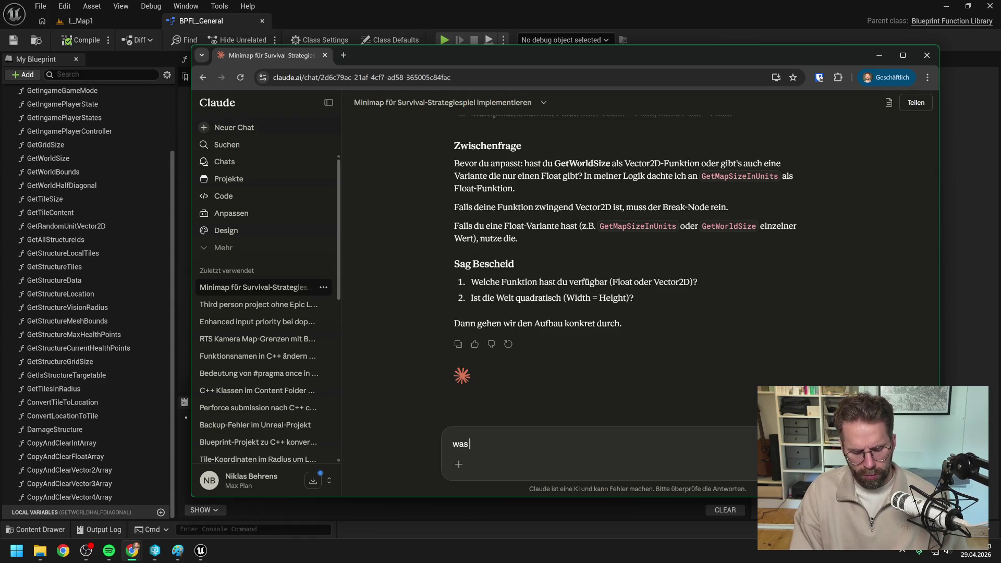
key("BackSpace")
key("BackSpace")
key("BackSpace")
type("wen")
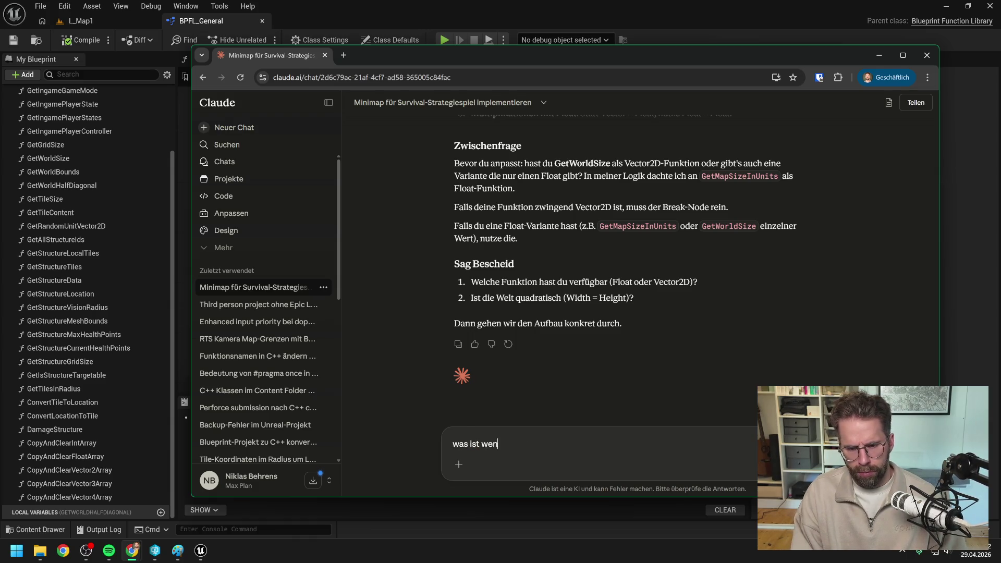
type("n die Welt nicht qua")
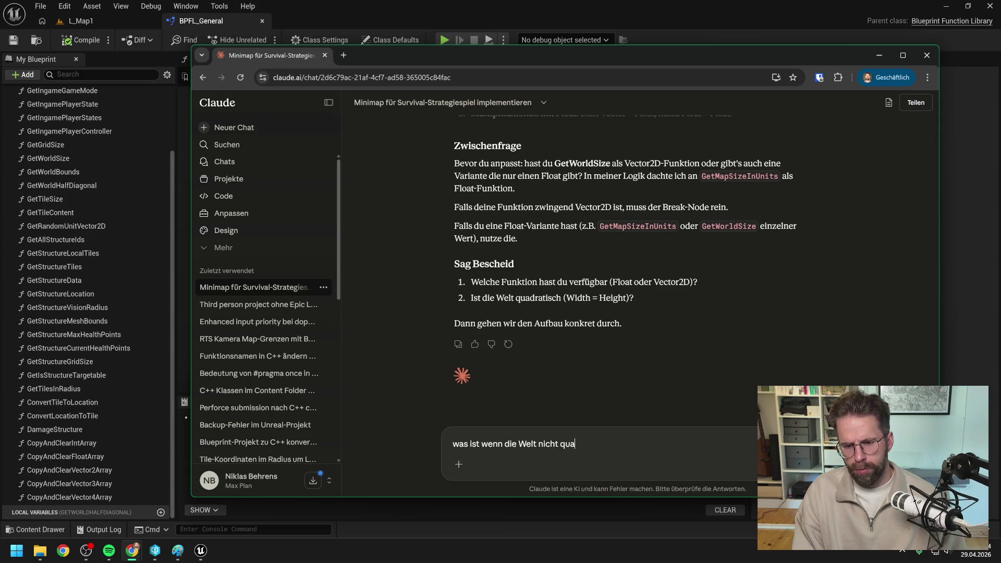
type("dratisch ist?")
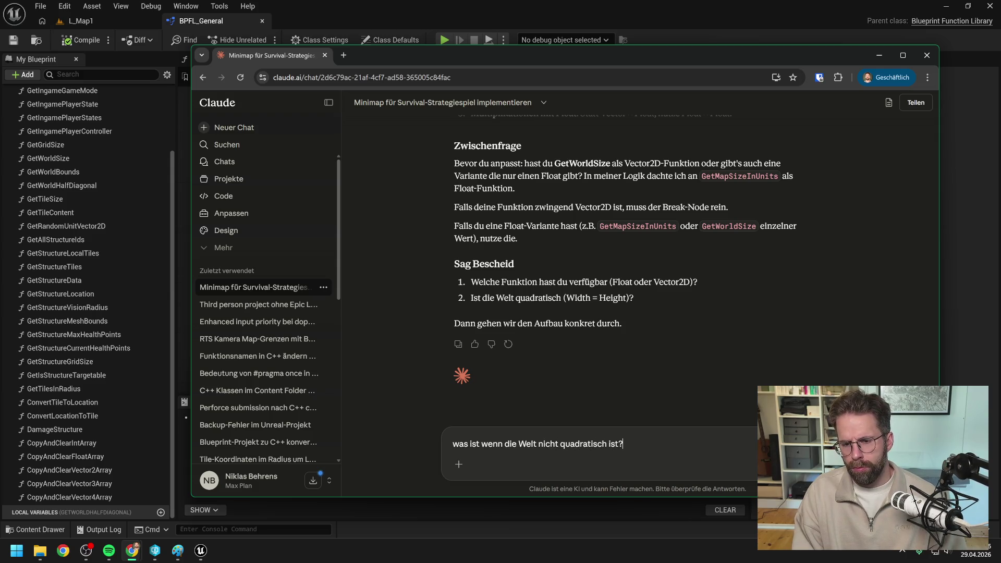
key("Return")
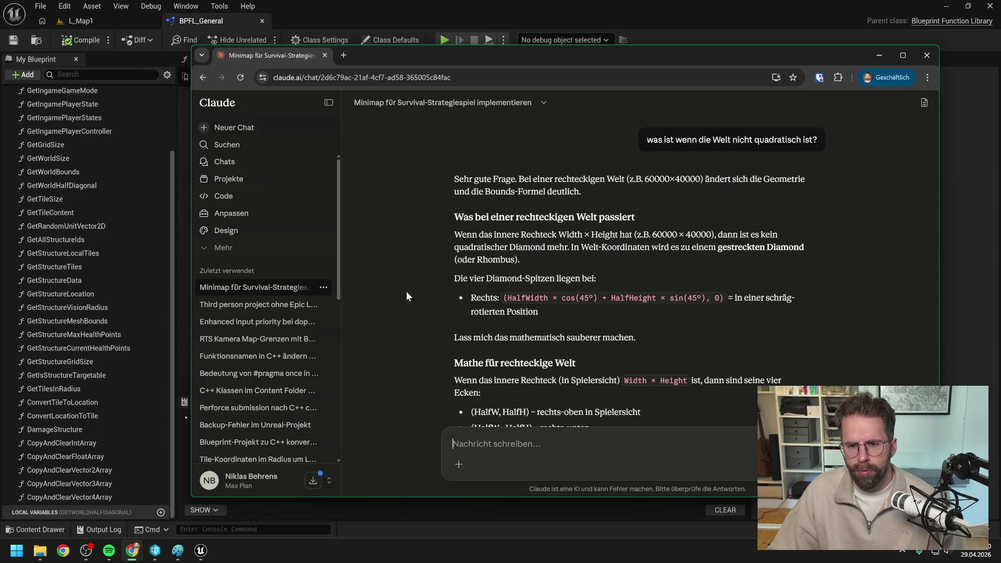
scroll(424, 294, "down", 1)
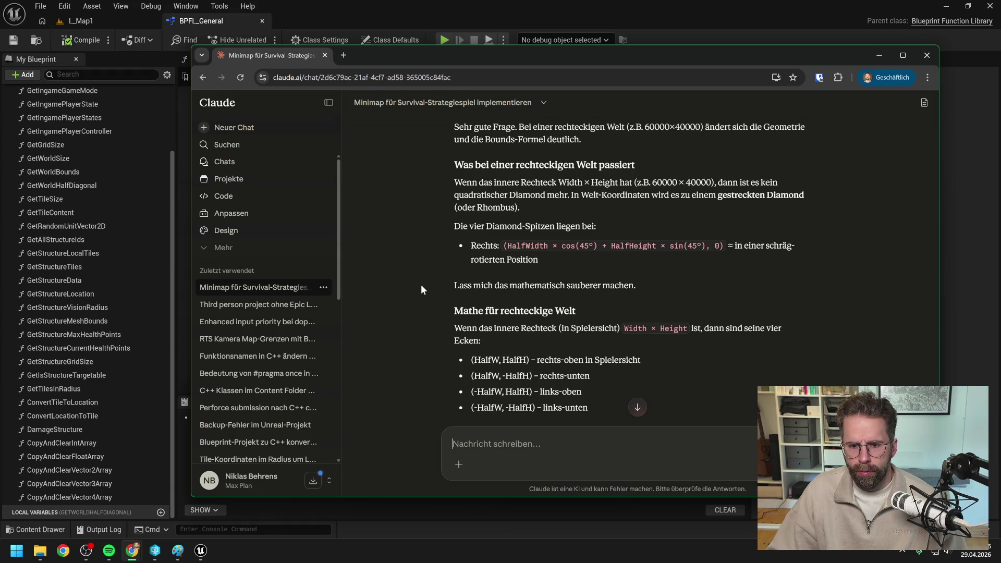
scroll(421, 283, "down", 1)
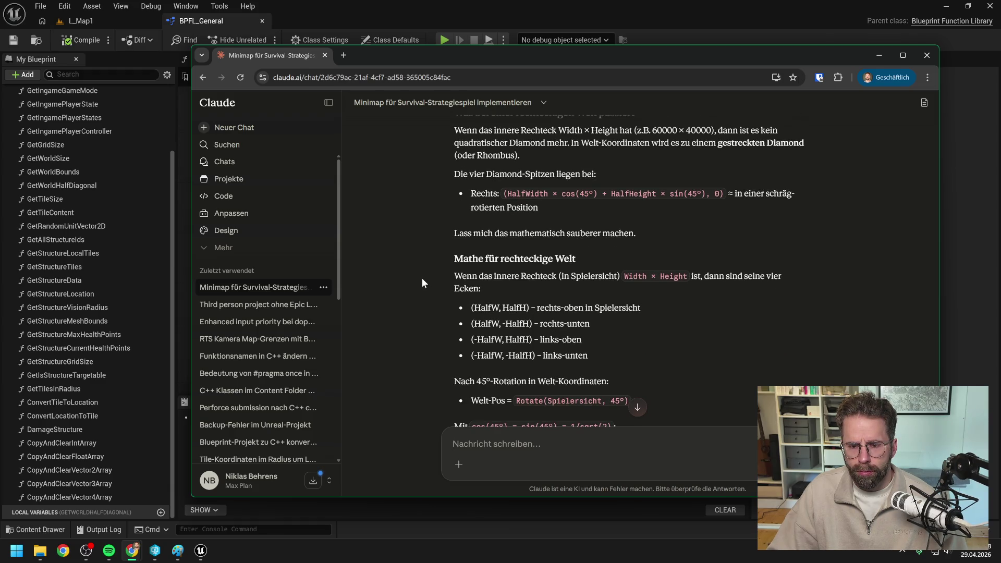
scroll(423, 283, "down", 1)
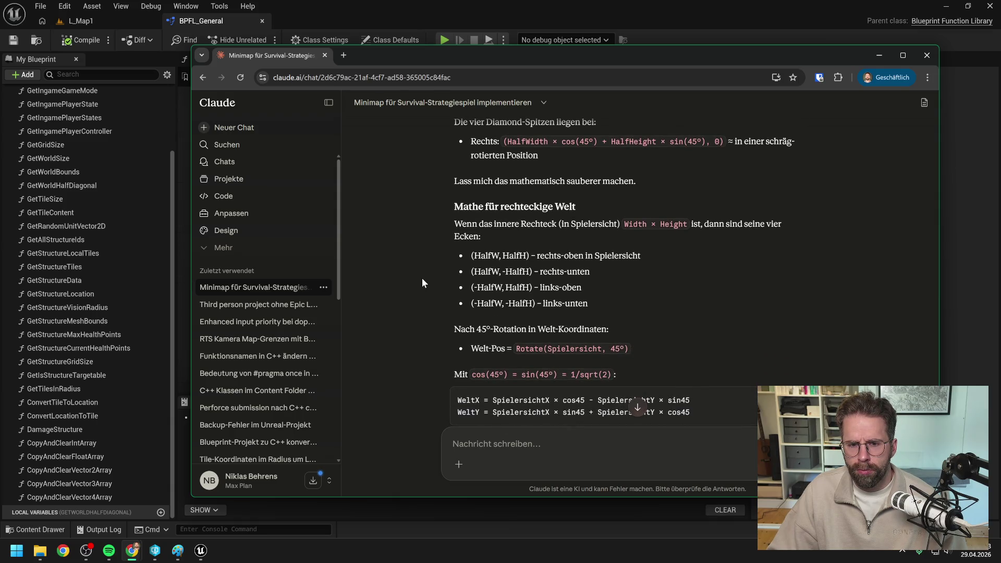
scroll(422, 282, "down", 2)
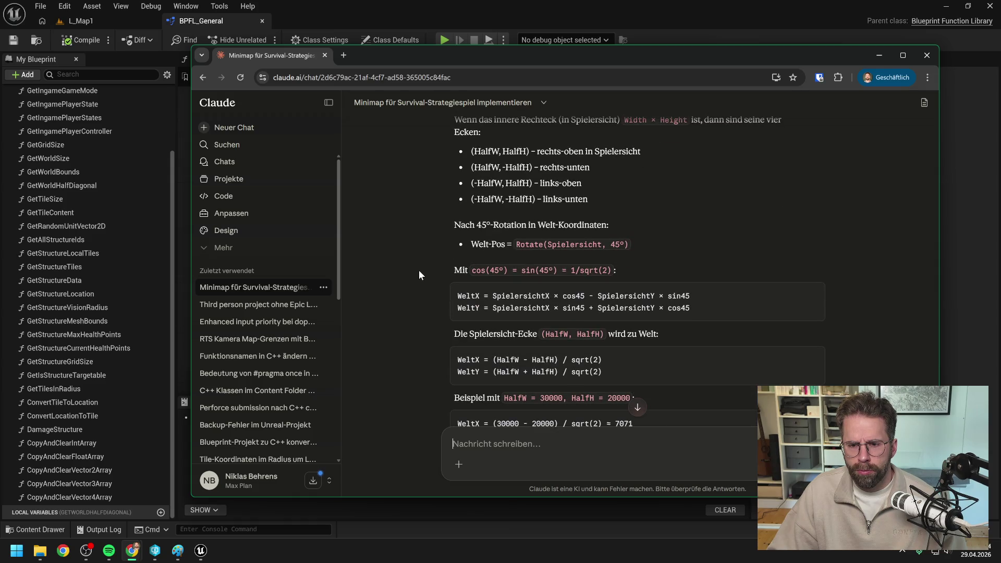
scroll(418, 270, "down", 2)
scroll(412, 270, "down", 2)
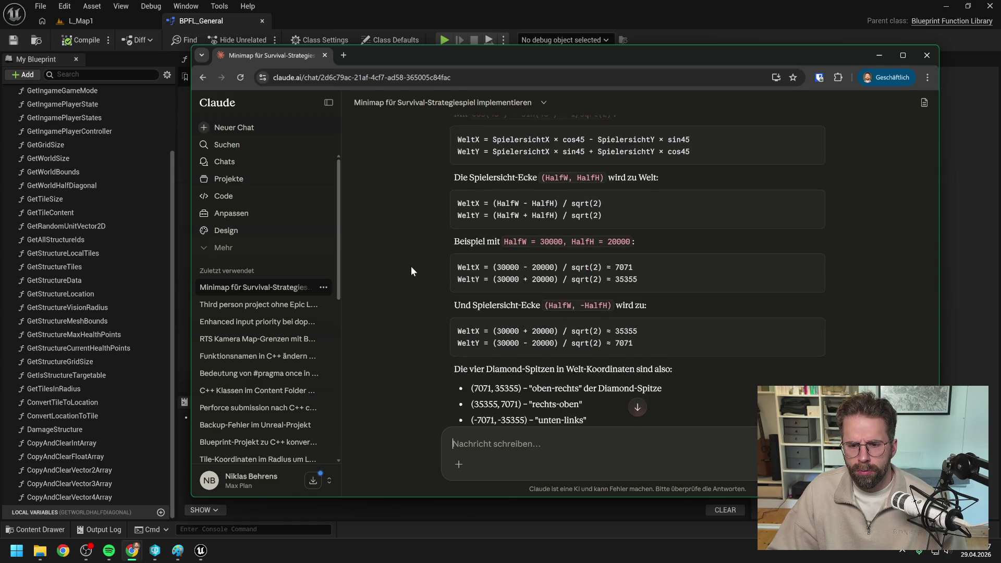
scroll(410, 262, "down", 2)
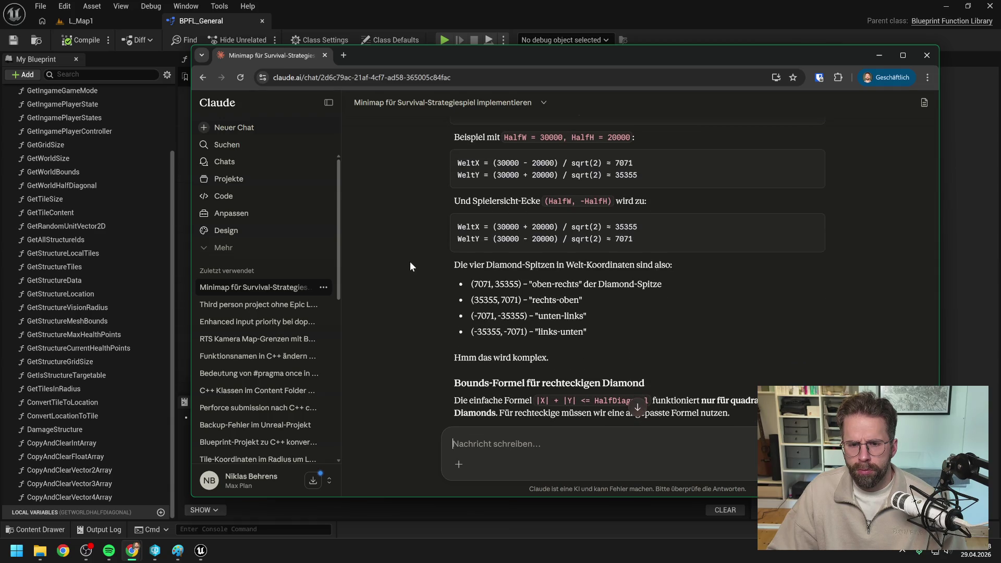
scroll(409, 267, "down", 1)
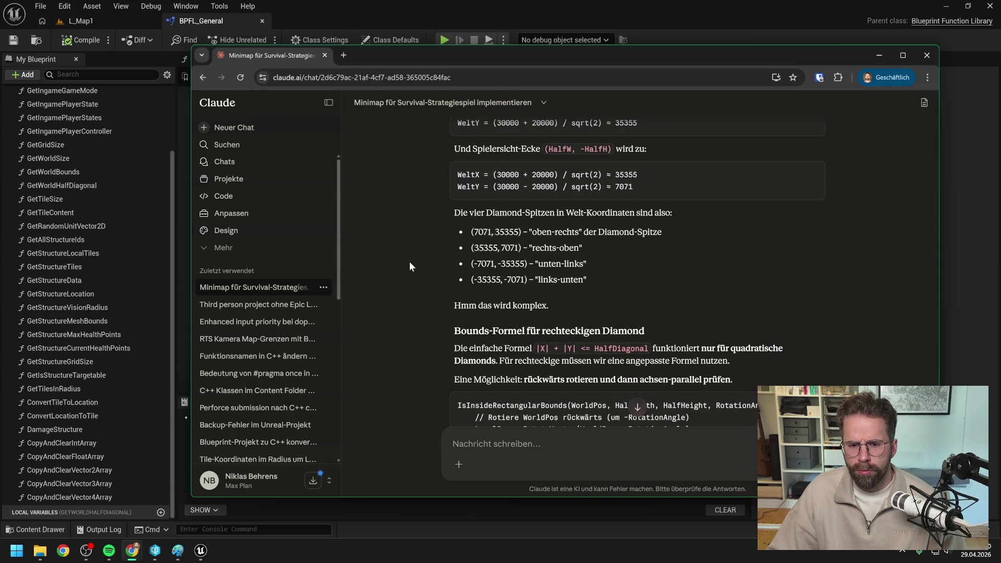
scroll(409, 266, "down", 2)
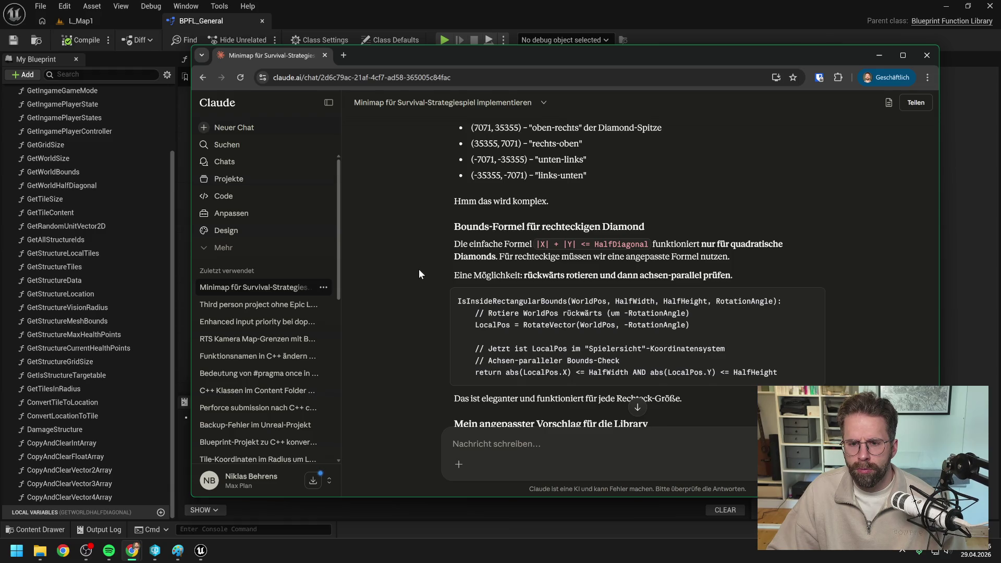
scroll(419, 270, "down", 4)
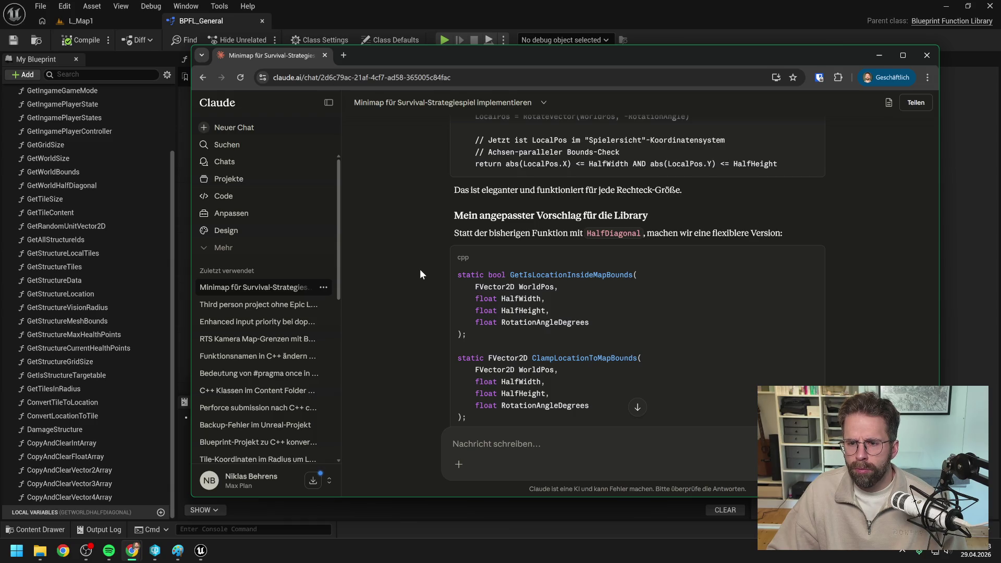
scroll(420, 274, "down", 1)
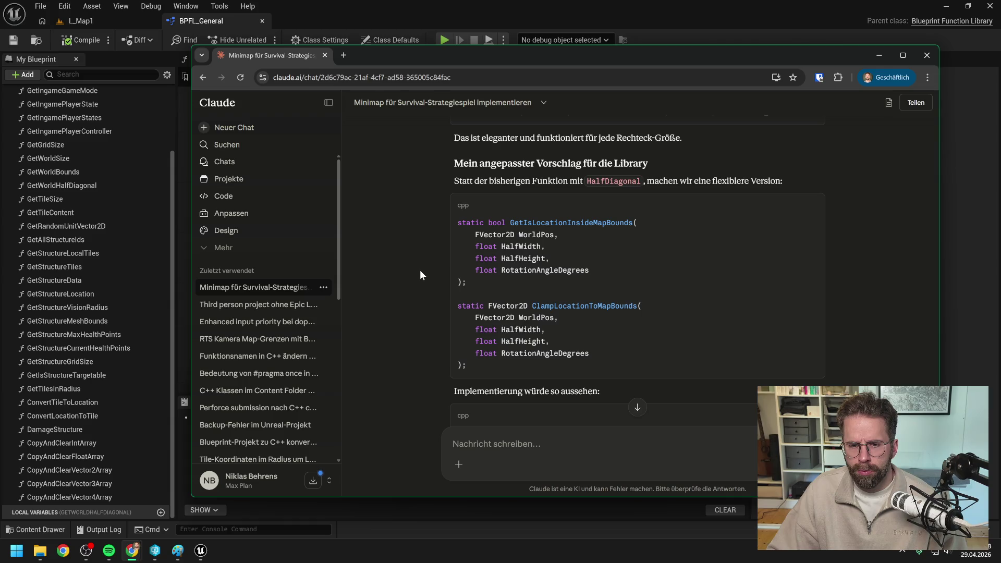
scroll(414, 272, "down", 2)
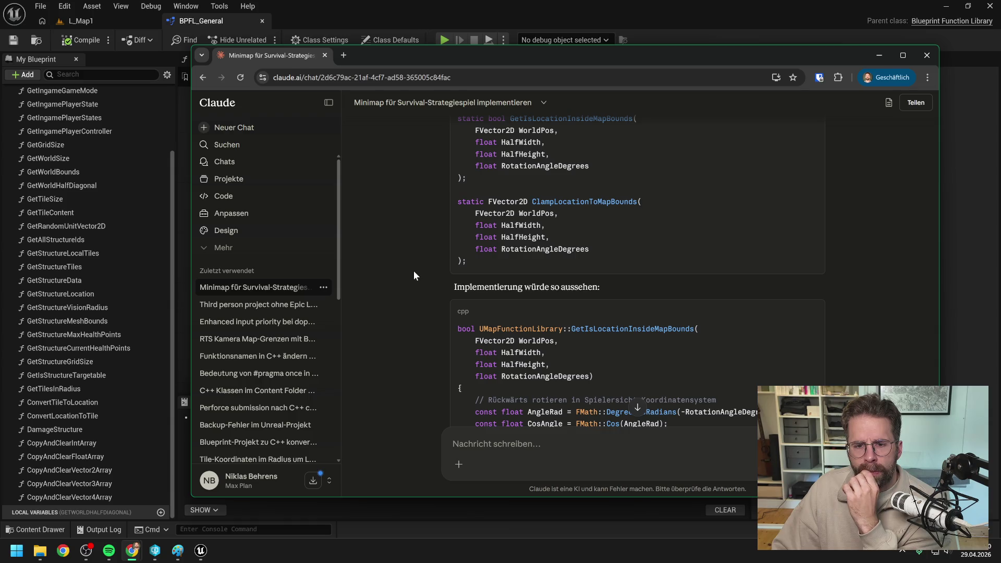
scroll(414, 271, "down", 2)
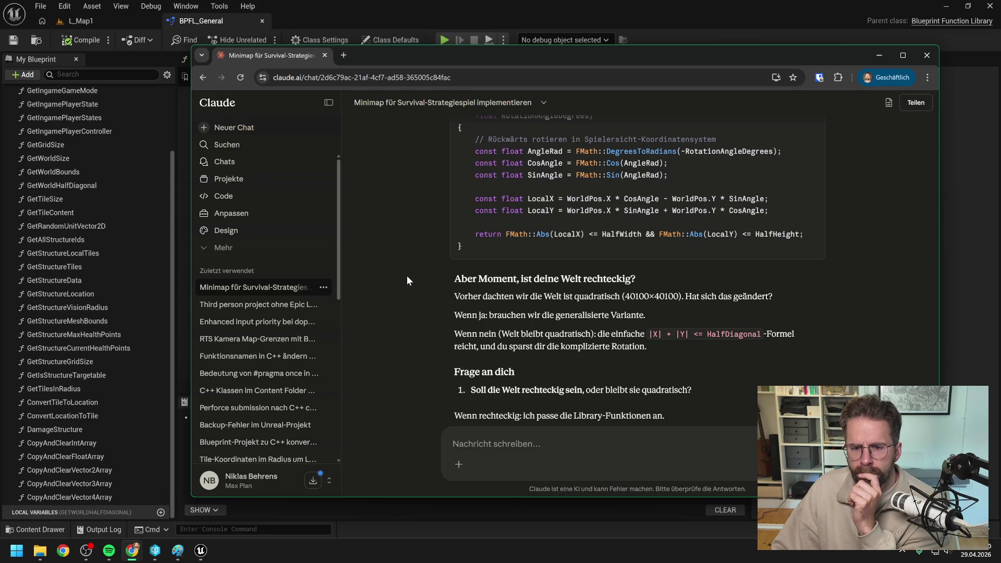
scroll(406, 276, "down", 2)
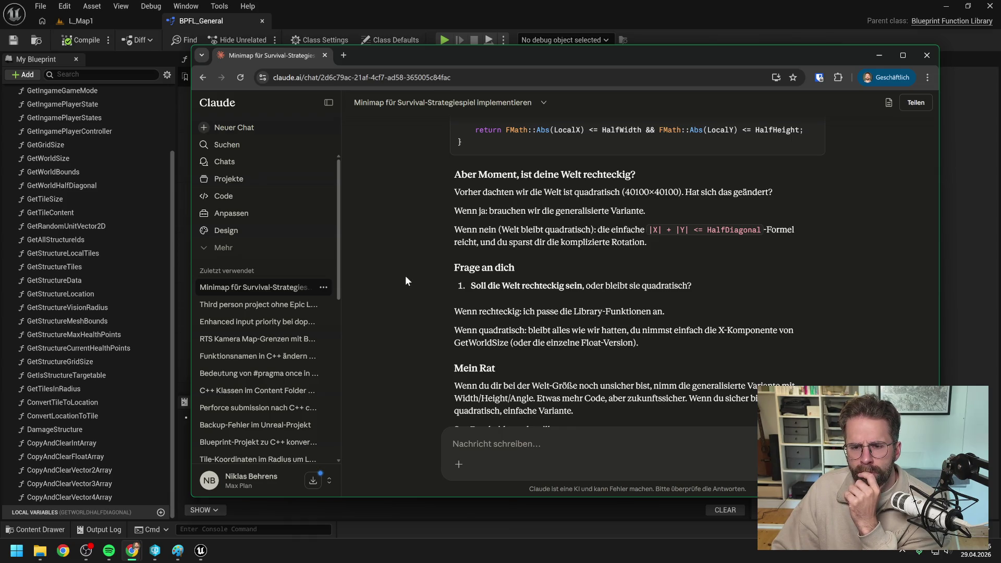
scroll(405, 280, "down", 1)
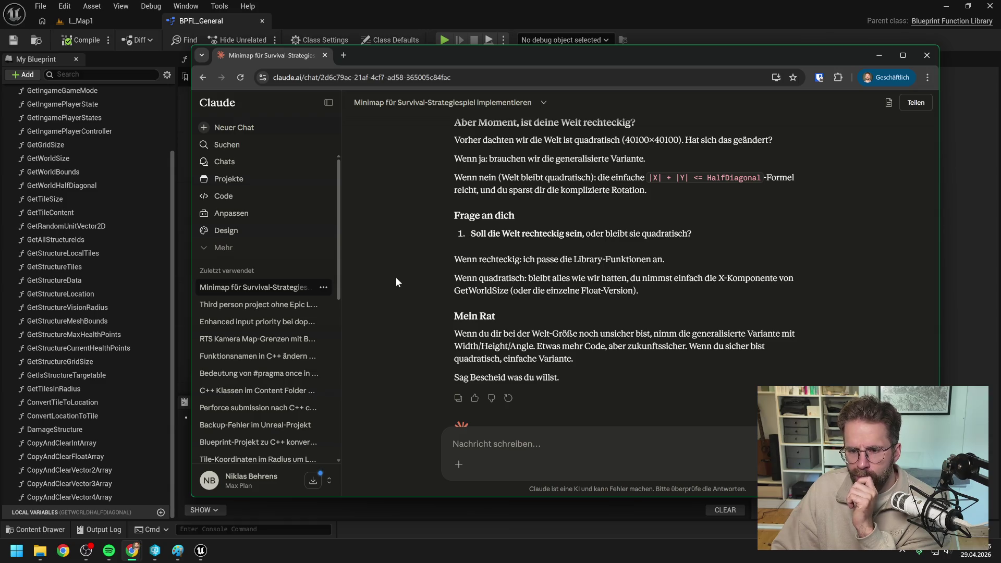
scroll(396, 277, "down", 1)
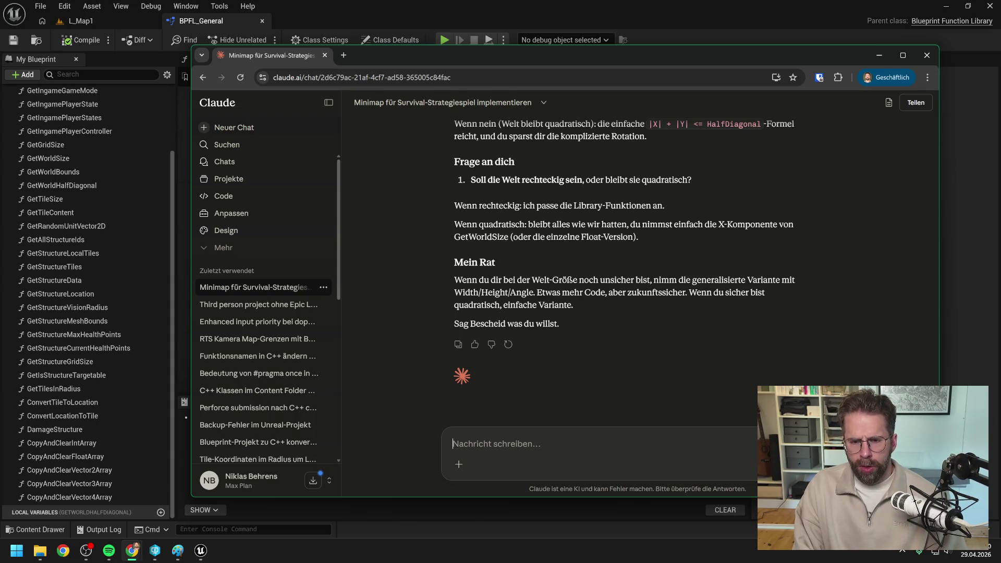
Reply to Claude with 'ja lass uns direkt die generalisierte Version bauen'.
type("ja lass uns di")
type("rekt ")
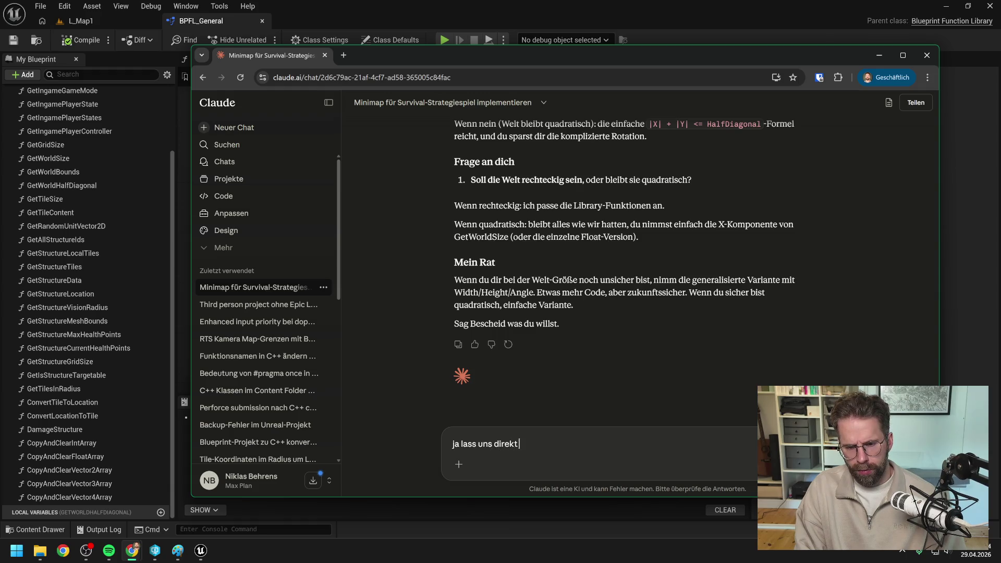
type("die gen")
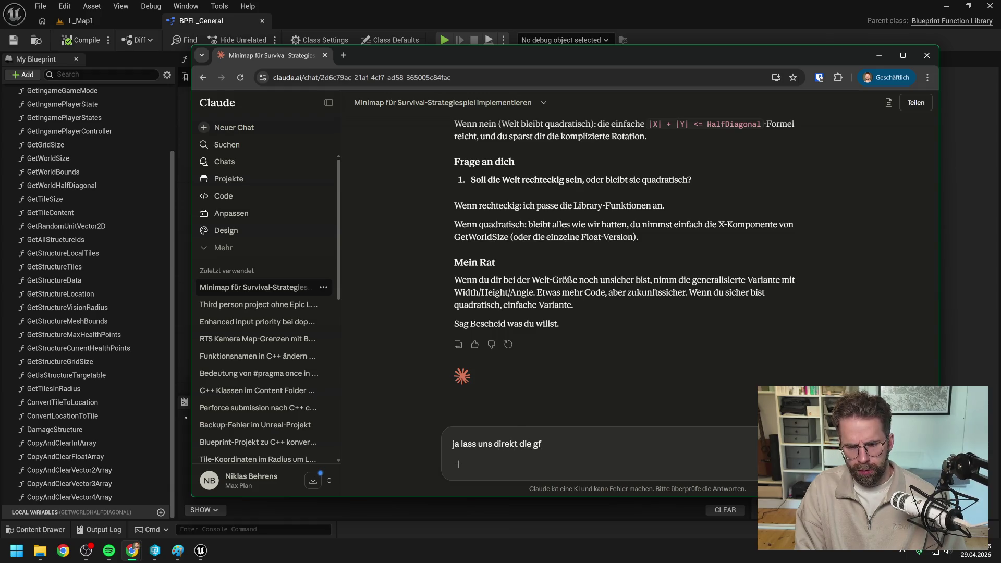
type("eralisie")
type("rte Version bauen")
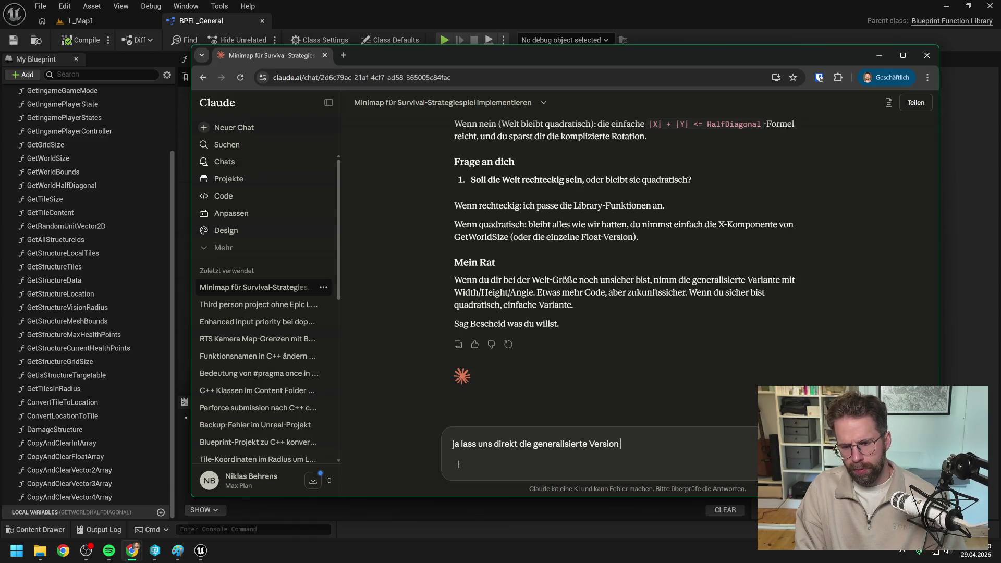
key("Return")
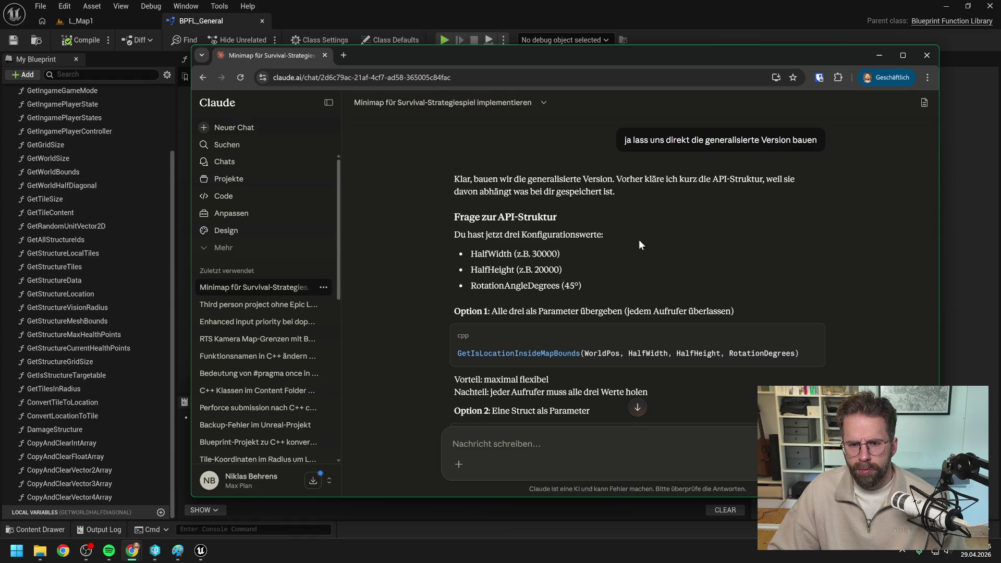
Read Claude's Option 3 recommendation (hardcoded 45°) and its MapFunctionLibrary code, then leave the browser.
scroll(652, 249, "down", 2)
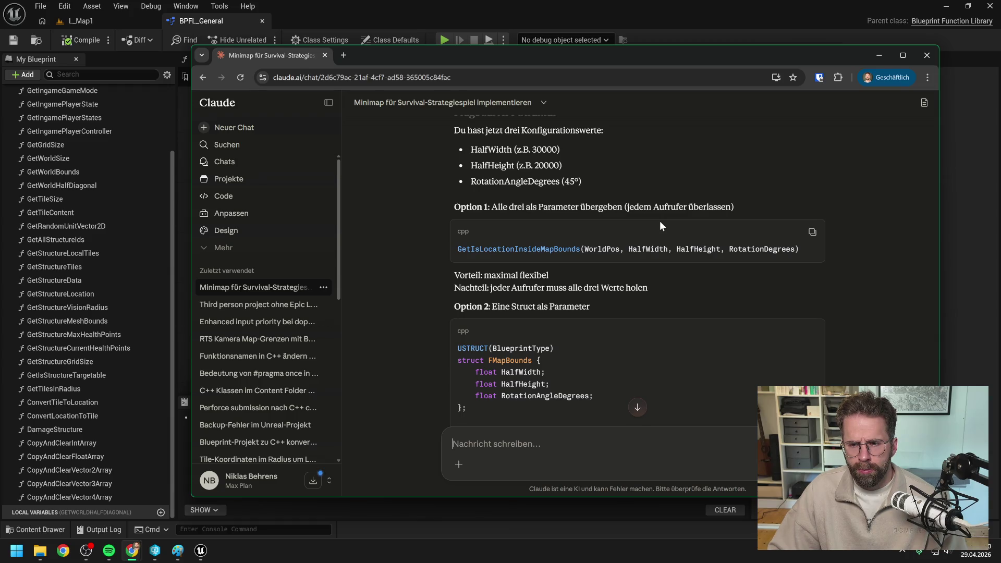
scroll(675, 271, "down", 1)
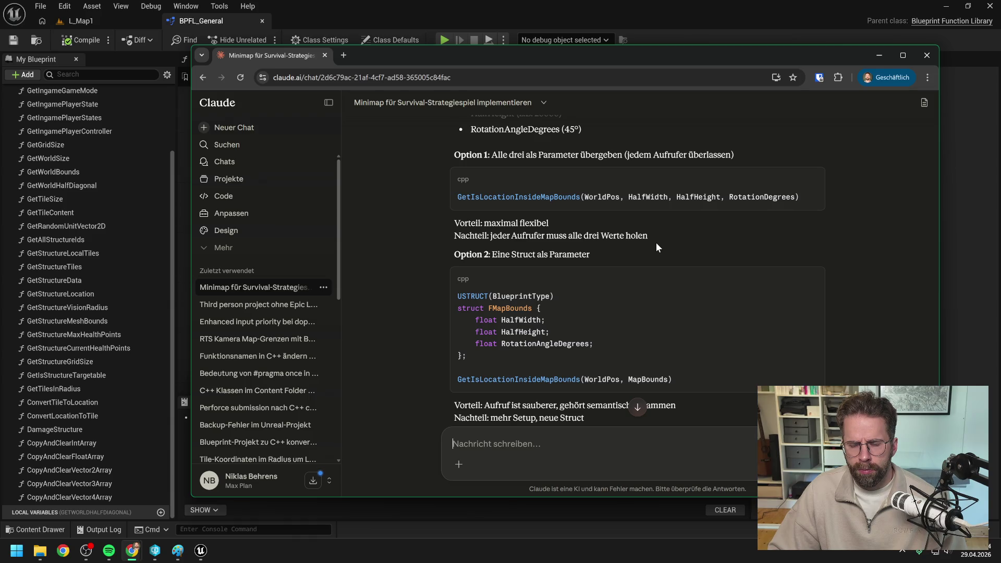
scroll(656, 243, "down", 1)
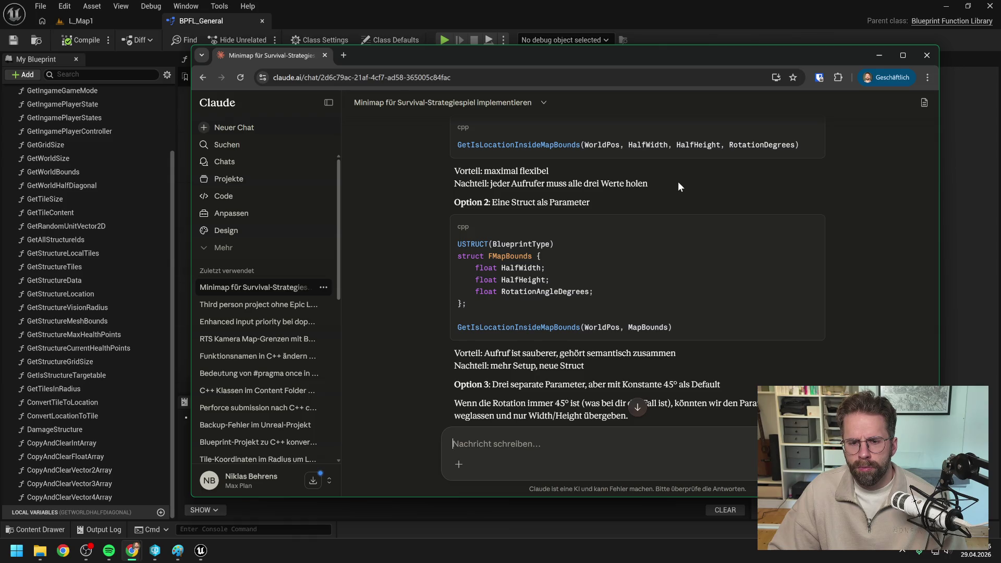
scroll(678, 181, "down", 2)
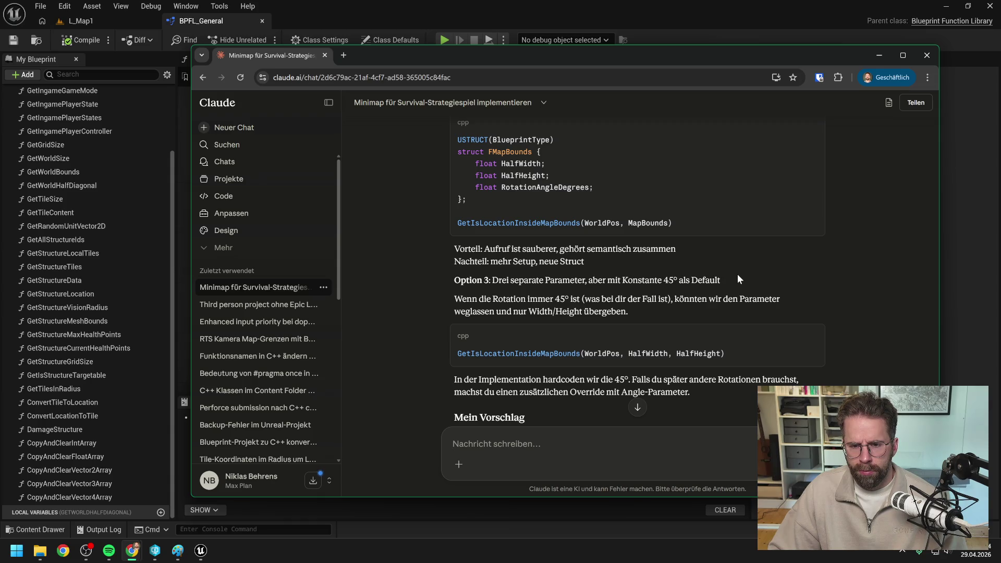
scroll(738, 279, "down", 1)
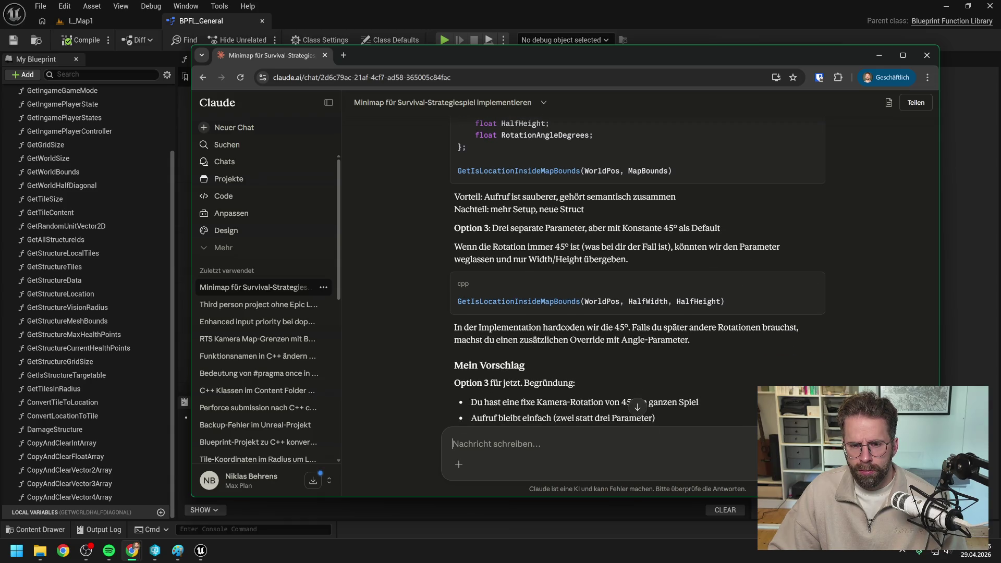
scroll(637, 271, "down", 2)
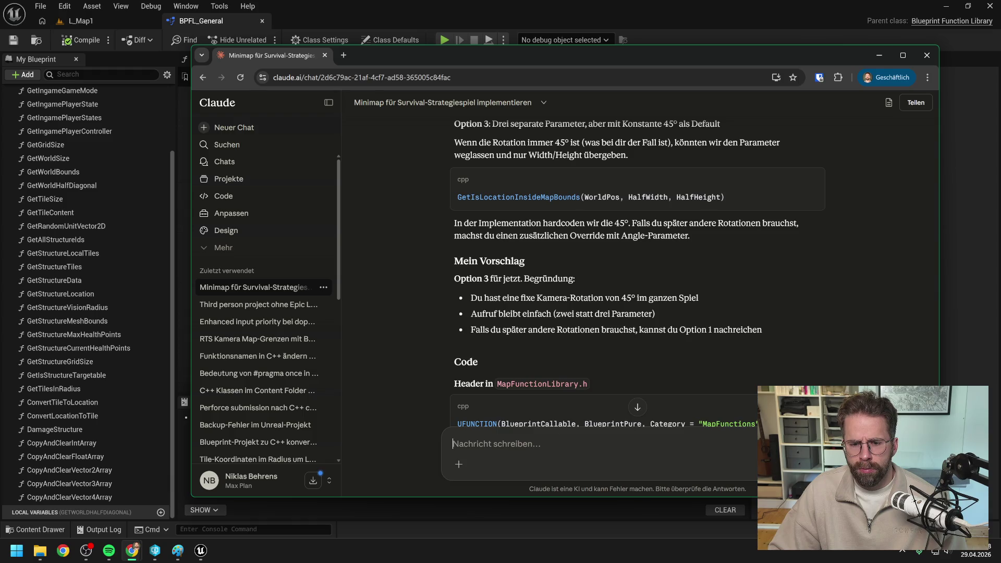
type("O")
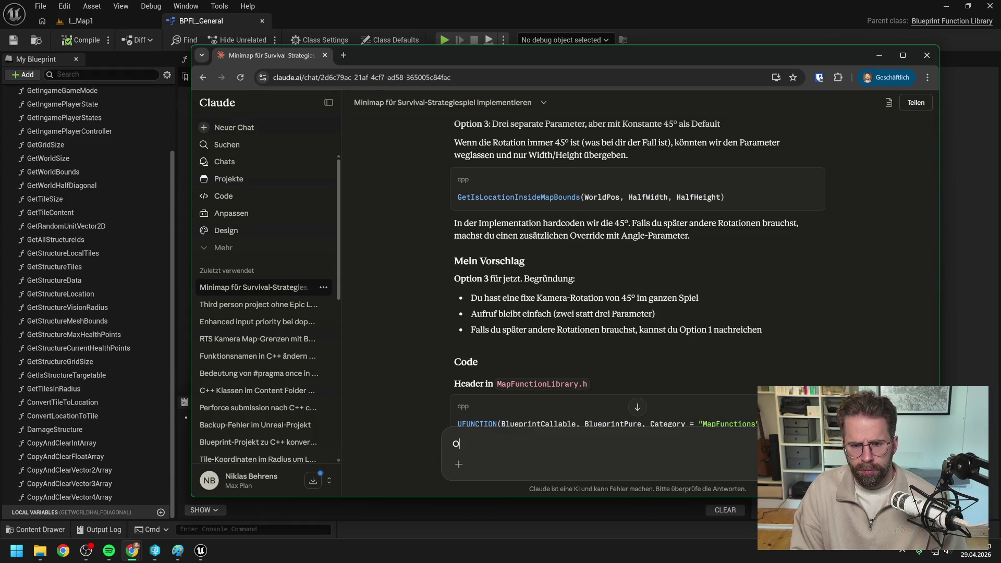
key("BackSpace")
scroll(652, 268, "down", 2)
scroll(651, 268, "down", 2)
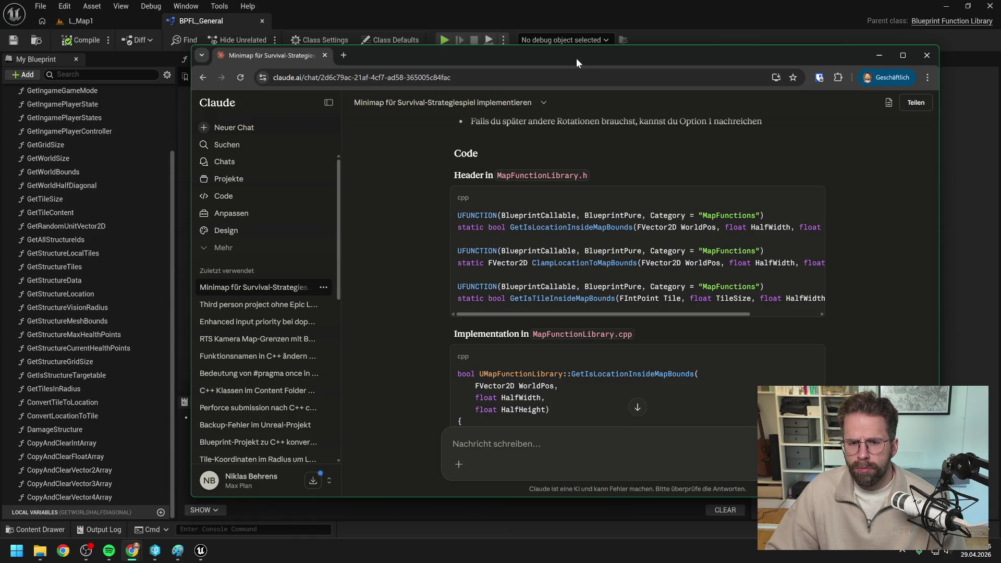
key("alt+Tab")
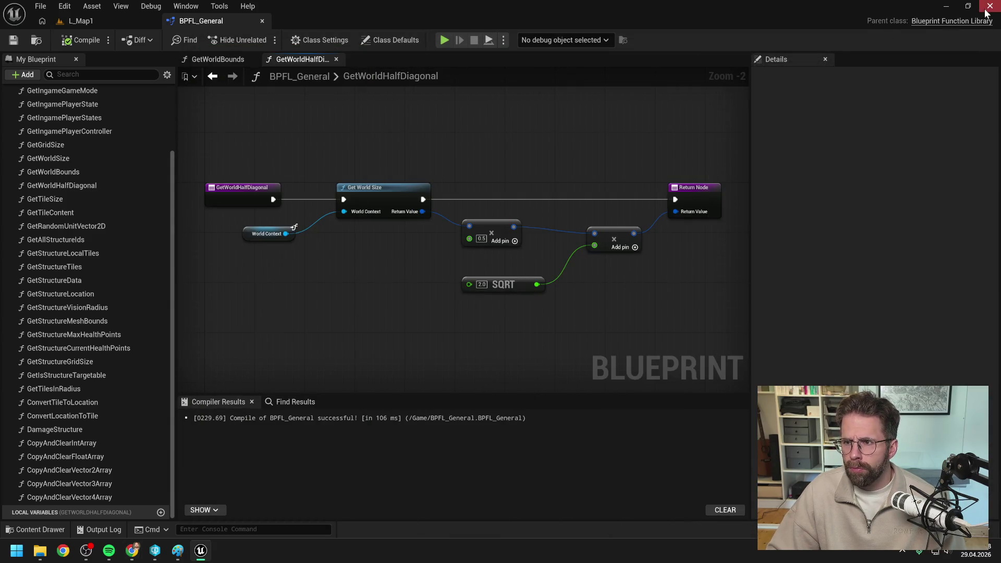
left_click(946, 6)
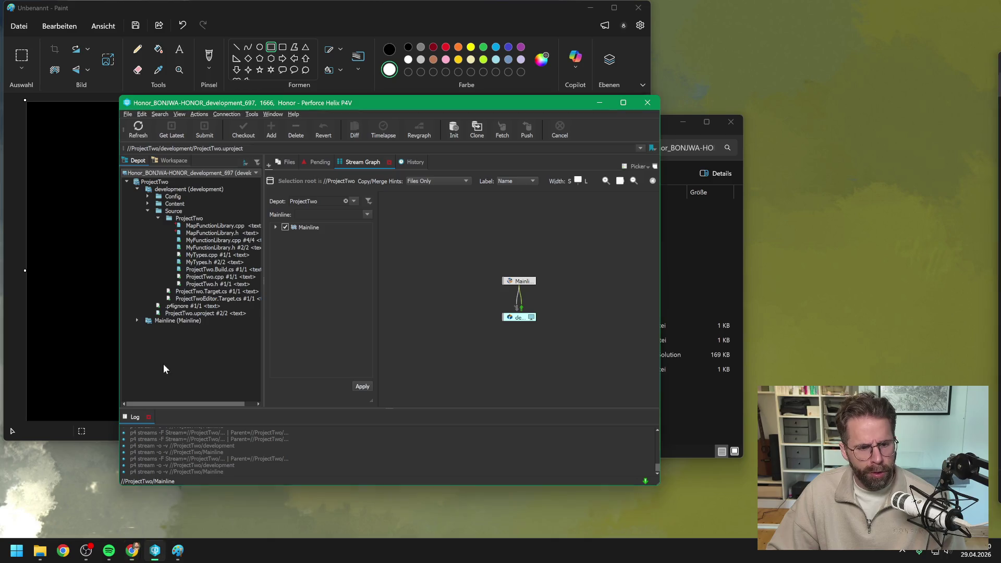
Open the ProjectTwo solution in Visual Studio and bring up MapFunctionLibrary.h.
left_click(662, 400)
double_click(424, 355)
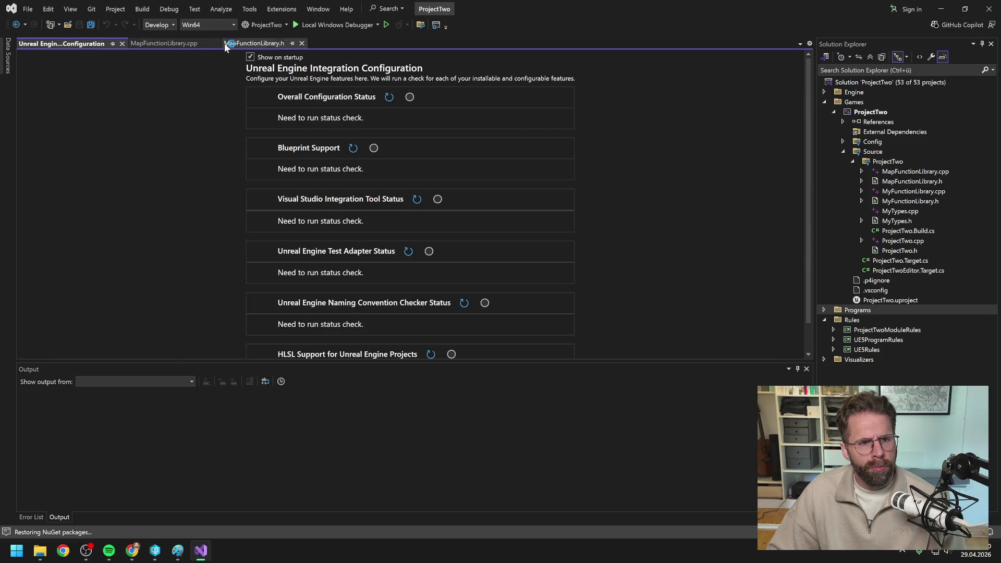
left_click(122, 43)
left_click(141, 44)
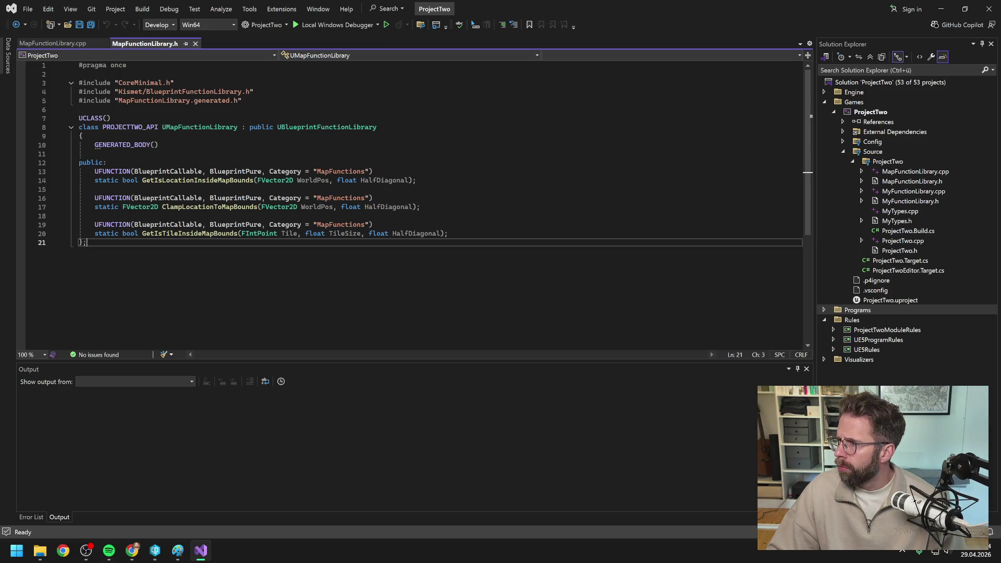
Try replacing the whole header with the new code, then undo it.
key("ctrl+a")
type("UFUNCTION(BlueprintCallable, BlueprintPure, Category = \"MapFunctions\") static bool GetIsLocationInsideMapBounds(FVector2D WorldPos, float HalfWidth, float HalfHeight);  UFUNCTION(BlueprintCallable, BlueprintPure, Category = \"MapFunctions\") static FVector2D ClampLocationToMapBounds(FVector2D WorldPos, float HalfWidth, float HalfHeight);  UFUNCTION(BlueprintCallable, BlueprintPure, Category = \"MapFunctions\") static bool GetIsTileInsideMapBounds(FIntPoint Tile, float TileSize, float HalfWidth, float HalfHeight);")
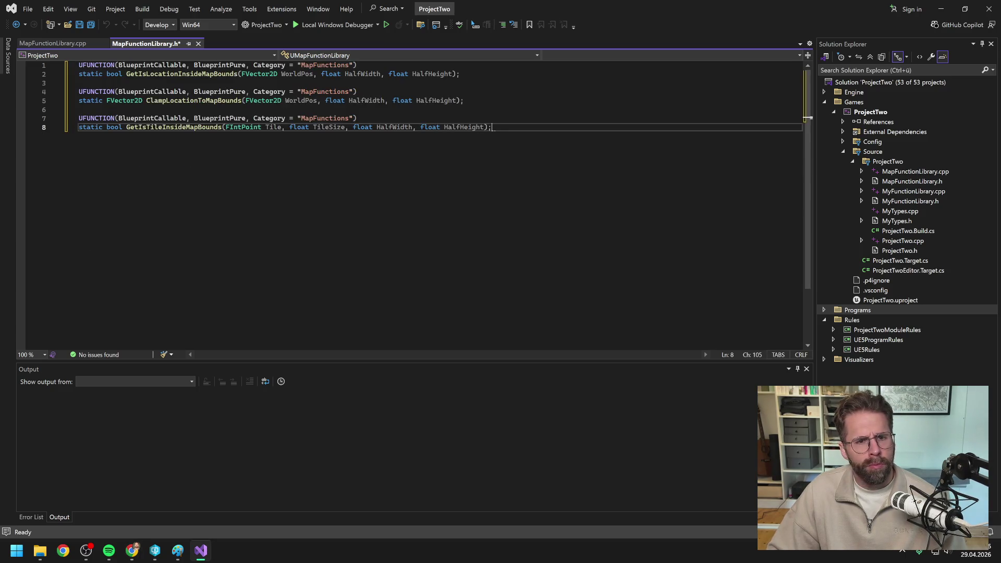
key("ctrl+z")
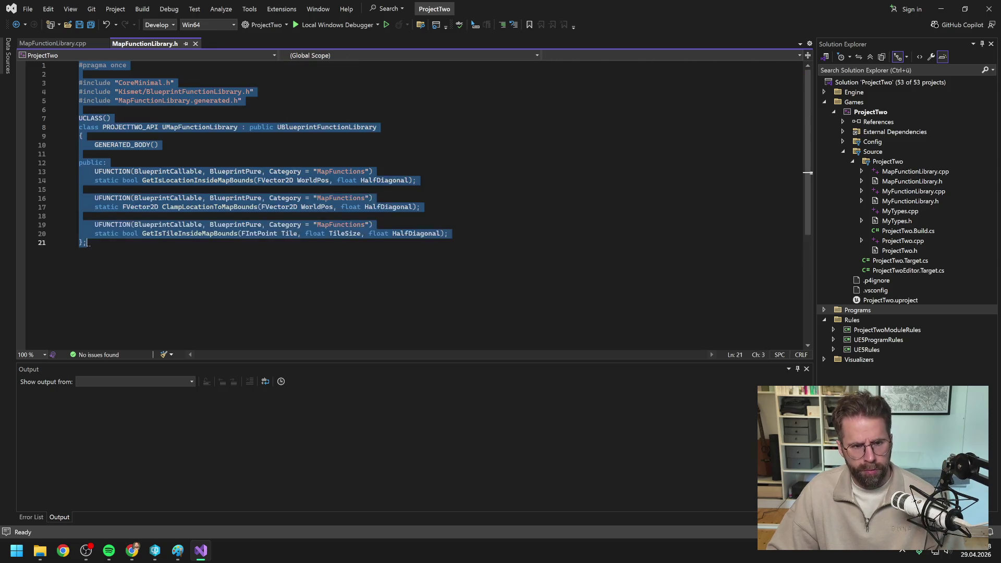
key("ctrl+z")
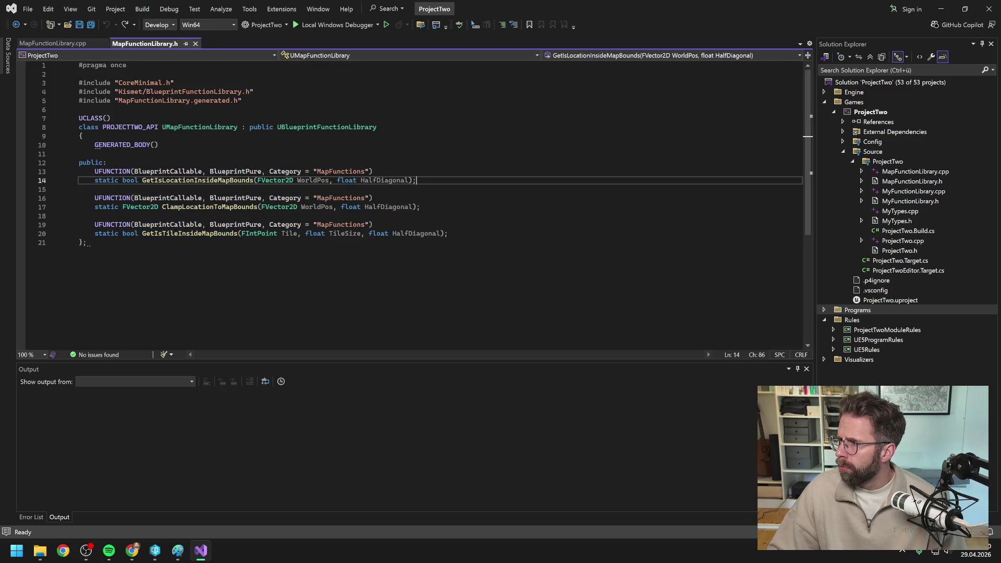
key("alt+Tab")
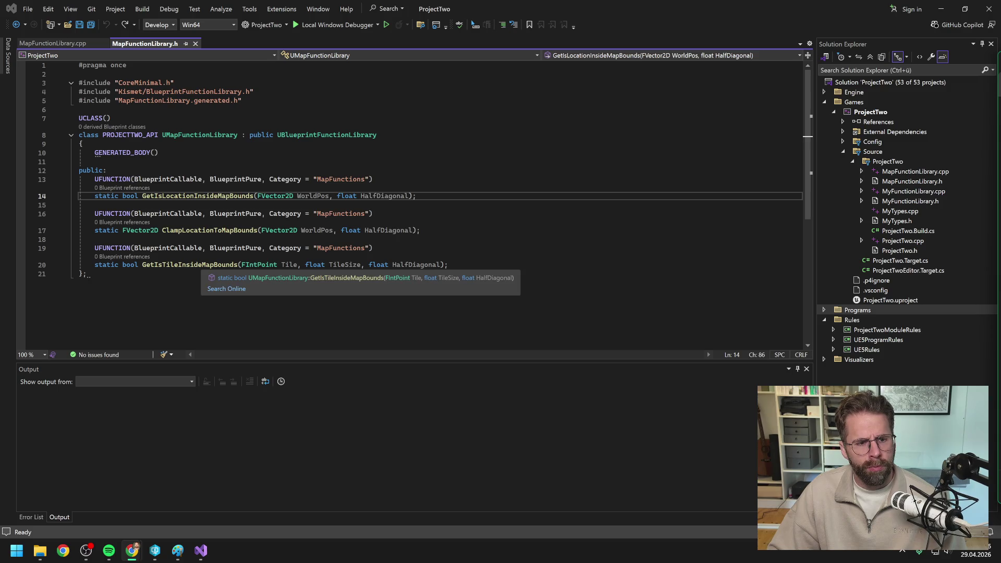
left_click(95, 239)
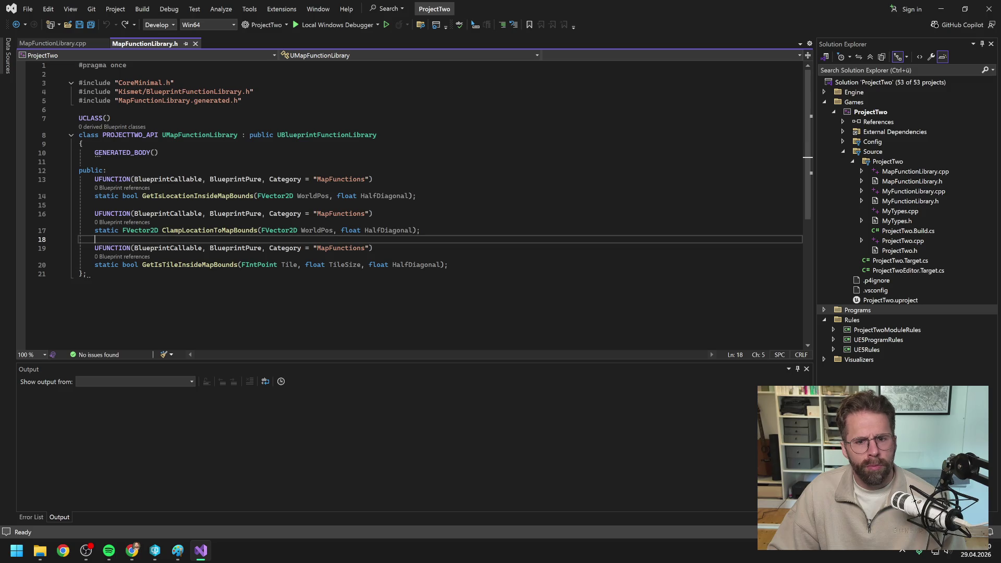
Replace the three function declarations in MapFunctionLibrary.h with HalfWidth/HalfHeight versions and save.
key("Down")
key("Down")
key("End")
key("shift+Up")
key("shift+Up")
key("shift+Up")
key("shift+Home")
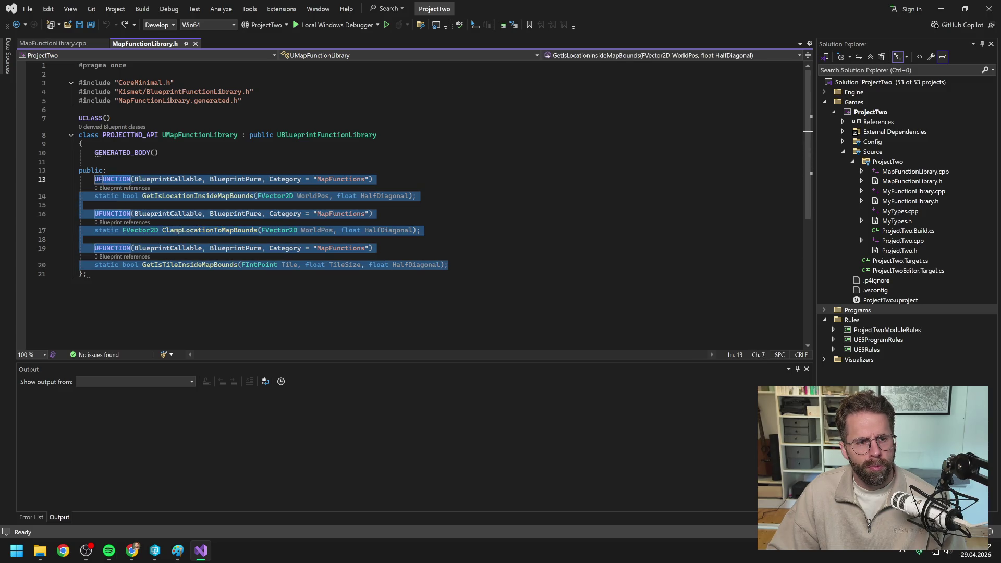
type("UFUNCTION(BlueprintCallable, BlueprintPure, Category = \"MapFunctions\")     static bool GetIsLocationInsideMapBounds(FVector2D WorldPos, float HalfWidth, float HalfHeight);      UFUNCTION(BlueprintCallable, BlueprintPure, Category = \"MapFunctions\")     static FVector2D ClampLocationToMapBounds(FVector2D WorldPos, float HalfWidth, float HalfHeight);      UFUNCTION(BlueprintCallable, BlueprintPure, Category = \"MapFunctions\")     static bool GetIsTileInsideMapBounds(FIntPoint Tile, float TileSize, float HalfWidth, float HalfHeight);")
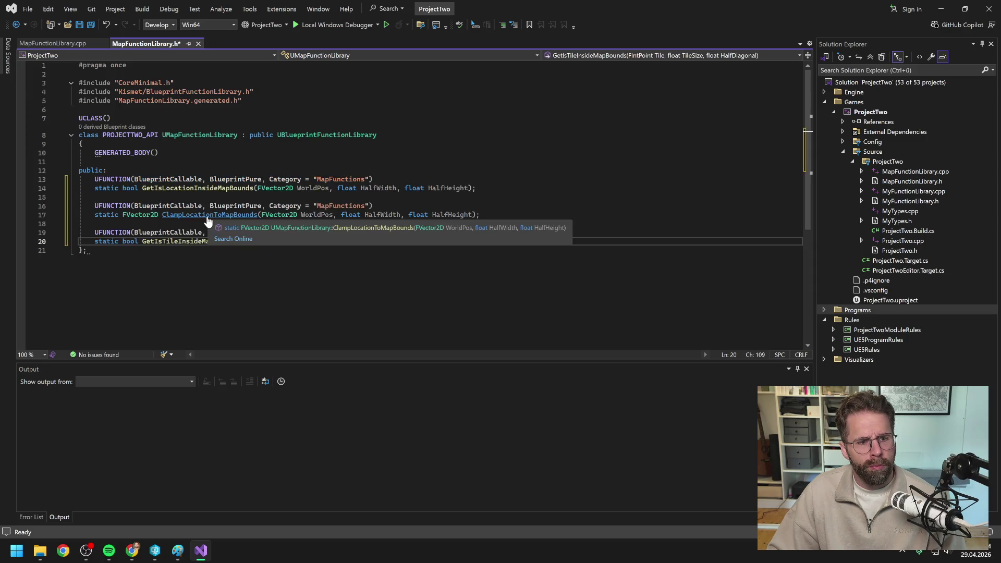
key("ctrl+s")
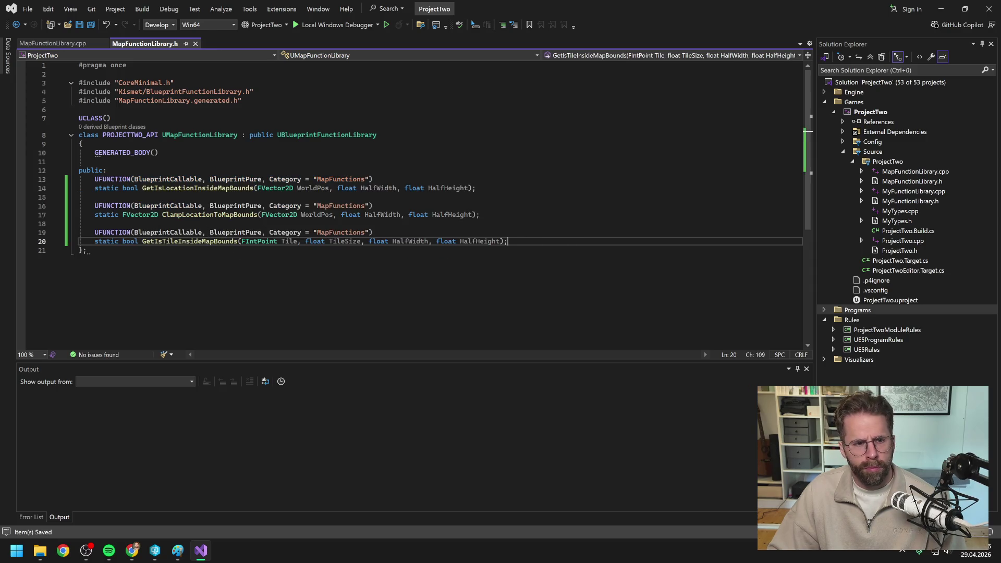
Replace all of MapFunctionLibrary.cpp with the HalfWidth/HalfHeight implementation.
left_click(67, 44)
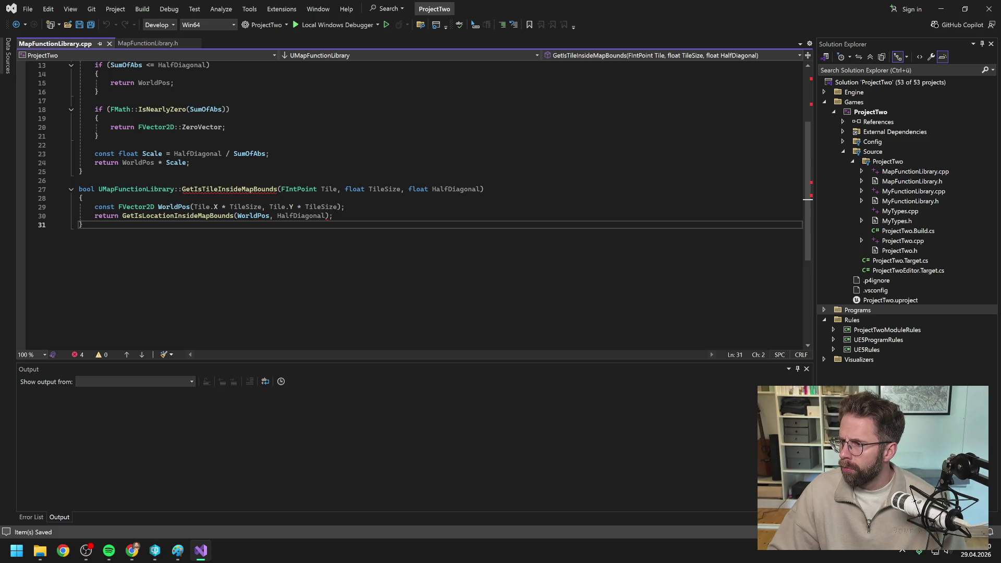
key("alt+Tab")
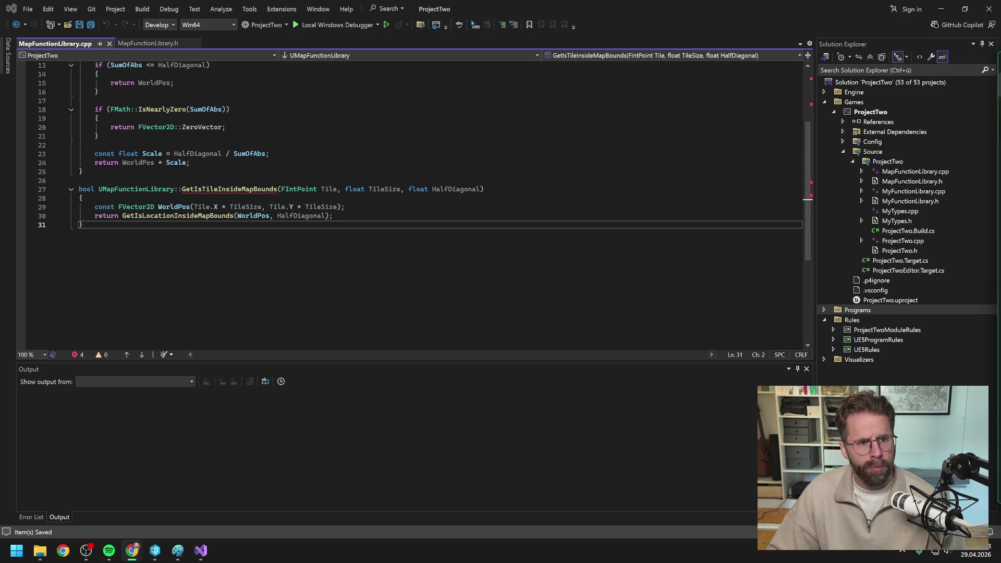
scroll(417, 198, "up", 4)
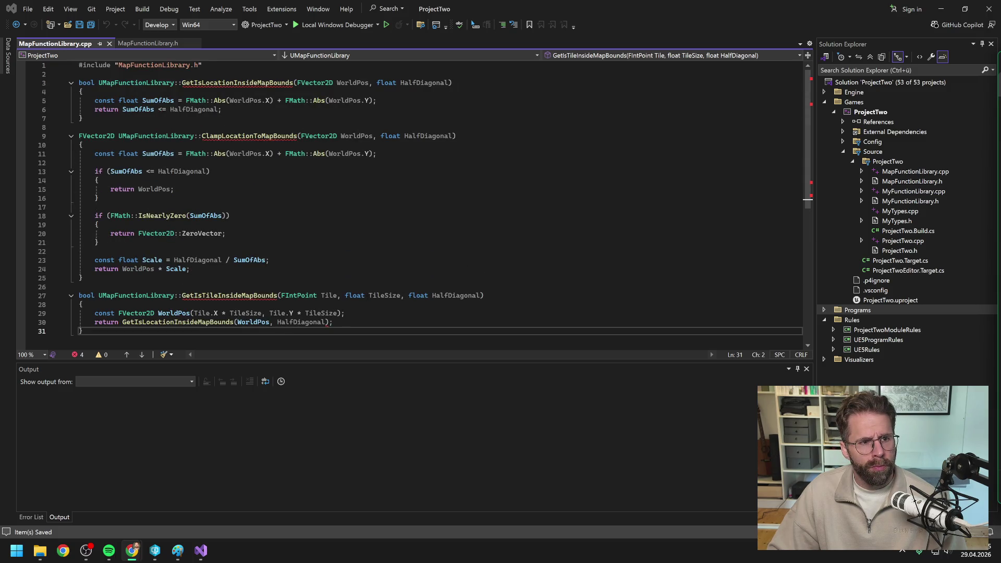
key("alt+Tab")
key("ctrl+a")
type("#include \"MapFunctionLibrary.h\"  bool UMapFunctionLibrary::GetIsLocationInsideMapBounds(     FVector2D WorldPos,     float HalfWidth,     float HalfHeight) {     // Rotiere WorldPos rückwärts (um -45°) in Spielersicht-Koordinaten     // cos(-45°) = sin(45°) = 1/sqrt(2)     static const float InvSqrt2 = 1.0f / FMath::Sqrt(2.0f);      const float LocalX = (WorldPos.X + WorldPos.Y) * InvSqrt2;     const float LocalY = (-WorldPos.X + WorldPos.Y) * InvSqrt2;      return FMath::Abs(LocalX) <= HalfWidth && FMath::Abs(LocalY) <= HalfHeight; }  FVector2D UMapFunctionLibrary::ClampLocationToMapBounds(     FVector2D WorldPos,     float HalfWidth,     float HalfHeight) {     static const float InvSqrt2 = 1.0f / FMath::Sqrt(2.0f);      // Rotiere rückwärts in Spielersicht-Koordinaten     const float LocalX = (WorldPos.X + WorldPos.Y) * InvSqrt2;     const float LocalY = (-WorldPos.X + WorldPos.Y) * InvSqrt2;      // Achsen-paralleles Clampen     const float ClampedLocalX = FMath::Clamp(LocalX, -HalfWidth, HalfWidth);     const float ClampedLocalY = FMath::Clamp(LocalY, -HalfHeight, HalfHeight);      // Vorwärts rotieren (um +45°) zurück in Welt-Koordinaten     const float WorldX = (ClampedLocalX - ClampedLocalY) * InvSqrt2;     const float WorldY = (ClampedLocalX + ClampedLocalY) * InvSqrt2;      return FVector2D(WorldX, WorldY); }  bool UMapFunctionLibrary::GetIsTileInsideMapBounds(     FIntPoint Tile,     float TileSize,     float HalfWidth,     float HalfHeight) {     const FVector2D WorldPos(Tile.X * TileSize, Tile.Y * TileSize);     return GetIsLocationInsideMapBounds(WorldPos, HalfWidth, HalfHeight); }")
scroll(417, 203, "up", 6)
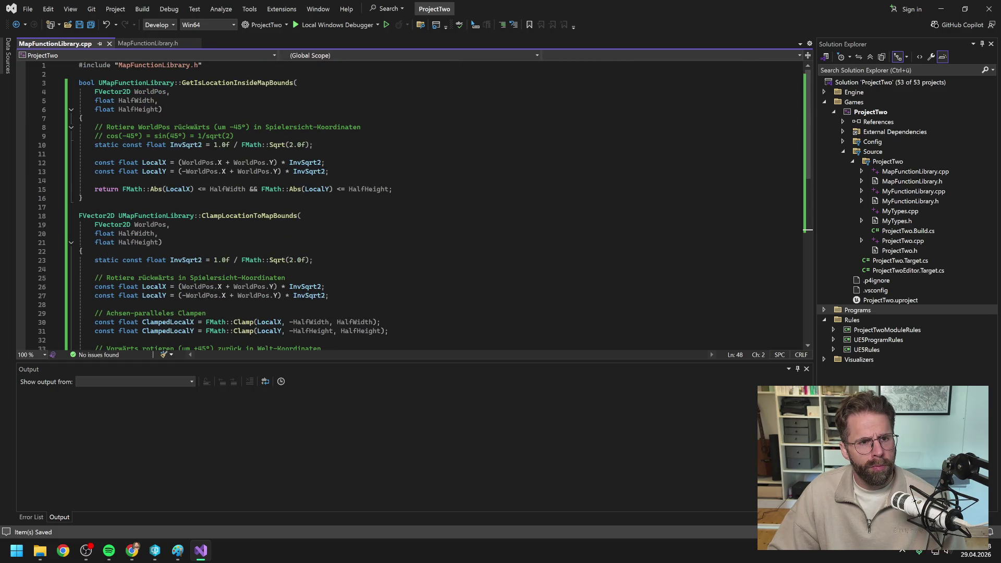
Return to the header and bring up the ProjectTwo project's menu in Solution Explorer.
left_click(141, 44)
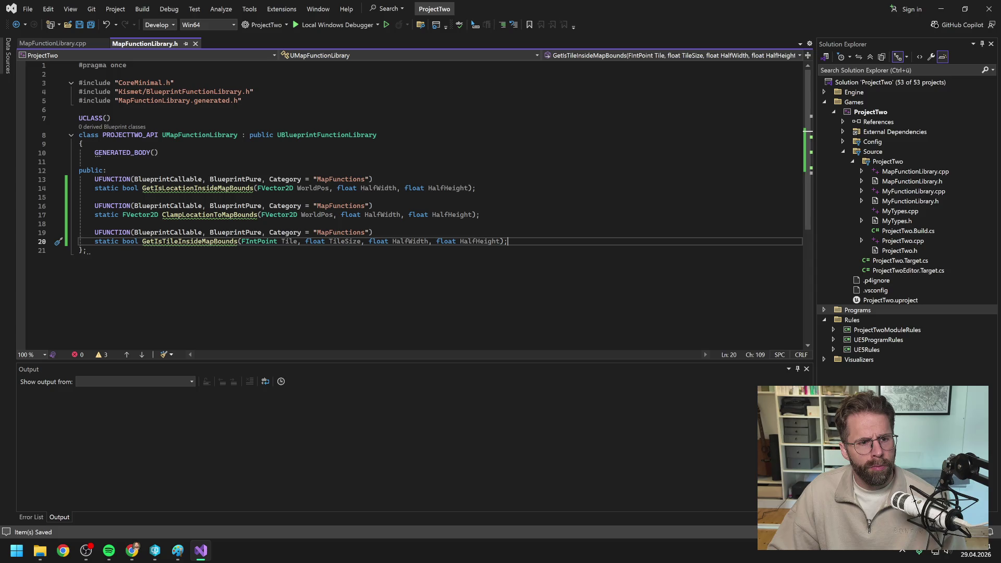
left_click(877, 112)
right_click(858, 111)
Build ProjectTwo, then launch ProjectTwo.uproject from Perforce P4V.
left_click(857, 115)
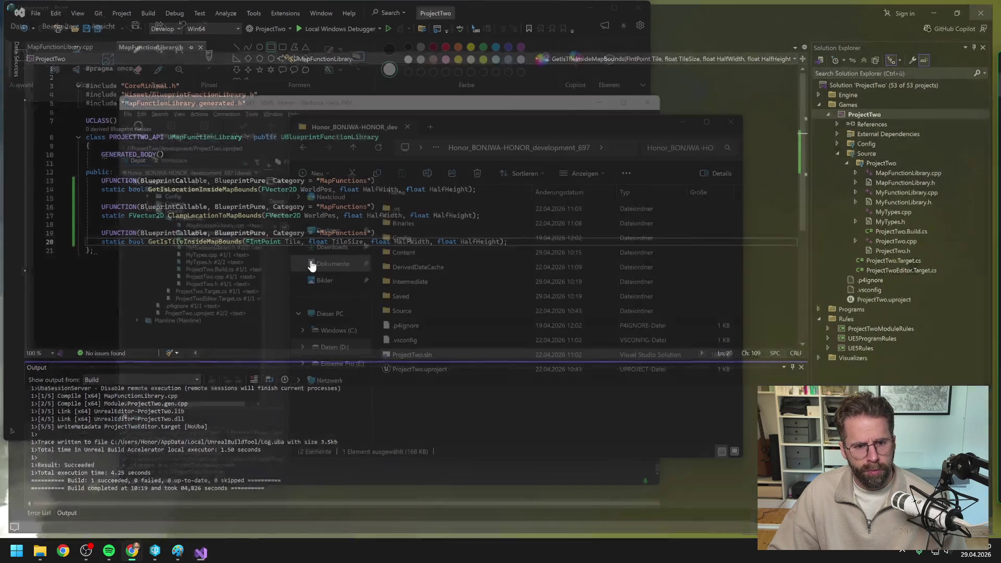
left_click(194, 357)
left_click(188, 313)
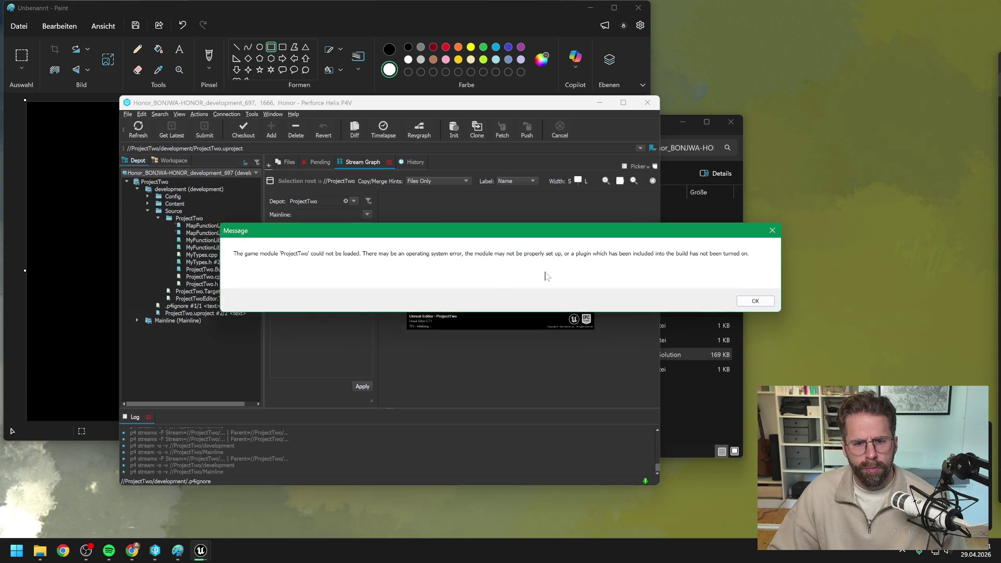
Dismiss the module-load error and reopen ProjectTwo.sln in Visual Studio.
left_click(749, 303)
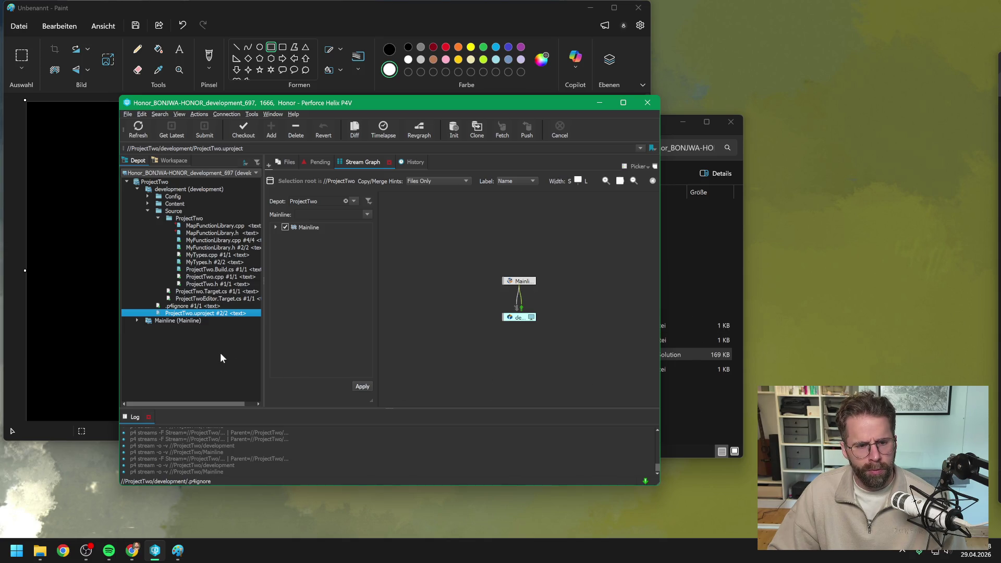
left_click(687, 419)
double_click(424, 354)
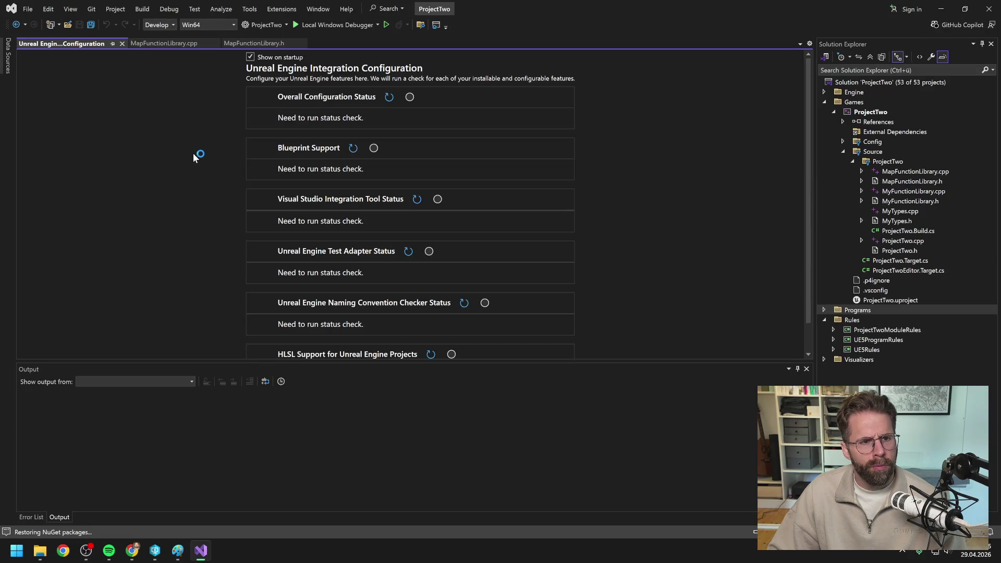
Build the ProjectTwo project from Solution Explorer (1 succeeded, 0 failed) and close Visual Studio.
left_click(122, 43)
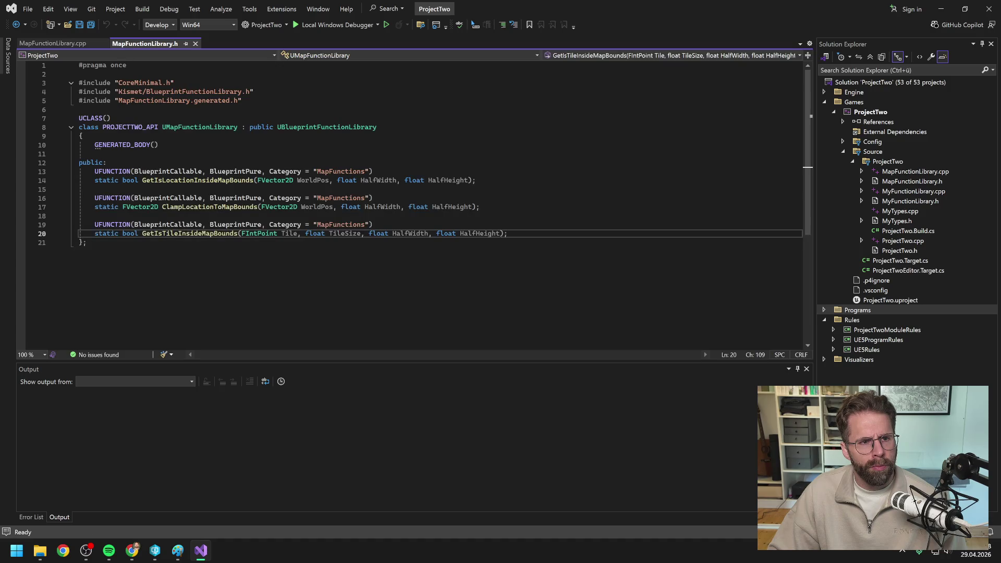
left_click(894, 162)
right_click(894, 161)
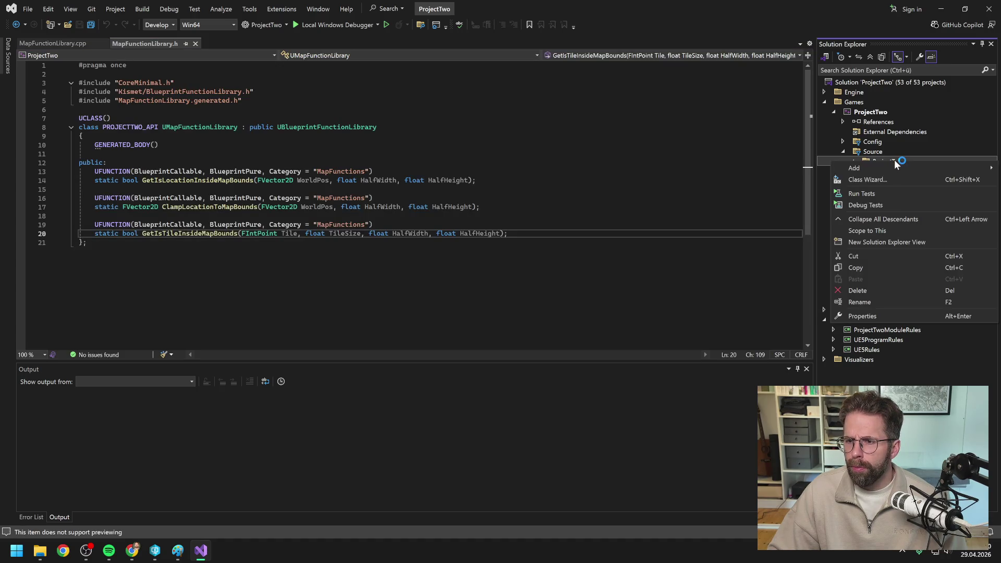
left_click(872, 111)
right_click(871, 110)
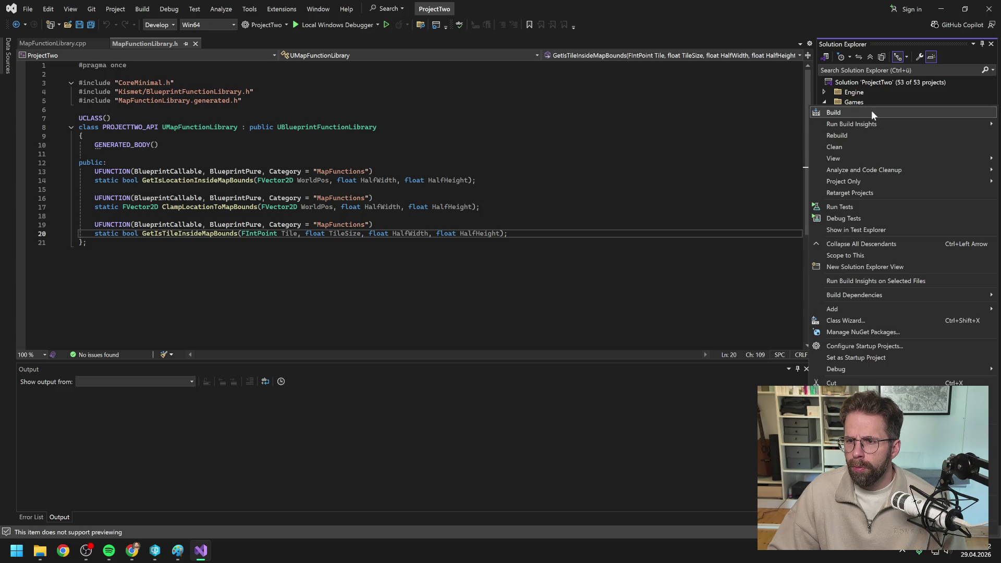
left_click(872, 113)
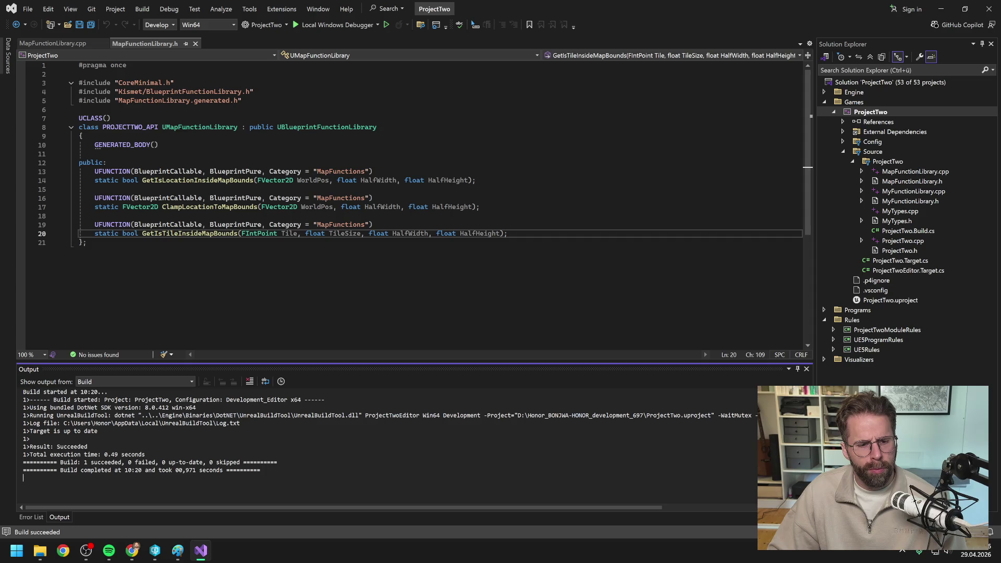
left_click(987, 10)
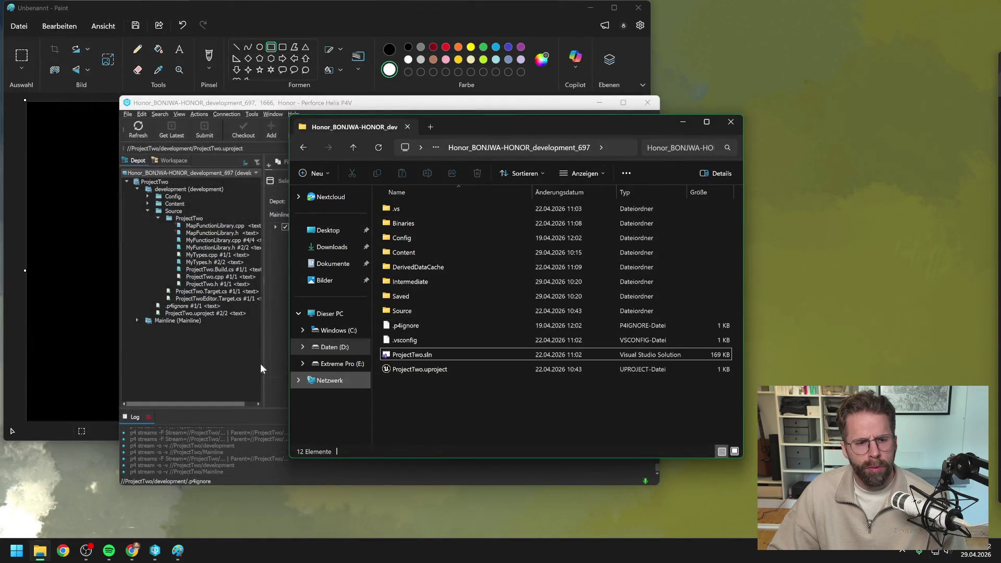
Relaunch ProjectTwo.uproject from P4V and dismiss the repeated module-load error.
left_click(260, 364)
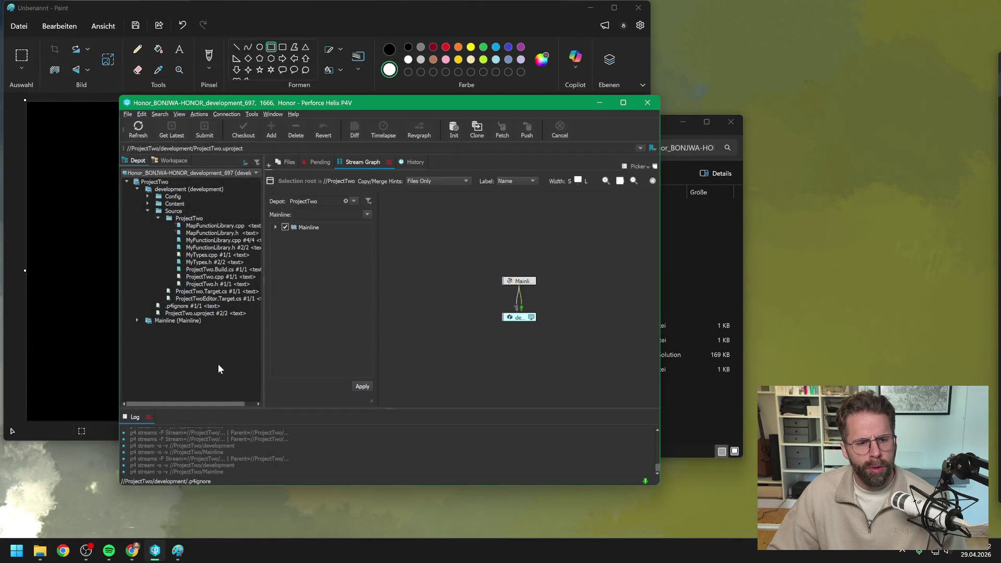
left_click(202, 313)
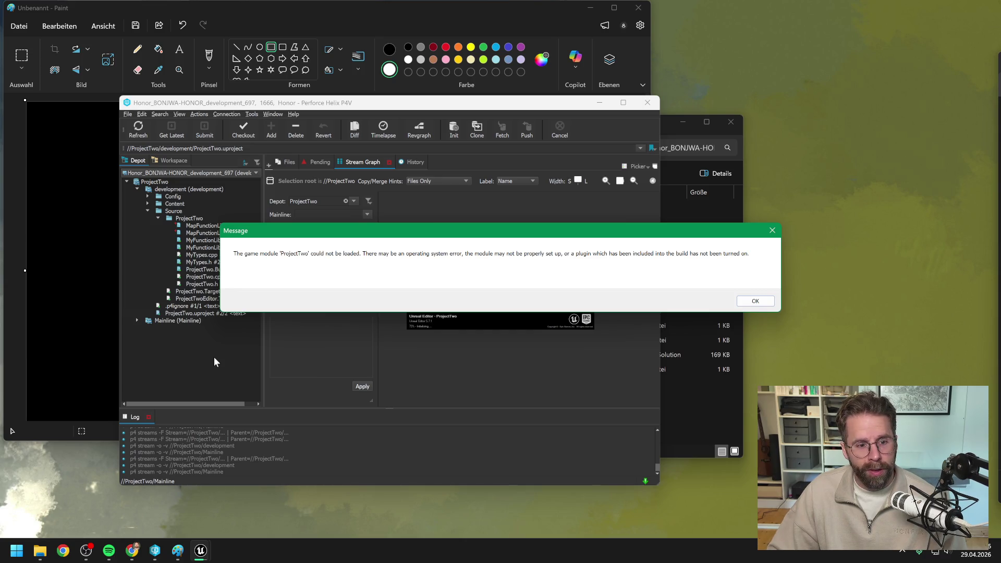
mouse_move(469, 230)
left_mouse_down()
mouse_move(430, 244)
mouse_move(488, 231)
mouse_move(490, 194)
mouse_move(540, 241)
mouse_move(558, 194)
left_mouse_up()
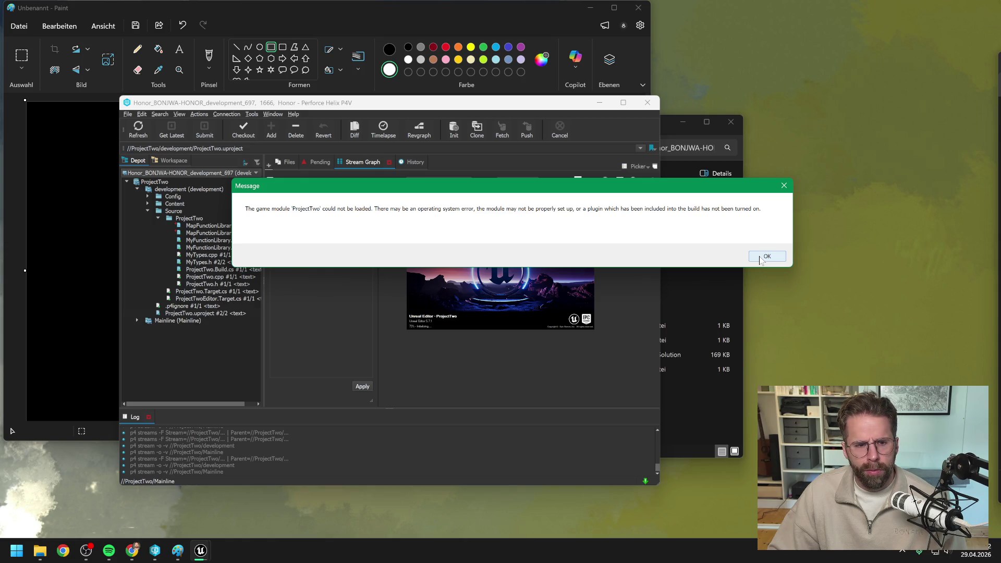
left_click(760, 260)
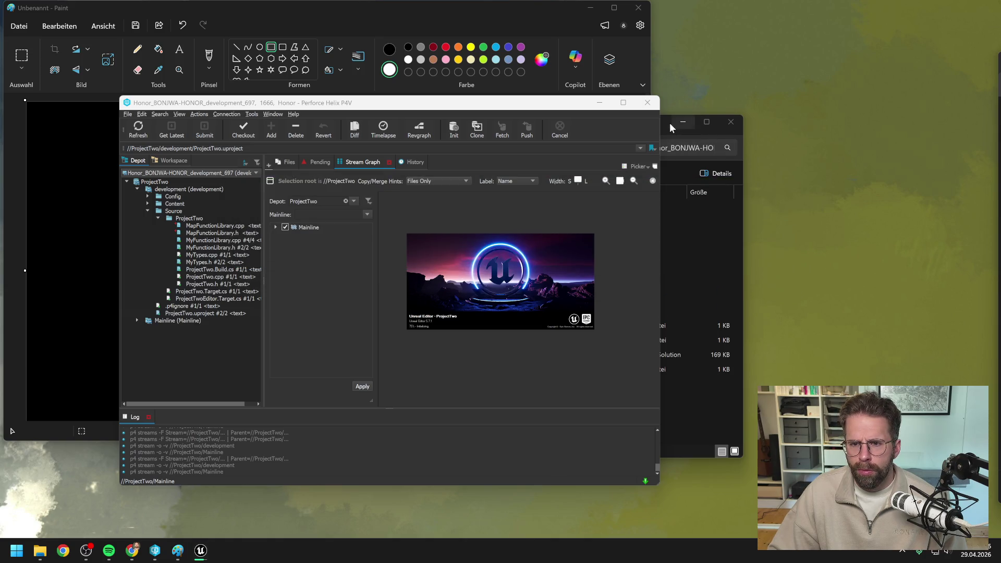
left_click(693, 420)
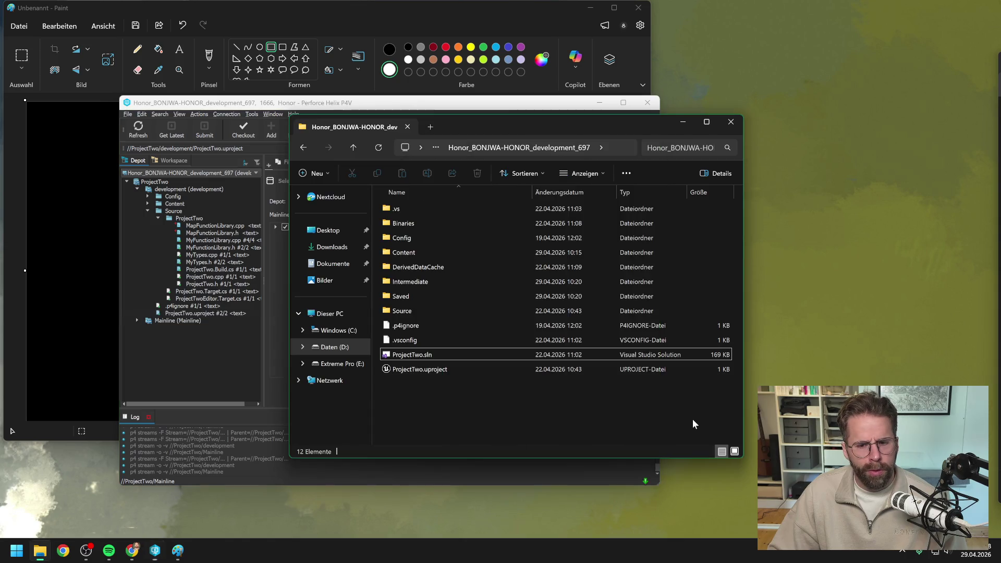
Reopen ProjectTwo.sln and start a full Rebuild of the ProjectTwo project.
double_click(425, 354)
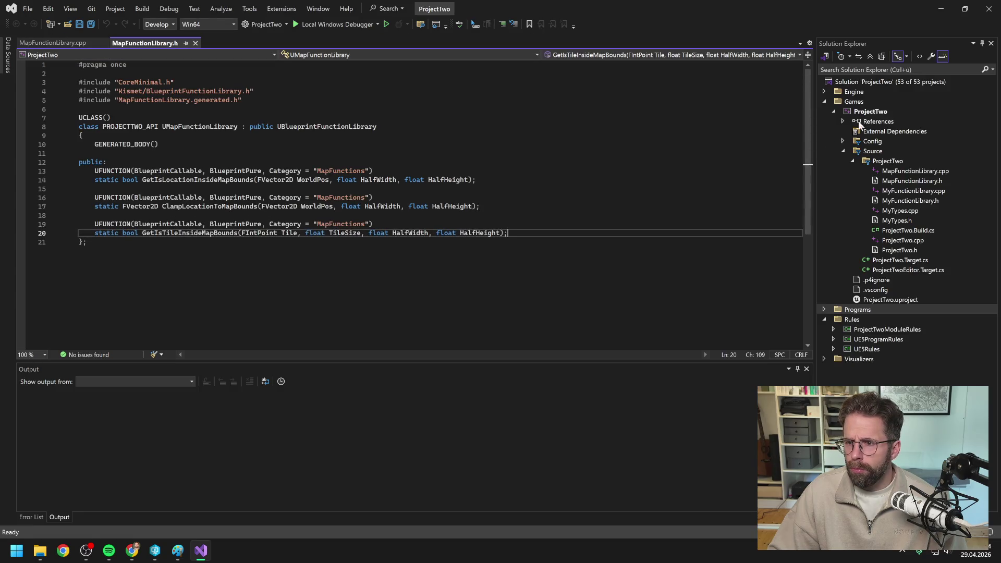
right_click(870, 111)
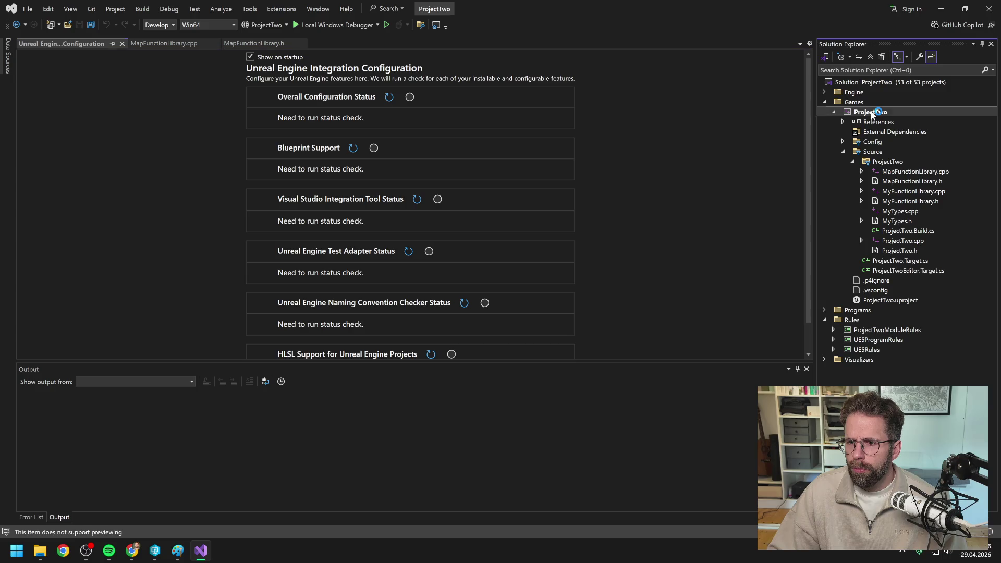
left_click(871, 132)
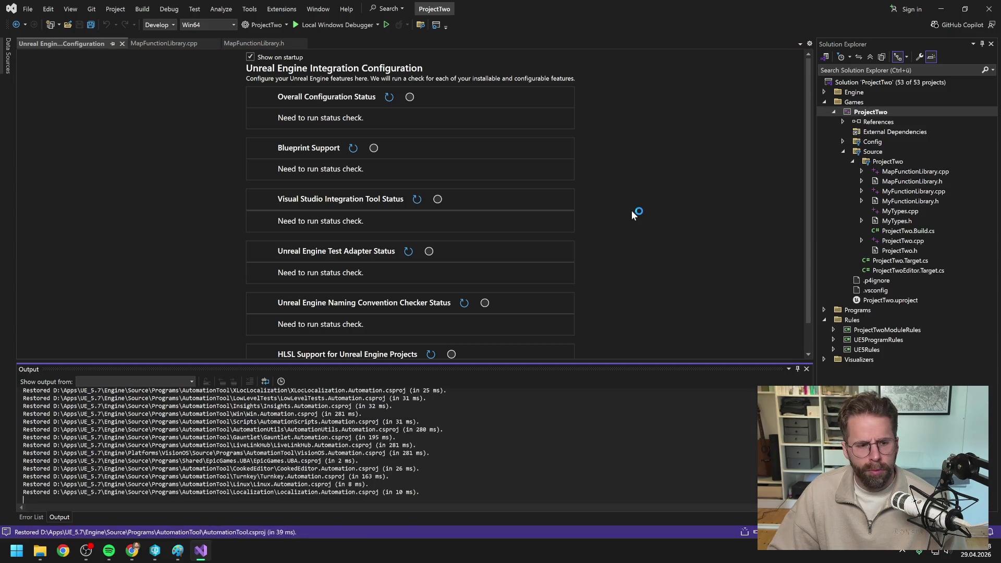
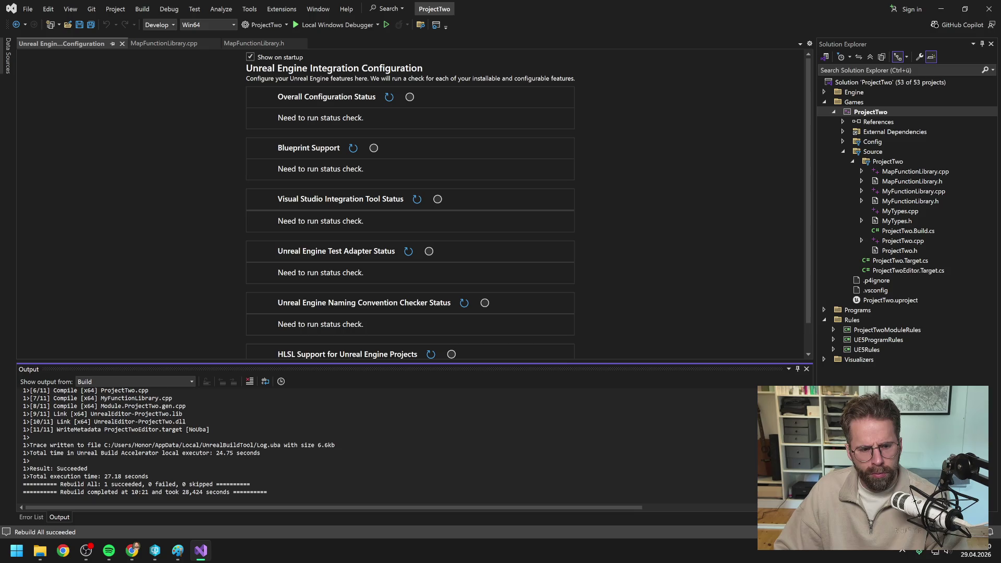
Close Visual Studio, select ProjectTwo.uproject in P4V's depot, and return to the Unreal Editor.
left_click(989, 8)
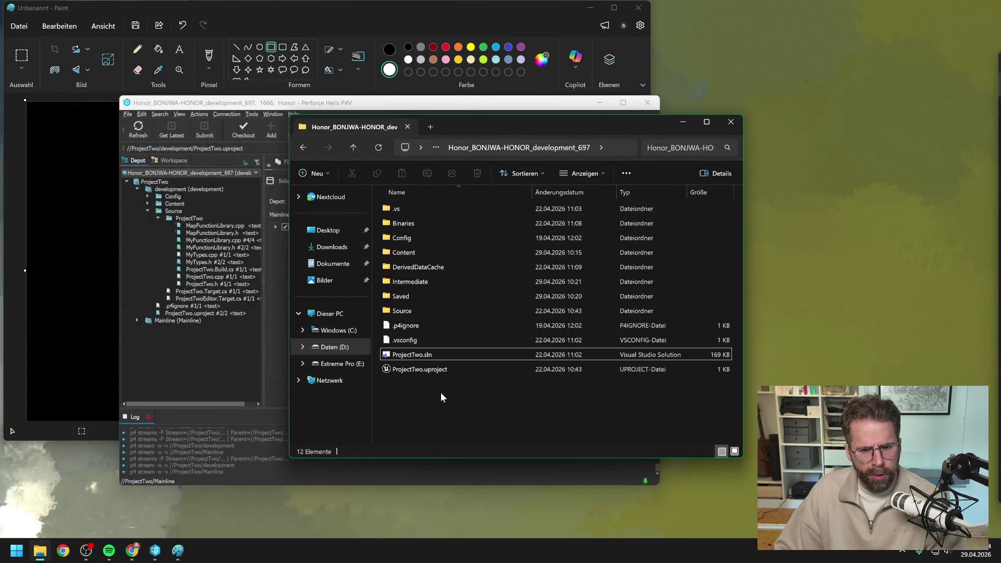
left_click(208, 345)
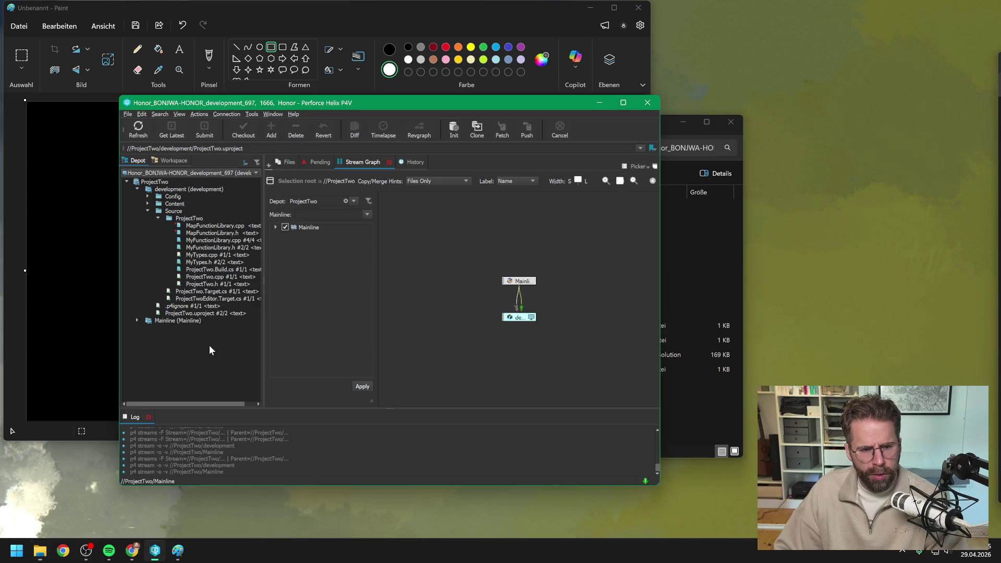
left_click(216, 313)
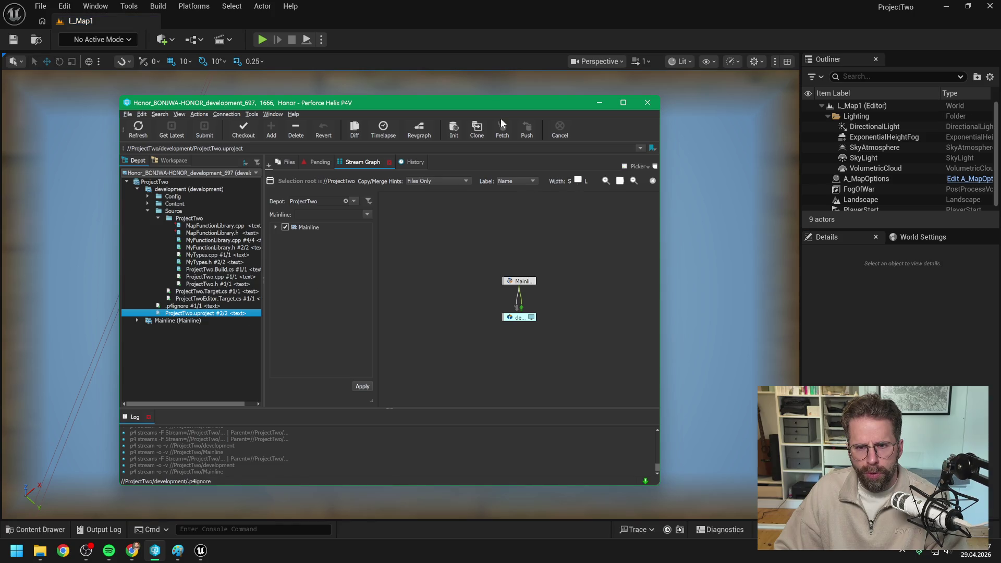
left_click(495, 25)
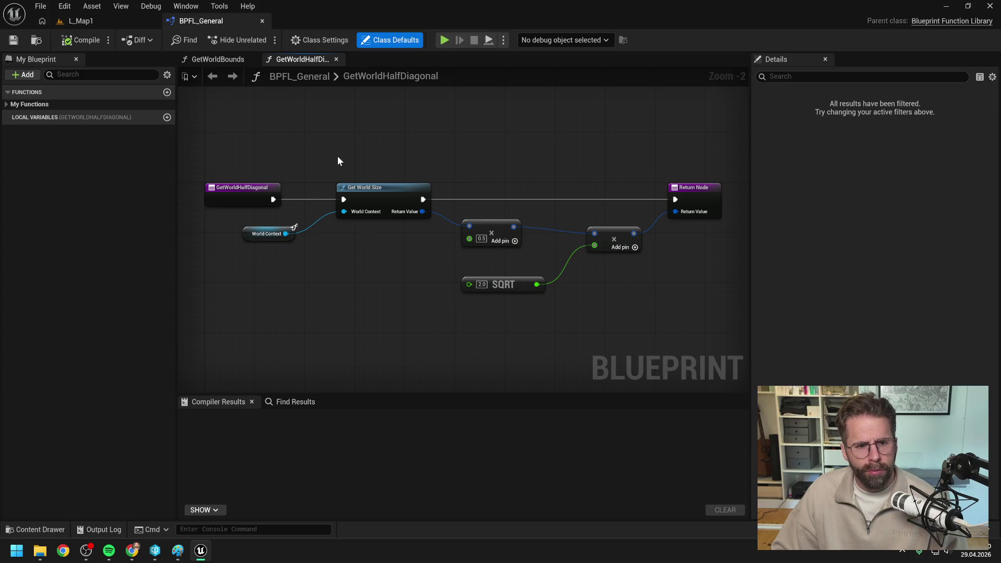
Add a new function GetWorldHalfSize to BPFL_General, save, and move it next to GetWorldSize.
left_click(8, 104)
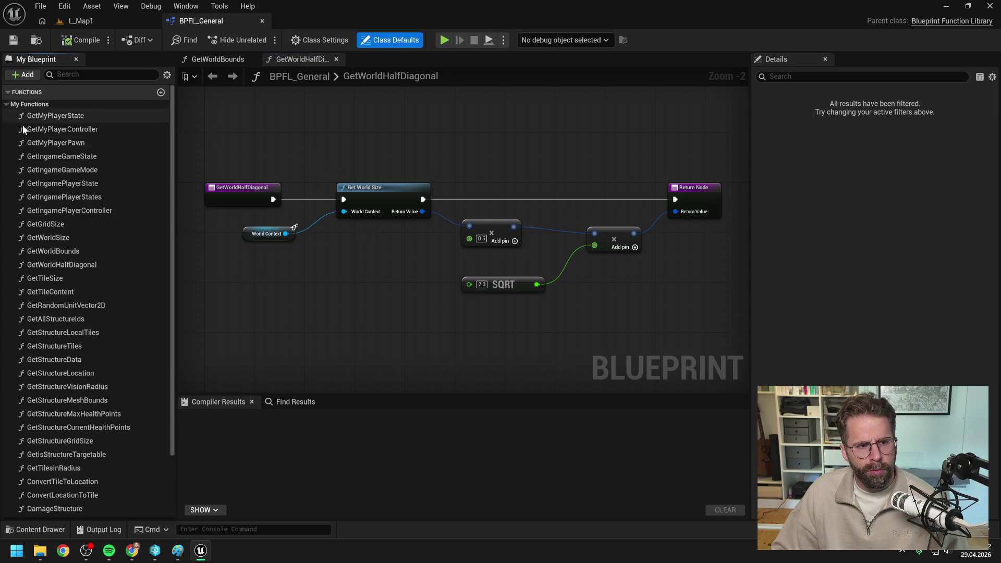
left_click(160, 92)
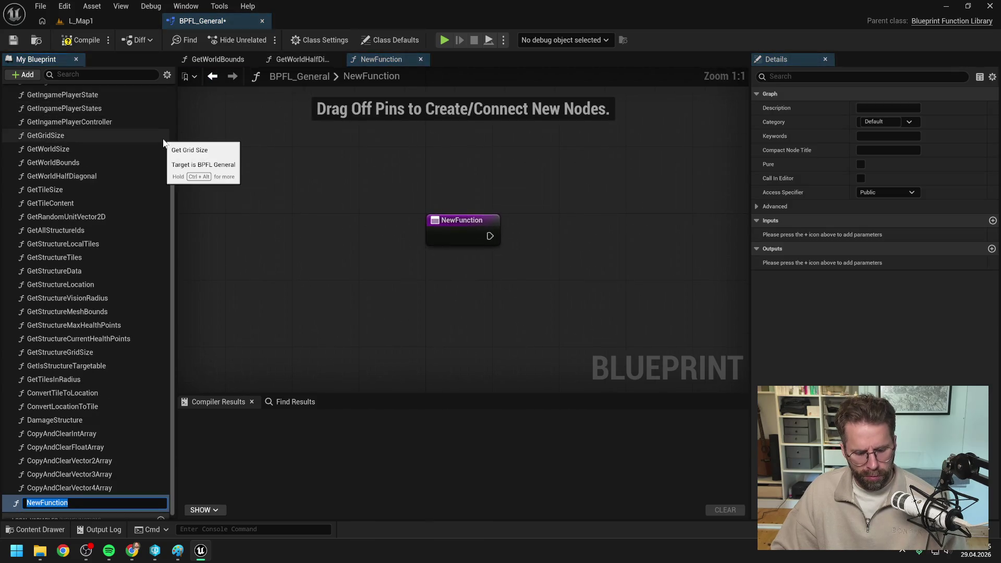
type("GetWorldHalf")
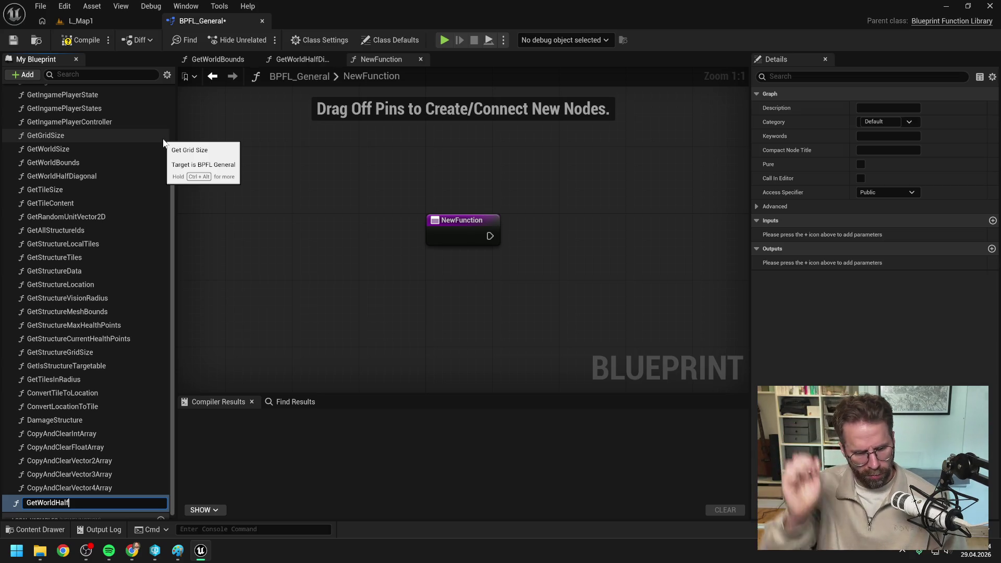
type("Size")
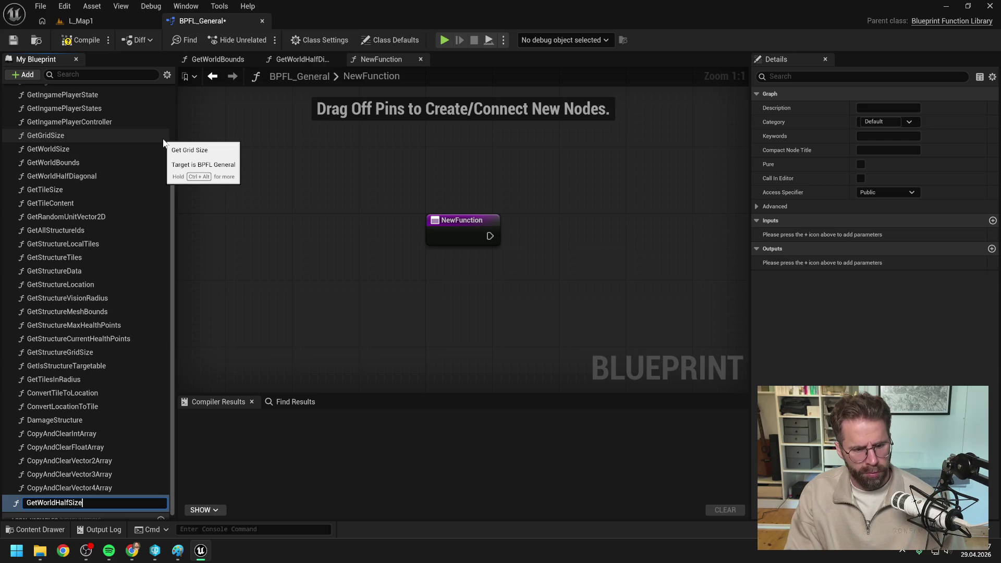
key("Return")
key("ctrl+s")
mouse_move(54, 499)
left_mouse_down()
mouse_move(66, 255)
mouse_move(42, 186)
mouse_move(48, 162)
left_mouse_up()
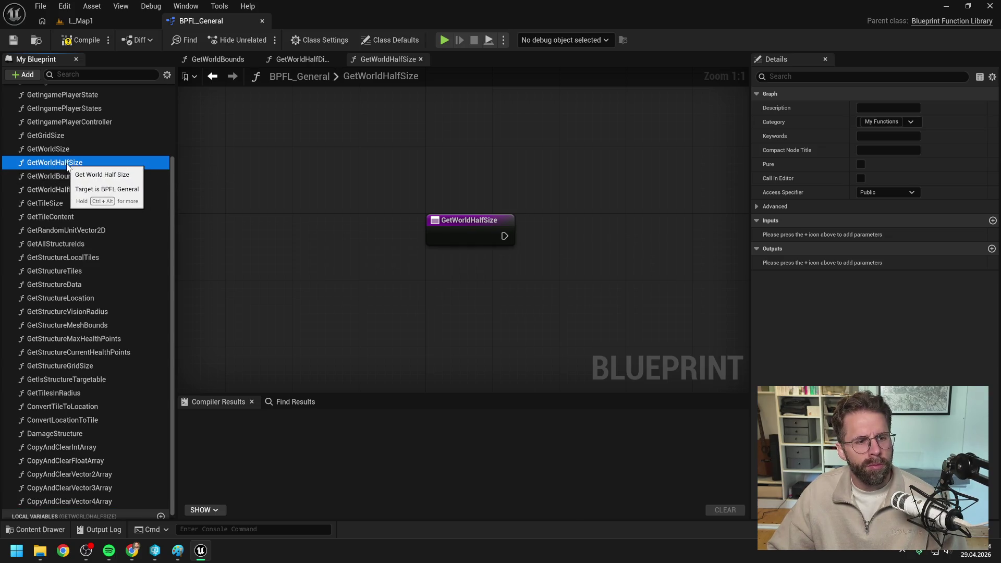
Rename the new function from GetWorldHalfSize to GetWorldHalfWidth.
left_click(273, 178)
left_click(73, 167)
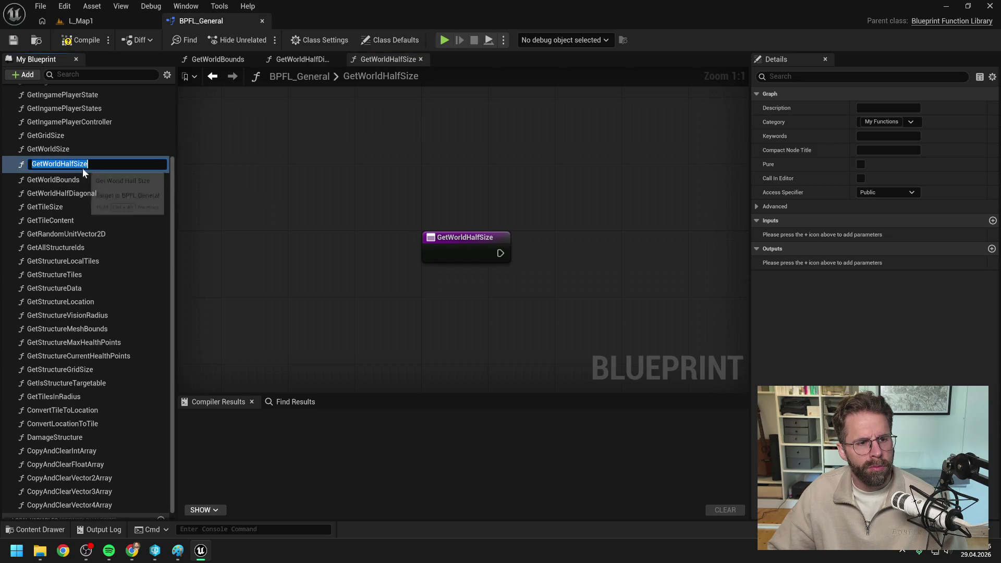
double_click(82, 165)
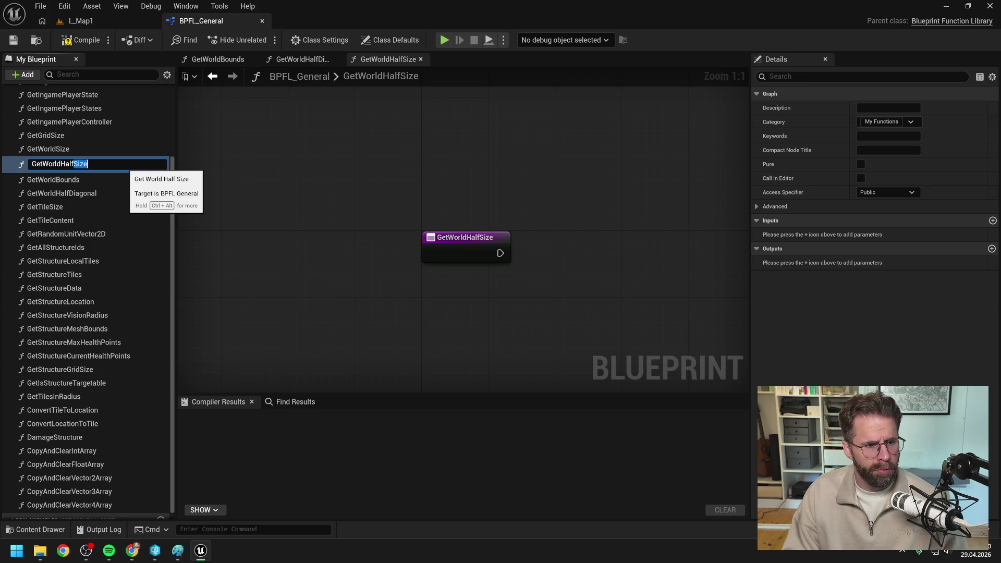
key("BackSpace")
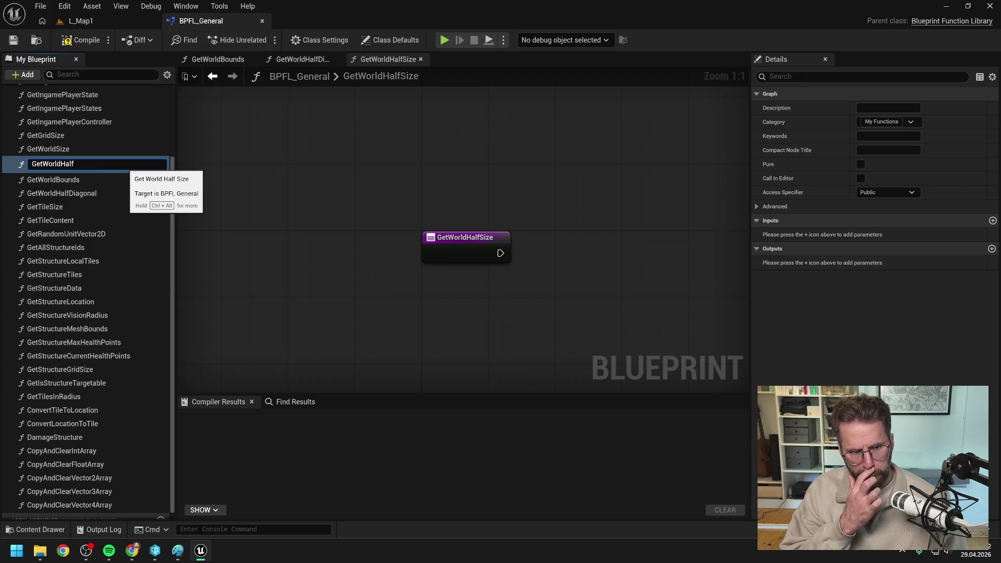
type("Width")
key("Return")
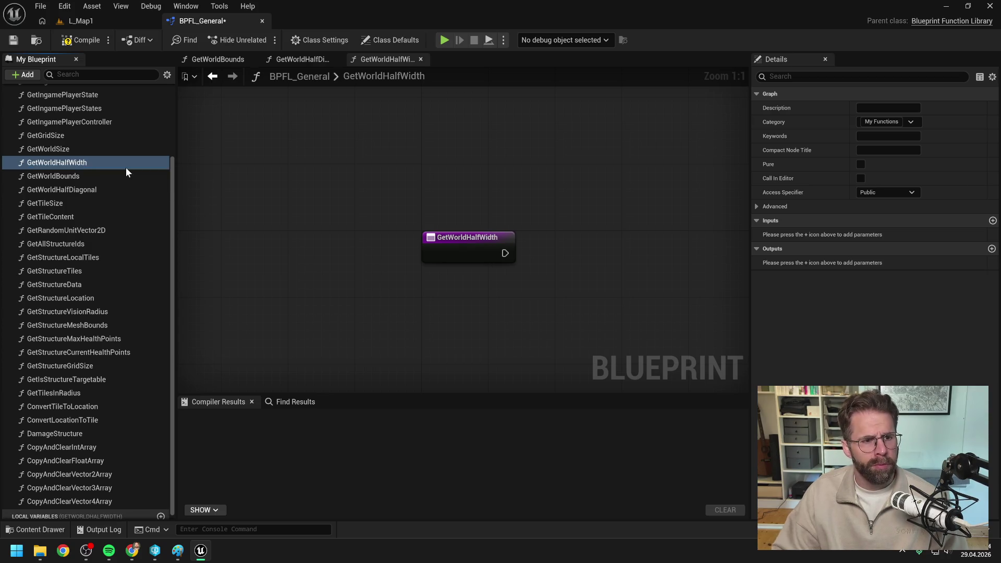
right_click(581, 262)
Make GetWorldHalfWidth a pure function returning Get World Size's split X value, then compile and save.
type("return")
key("Return")
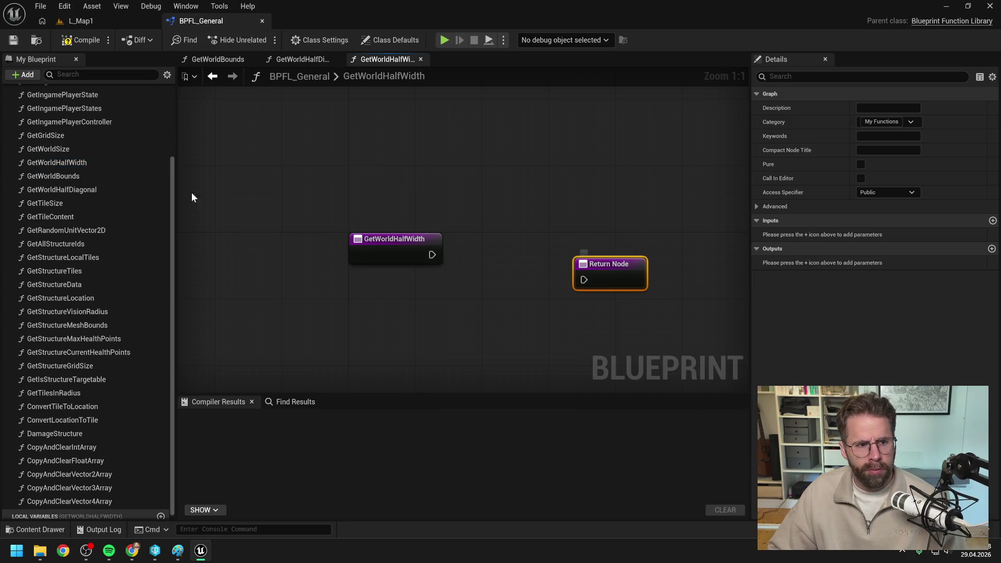
left_click_drag(61, 149, 486, 227)
left_click_drag(592, 277, 659, 251)
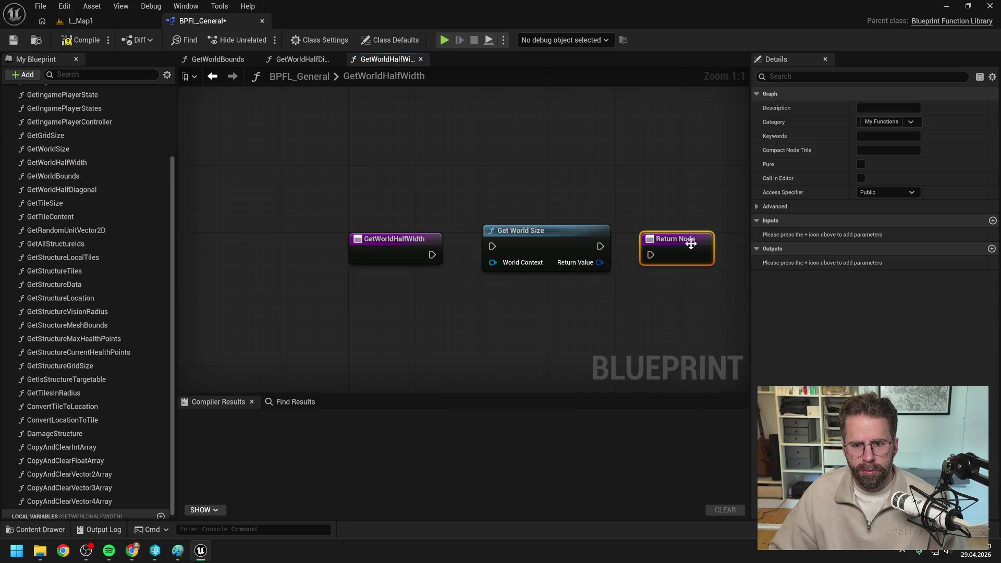
left_click_drag(432, 255, 490, 252)
right_click(574, 271)
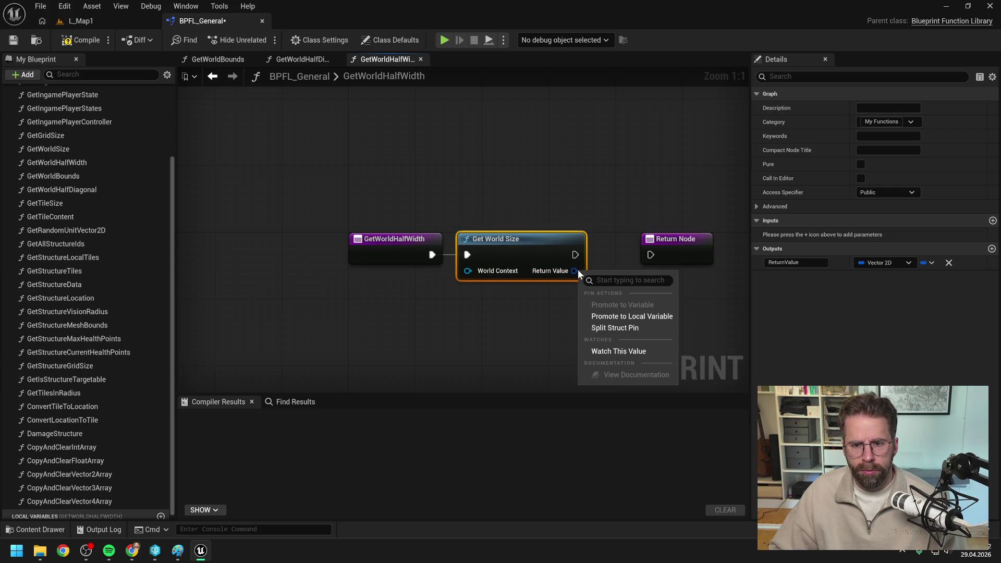
left_click(614, 327)
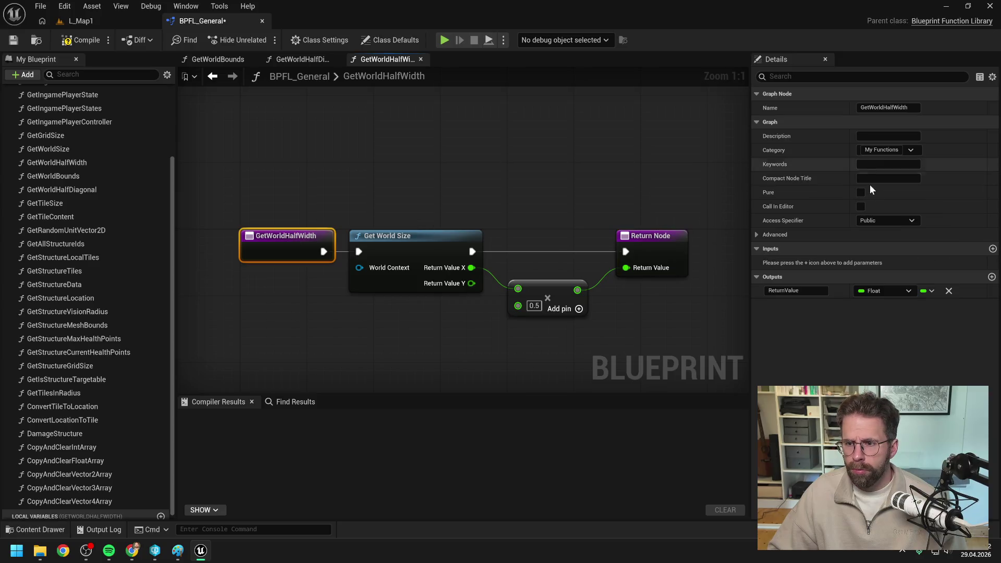
left_click(860, 192)
left_click(84, 36)
key("ctrl+s")
Duplicate GetWorldHalfWidth as GetWorldHalfHeight, place it below GetWorldHalfWidth, and save.
left_click(394, 182)
scroll(397, 181, "down", 1)
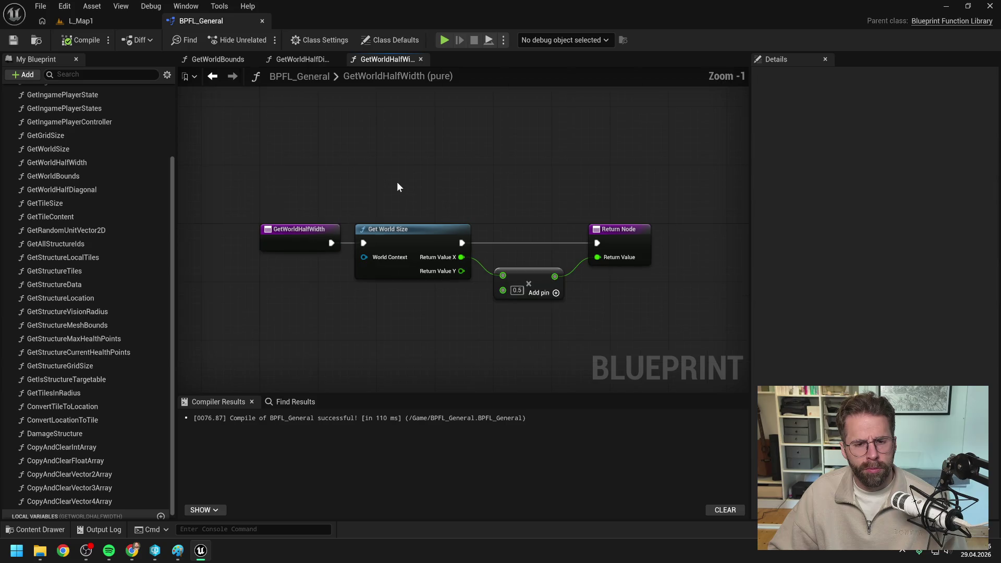
left_click(87, 162)
key("ctrl+w")
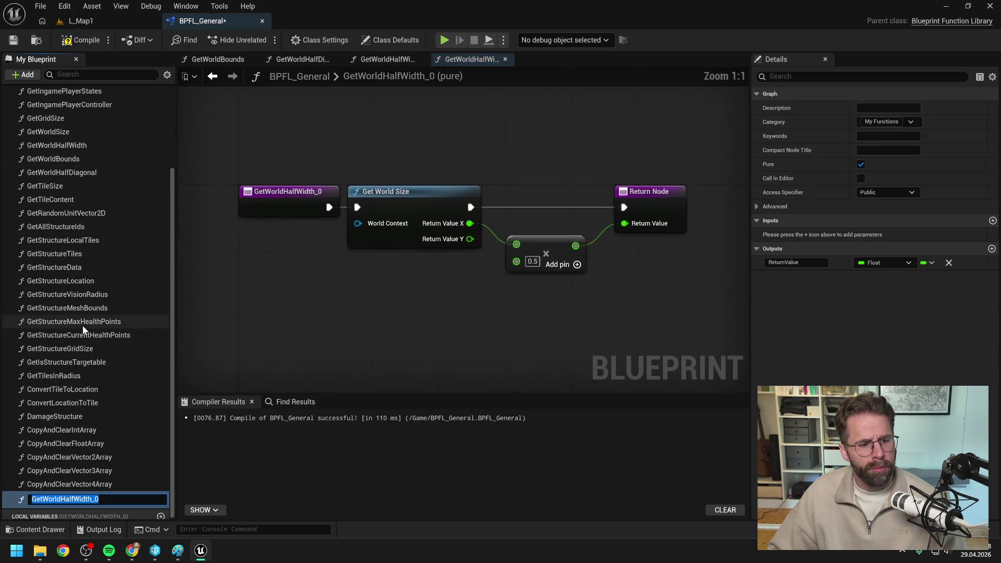
left_click_drag(73, 499, 144, 509)
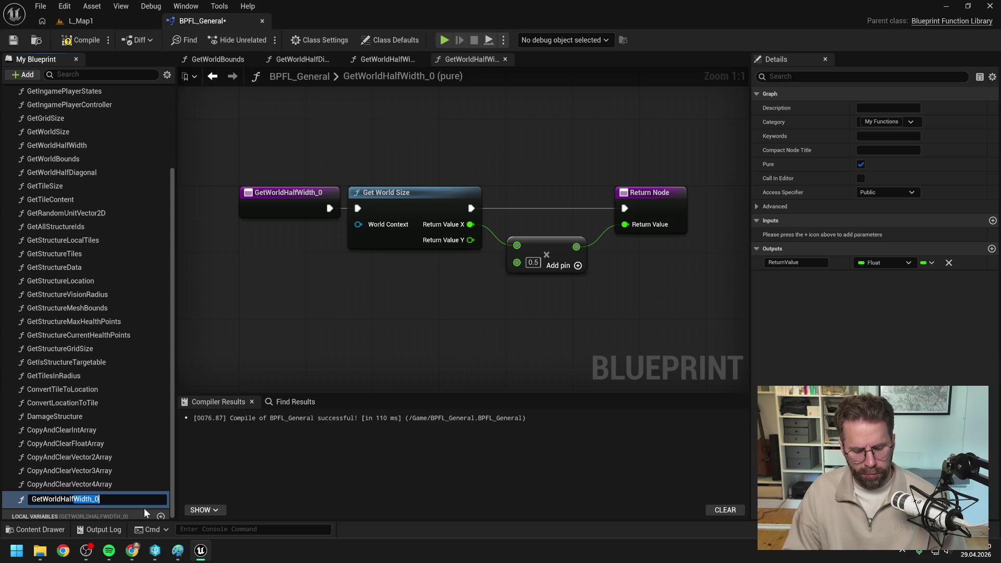
type("Height")
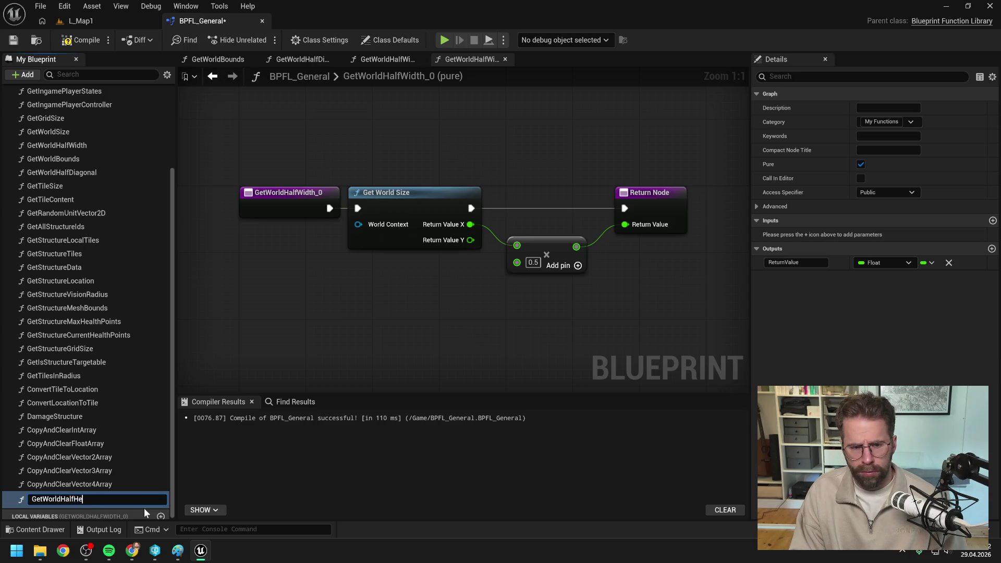
key("Return")
mouse_move(85, 496)
left_mouse_down()
mouse_move(30, 394)
mouse_move(73, 161)
left_mouse_up()
key("ctrl+s")
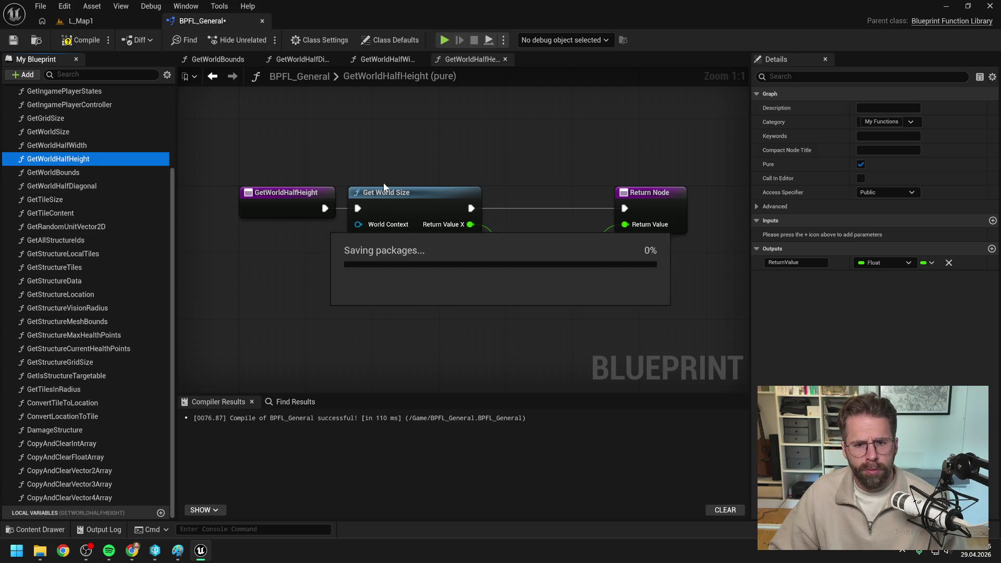
Make GetWorldHalfHeight halve Return Value Y, feed World Context from a new node, and compile.
left_click_drag(471, 241, 517, 245)
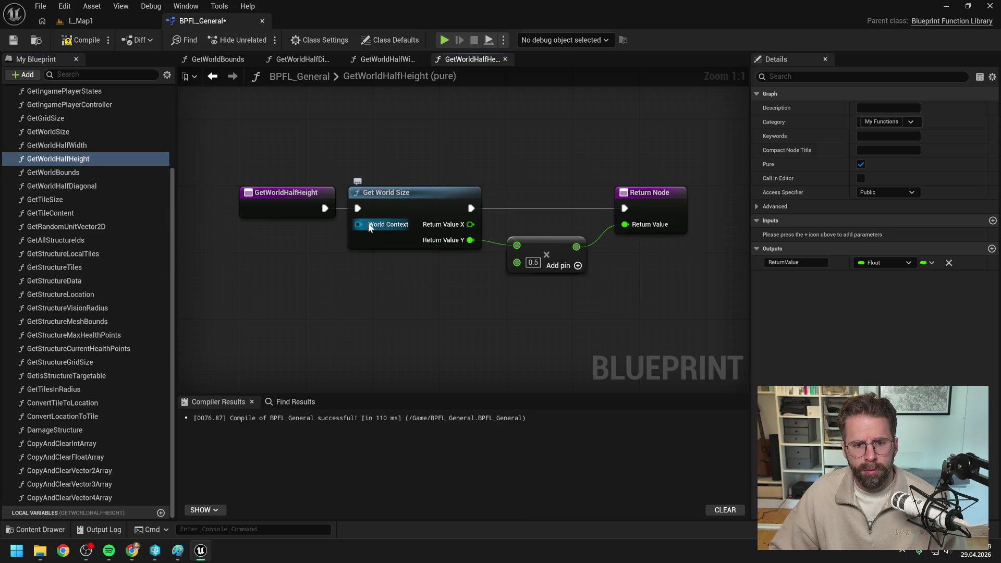
left_click_drag(358, 224, 307, 239)
type("get world")
key("Return")
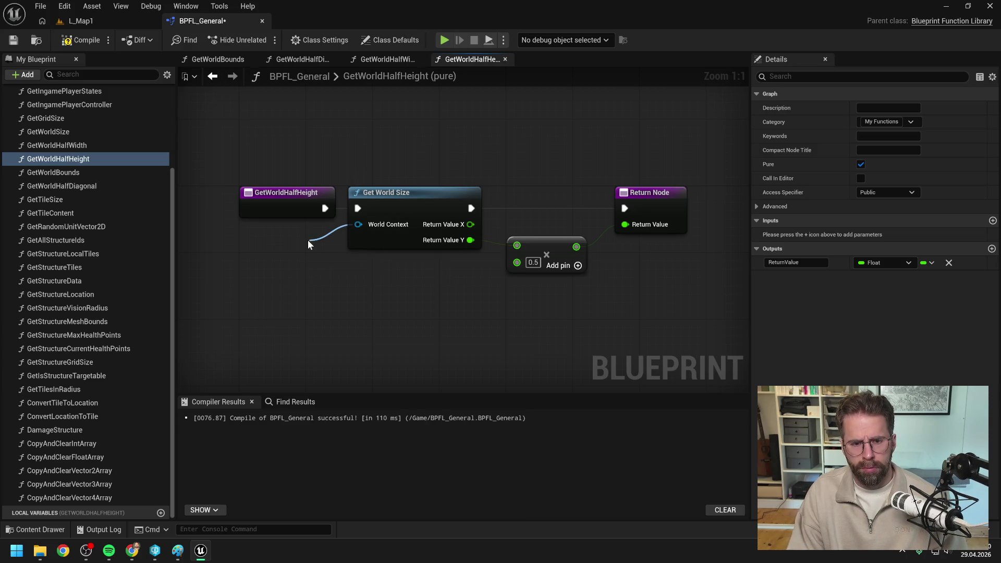
left_click(75, 39)
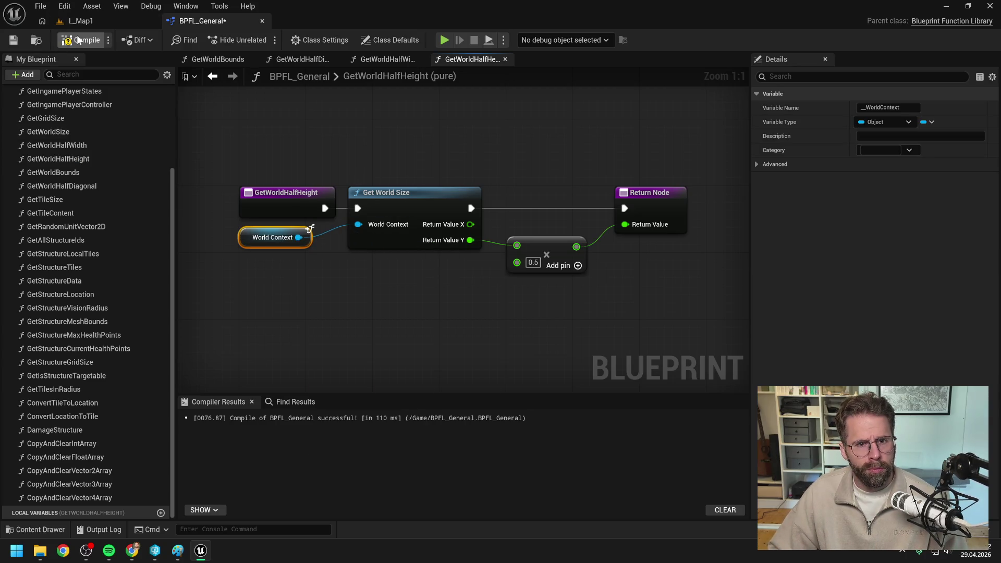
Wire a Get World Context node into GetWorldHalfWidth's World Context and compile.
left_click(388, 59)
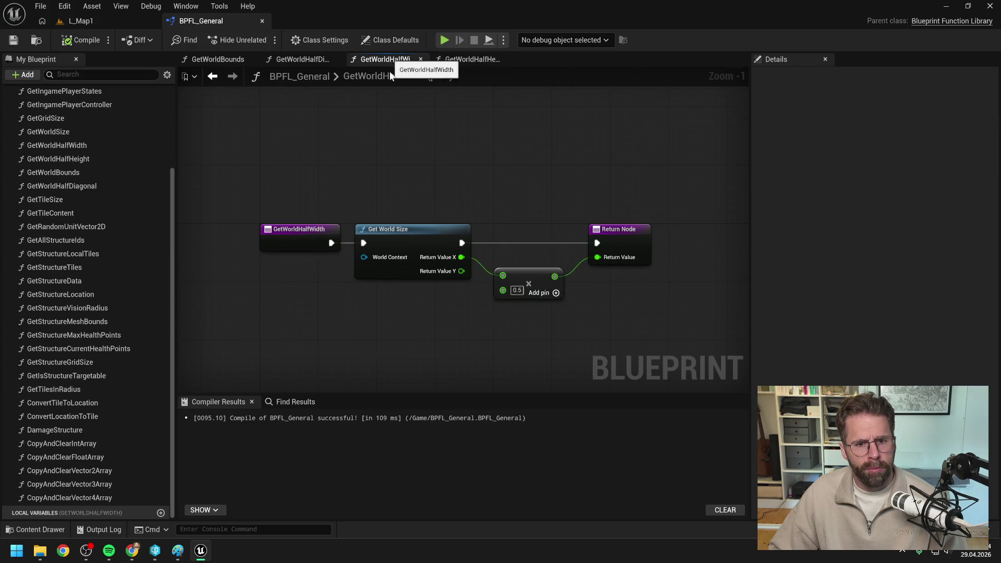
left_click_drag(370, 257, 316, 283)
type("get world c")
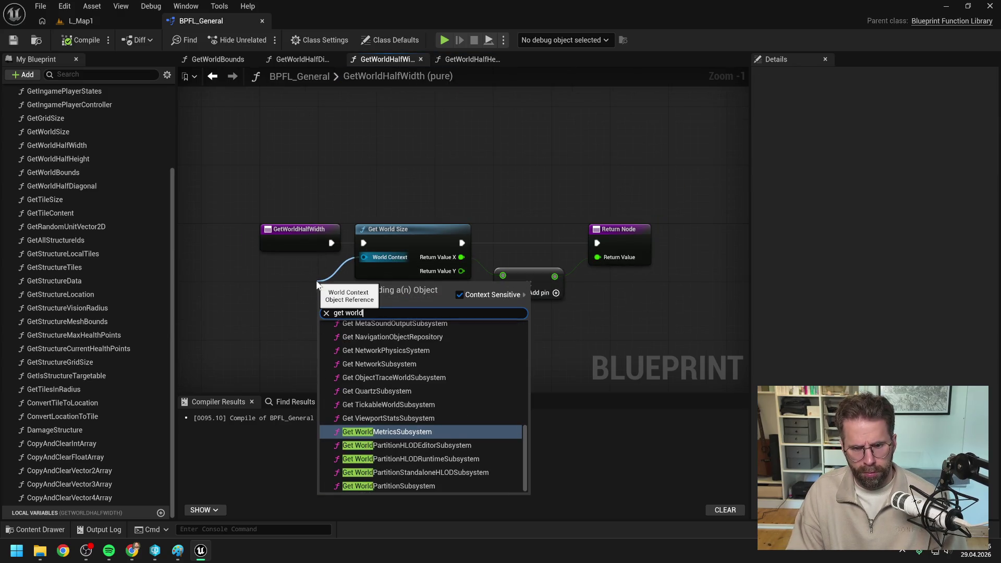
key("Return")
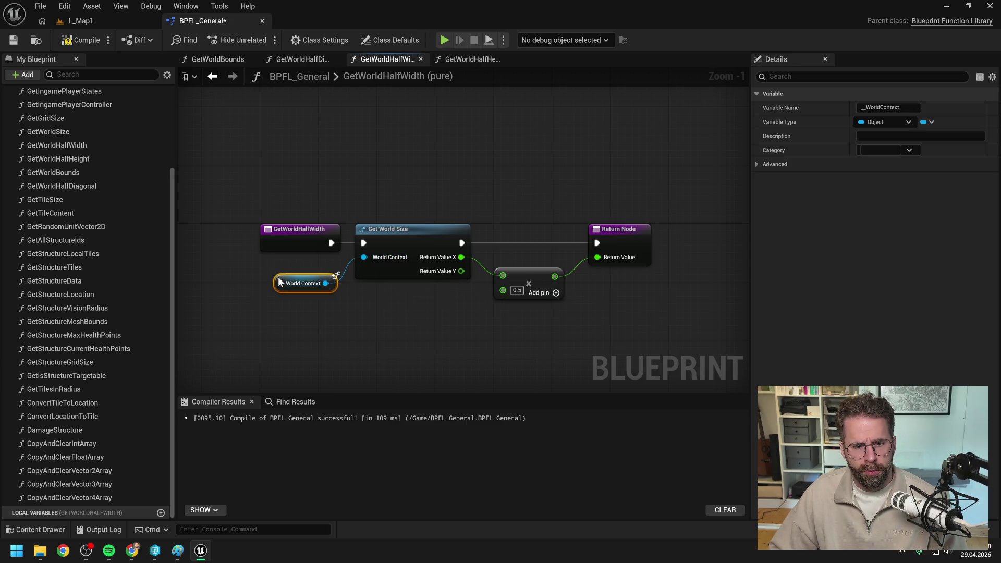
left_click(276, 136)
left_click(82, 40)
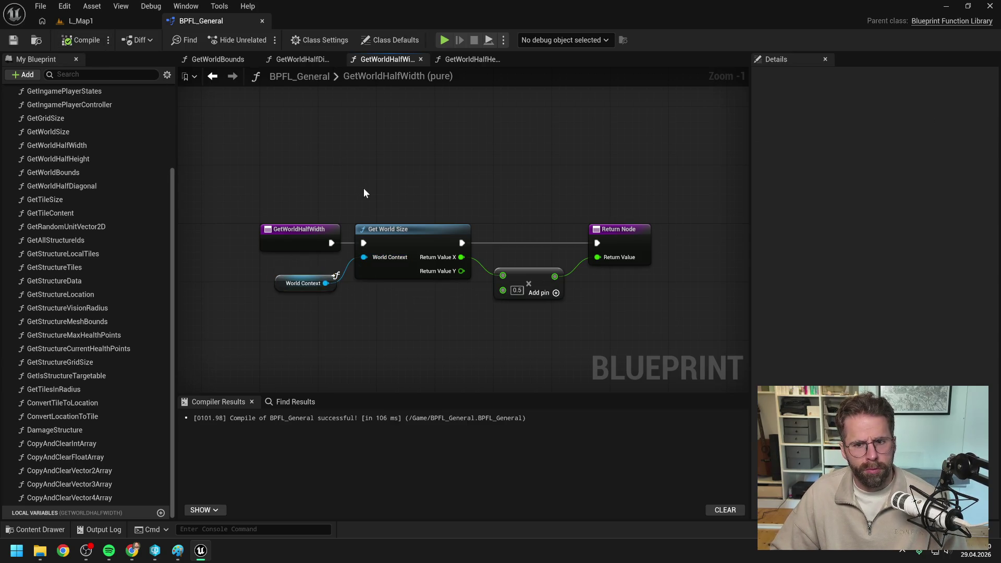
Compare the GetWorldHalfHeight and GetWorldHalfWidth graphs, then open and select GetWorldHalfDiagonal.
left_click(469, 59)
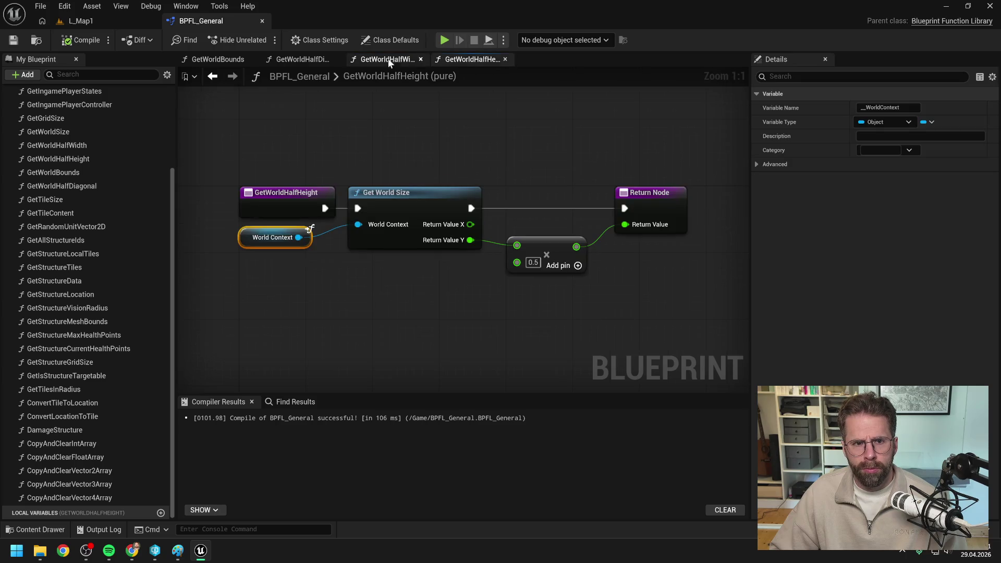
left_click(427, 149)
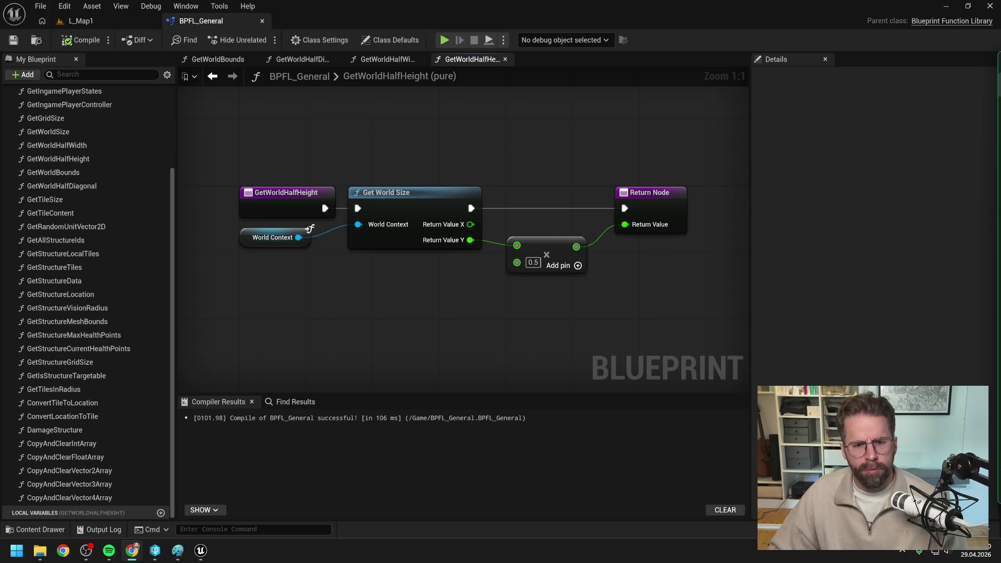
left_click(564, 309)
left_click(393, 55)
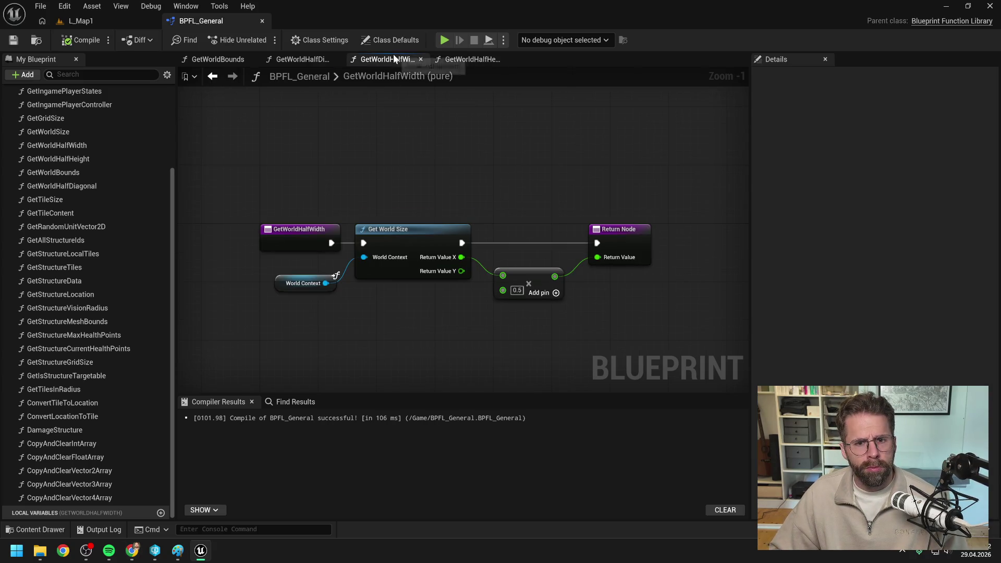
left_click(458, 59)
left_click(300, 57)
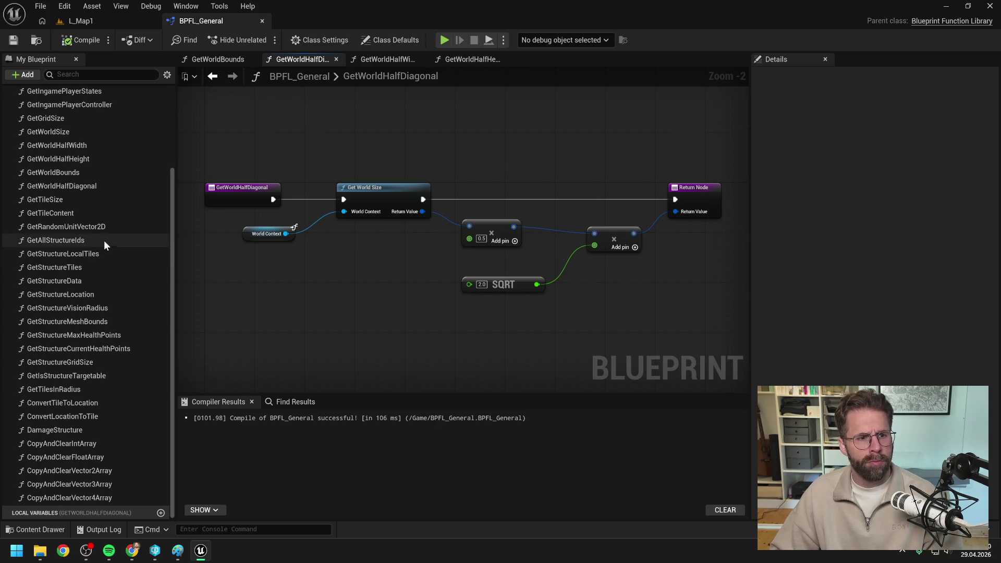
left_click(80, 187)
Delete GetWorldHalfDiagonal from BPFL_General and bring up the Content Drawer.
key("Delete")
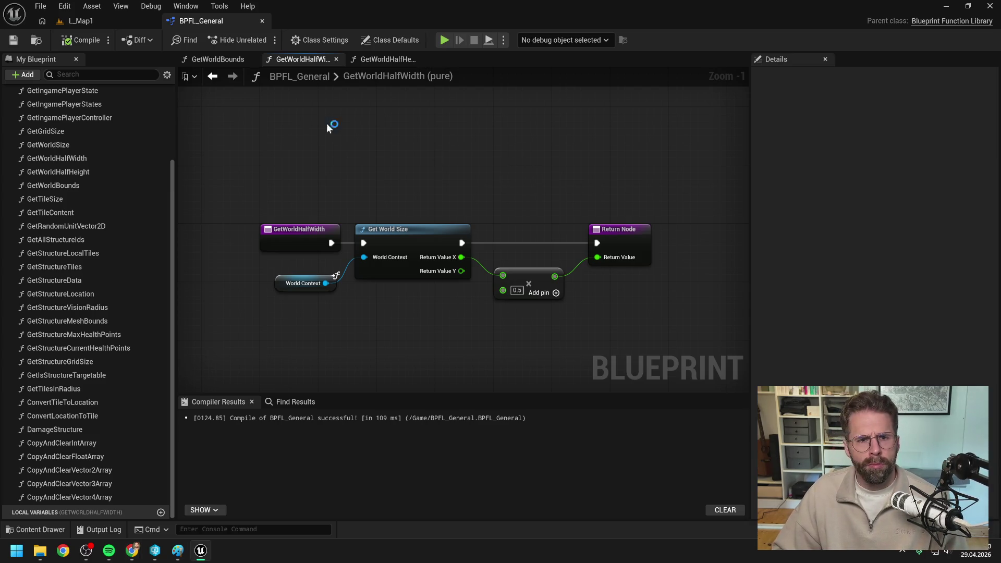
key("ctrl+space")
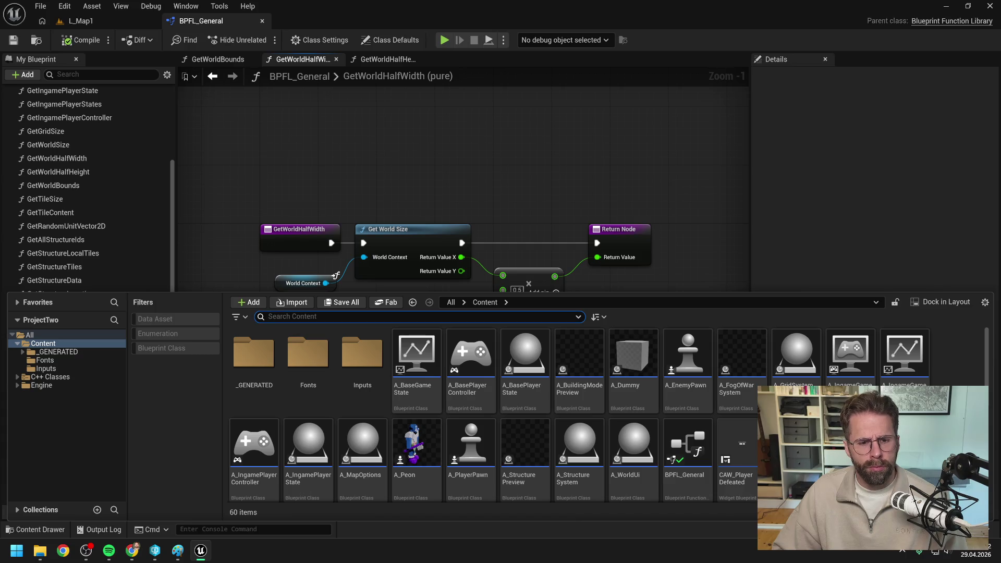
Find A_GridSystem via 'grid sys', open it, and open the Private GenerateGrid function graph.
type("grid sys")
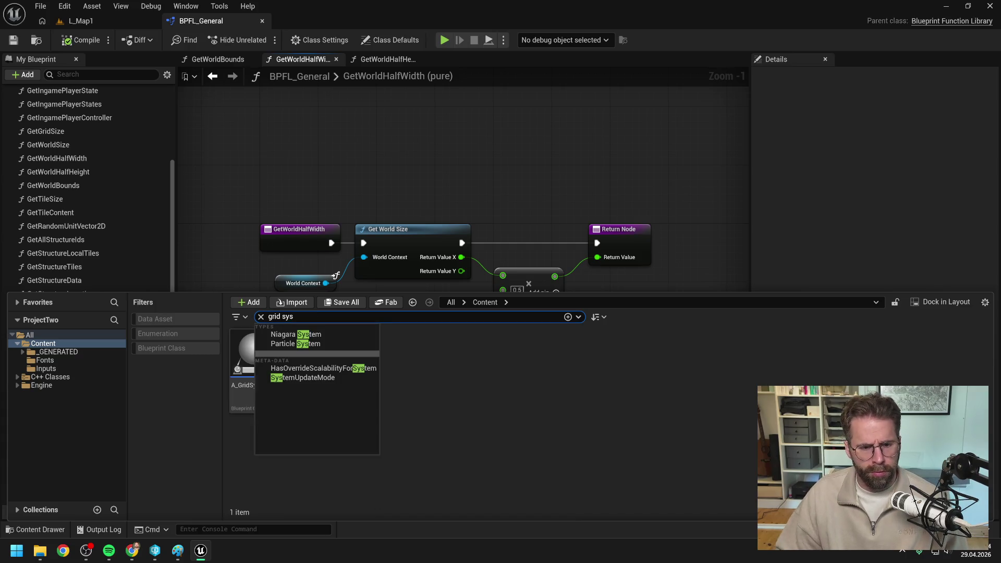
double_click(241, 344)
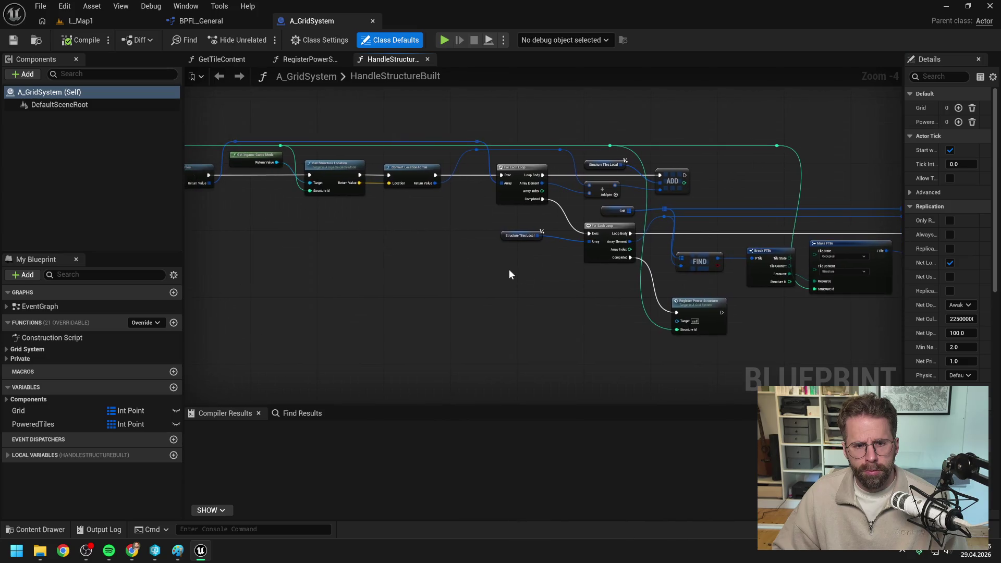
mouse_move(423, 256)
left_mouse_down()
mouse_move(530, 261)
mouse_move(496, 266)
mouse_move(556, 274)
mouse_move(573, 251)
mouse_move(599, 286)
mouse_move(526, 278)
left_mouse_up()
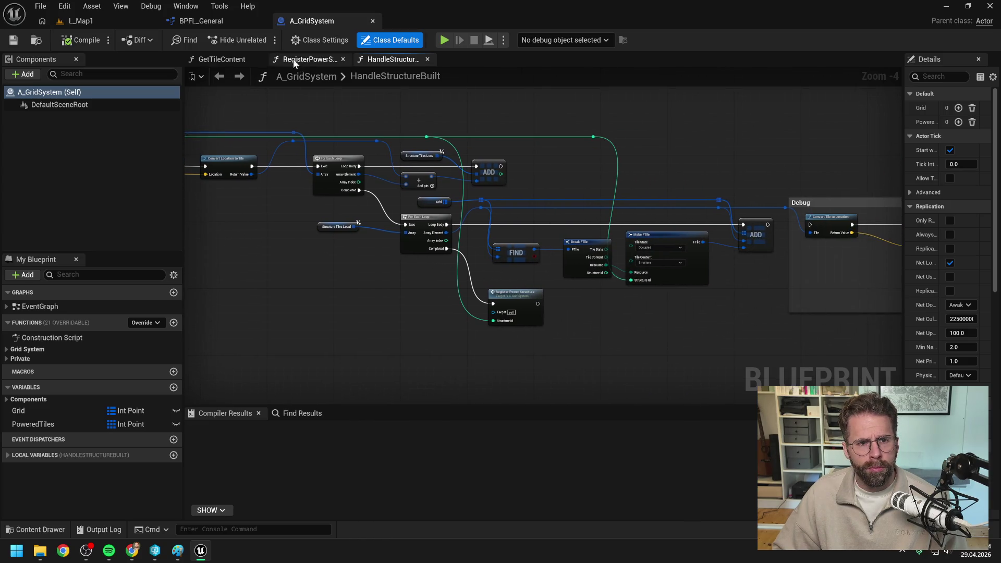
left_click(15, 349)
left_click(16, 413)
double_click(49, 424)
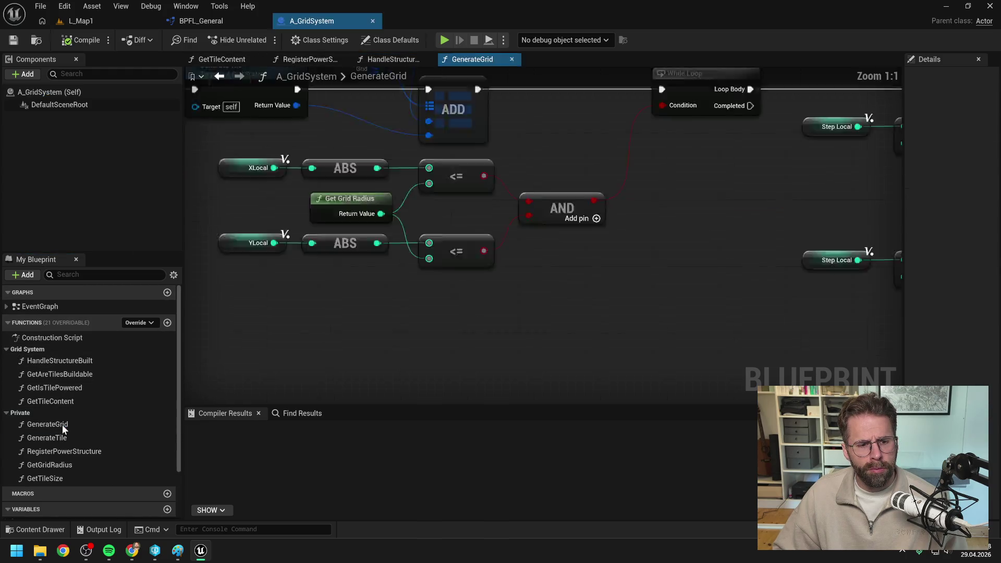
Pan around the GenerateGrid graph to inspect the XLocal variable and loop nodes.
scroll(415, 234, "up", 2)
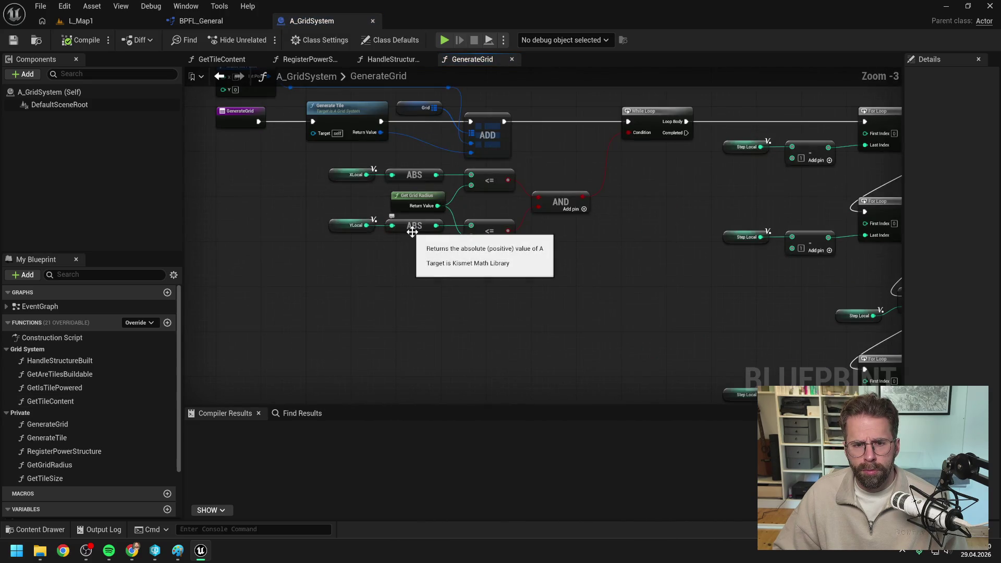
left_click(365, 221)
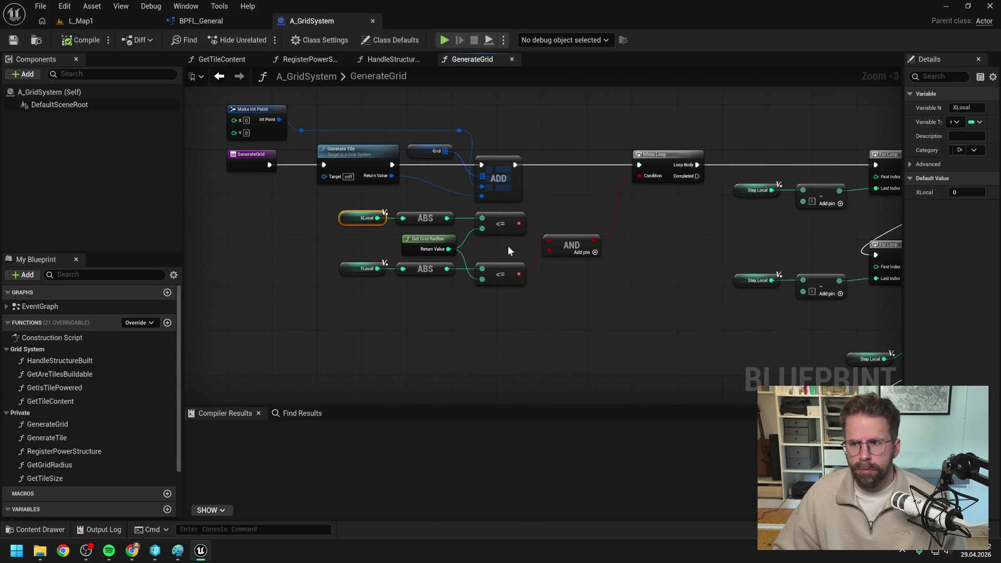
left_click_drag(669, 260, 565, 253)
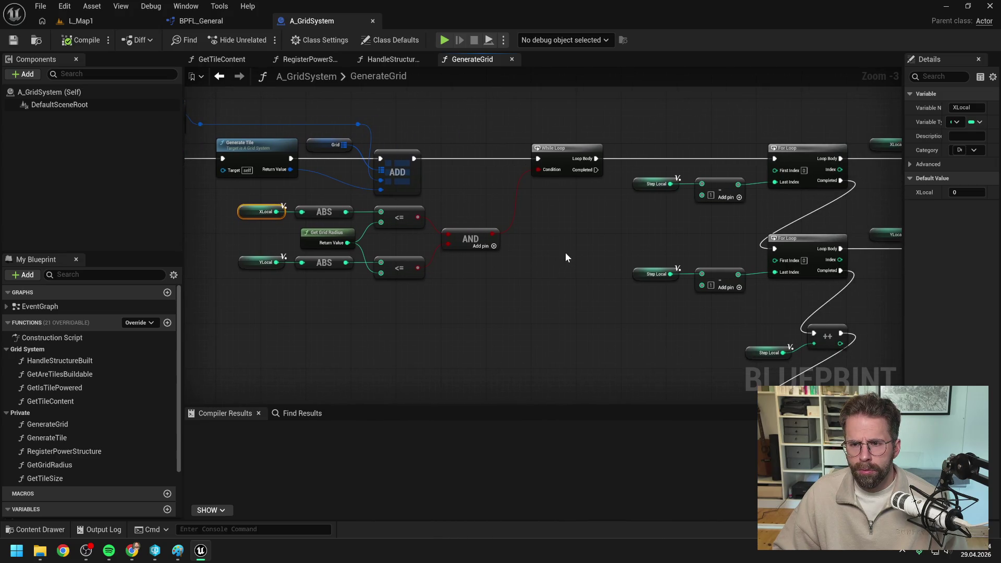
scroll(565, 252, "down", 1)
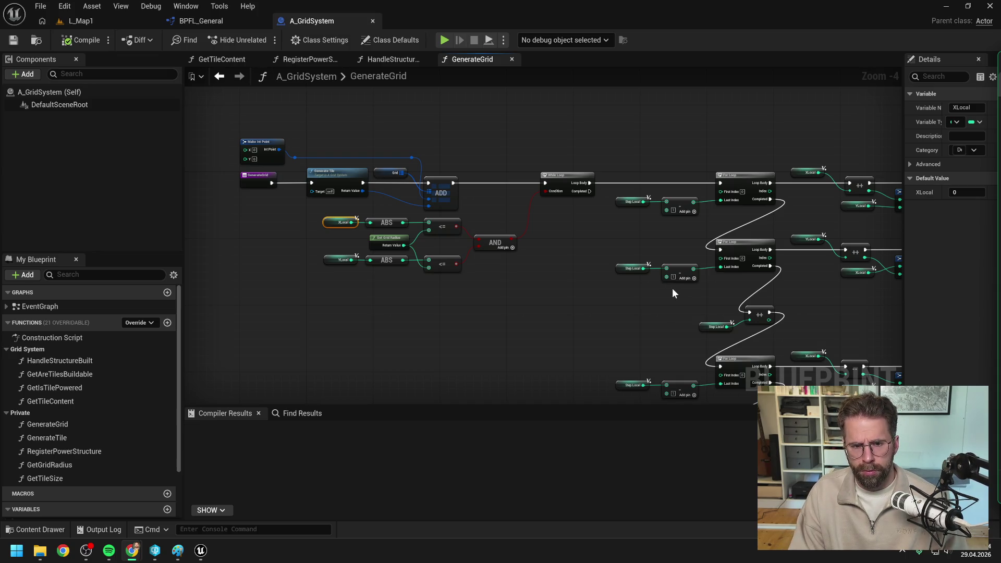
left_click(432, 301)
mouse_move(431, 301)
left_mouse_down()
mouse_move(349, 260)
mouse_move(239, 163)
mouse_move(591, 274)
left_mouse_up()
scroll(383, 190, "up", 3)
Open GetGridRadius to check it returns 100, go back to GenerateGrid, then switch to the Claude chat.
double_click(417, 174)
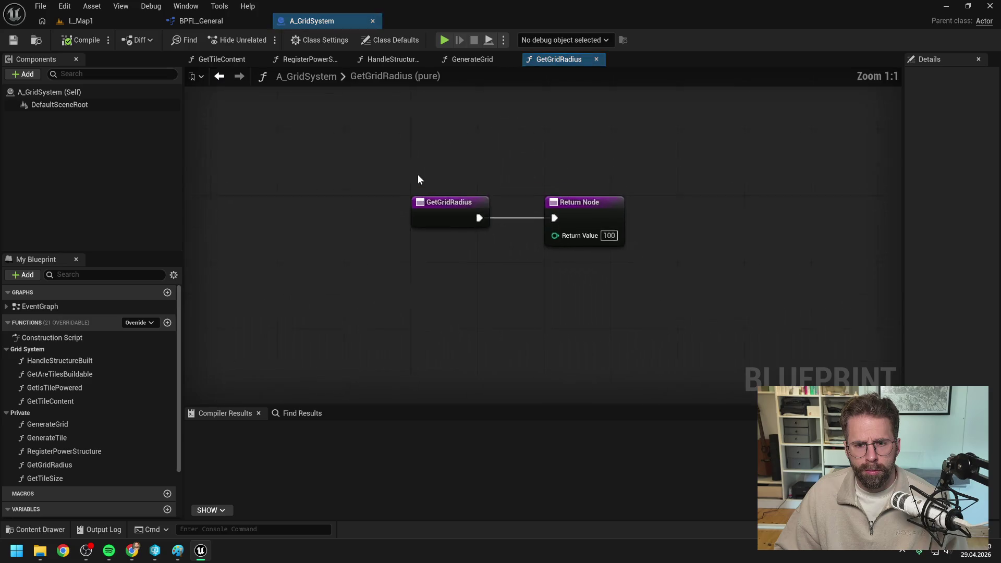
double_click(436, 76)
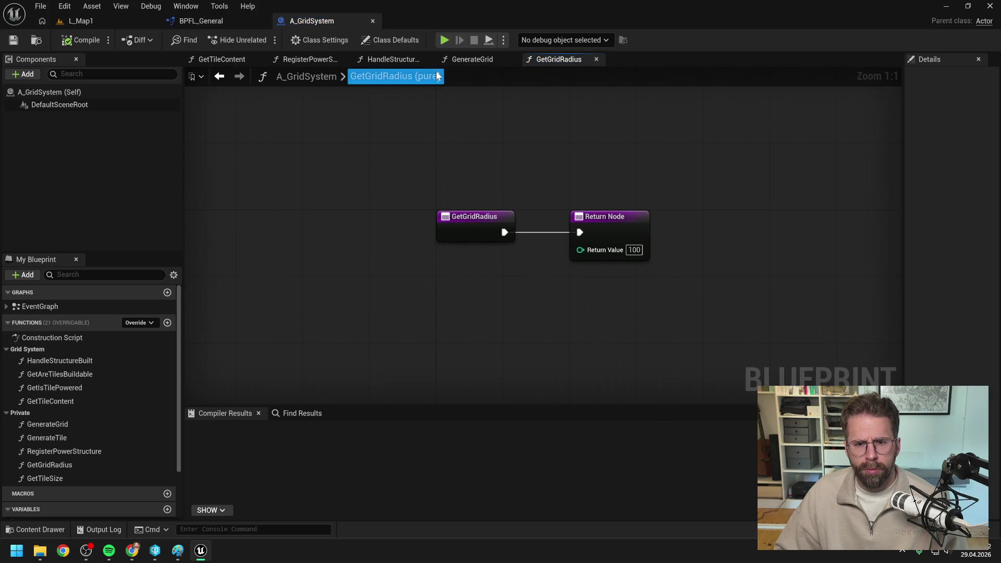
left_click(476, 171)
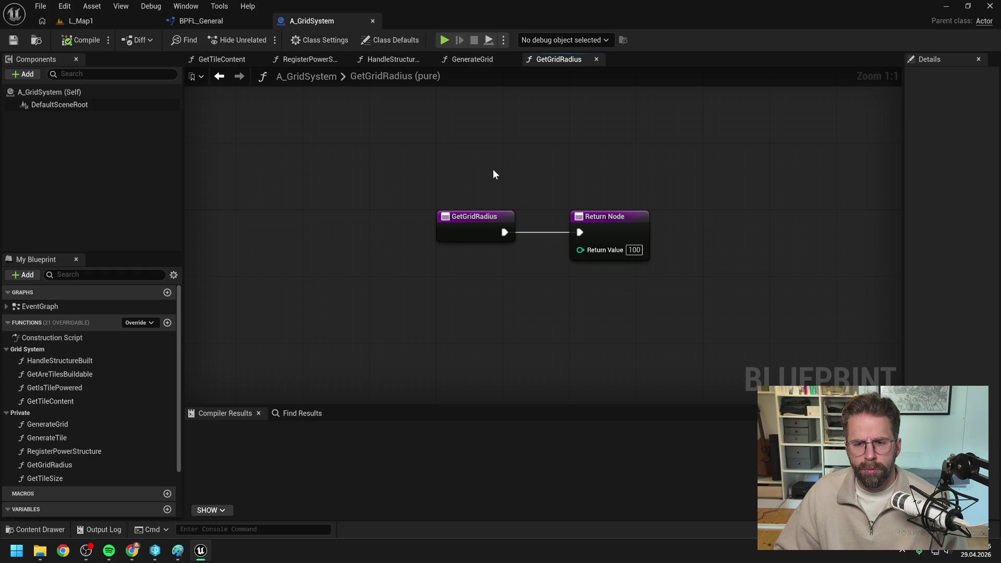
left_click(475, 60)
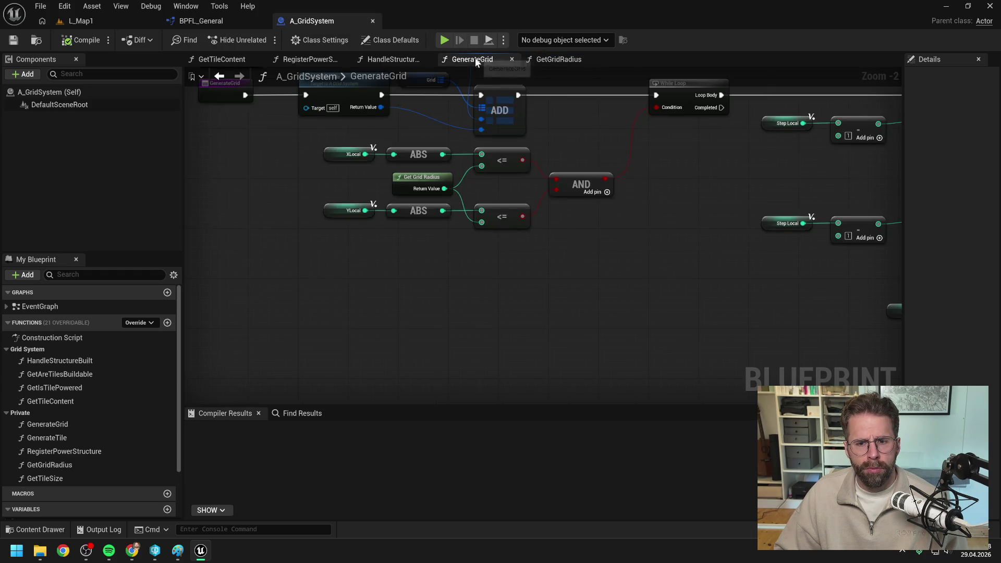
key("alt+Tab")
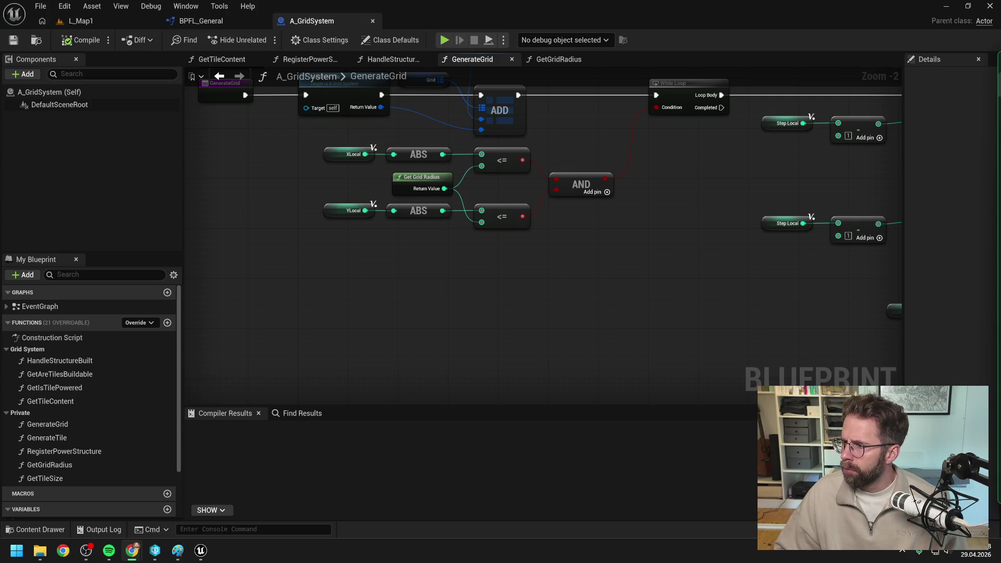
key("alt+Tab")
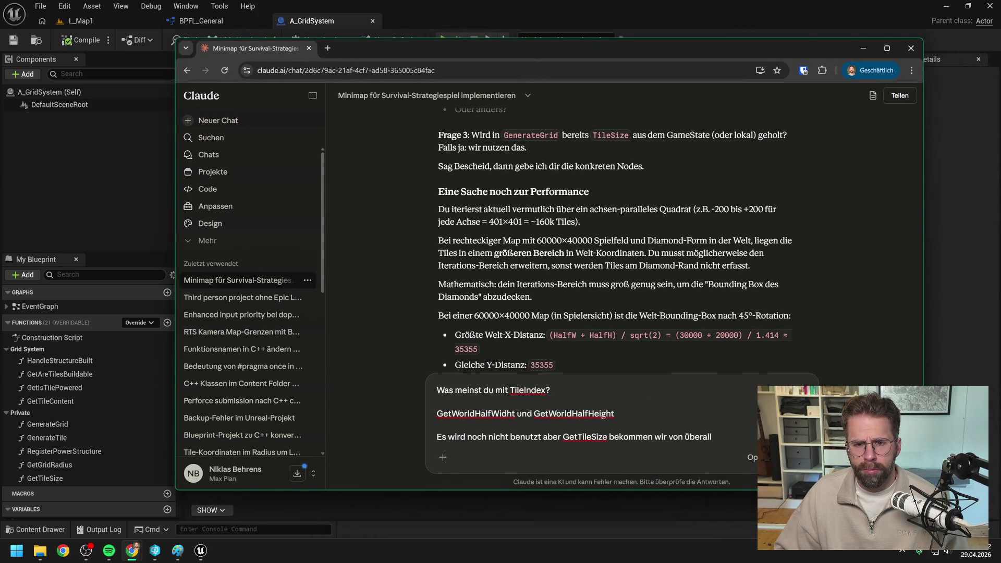
Add a line to the draft: 'Tiles außerhalb der Spielwelt müssen doch gar nicht generiert werden.'.
scroll(672, 198, "down", 1)
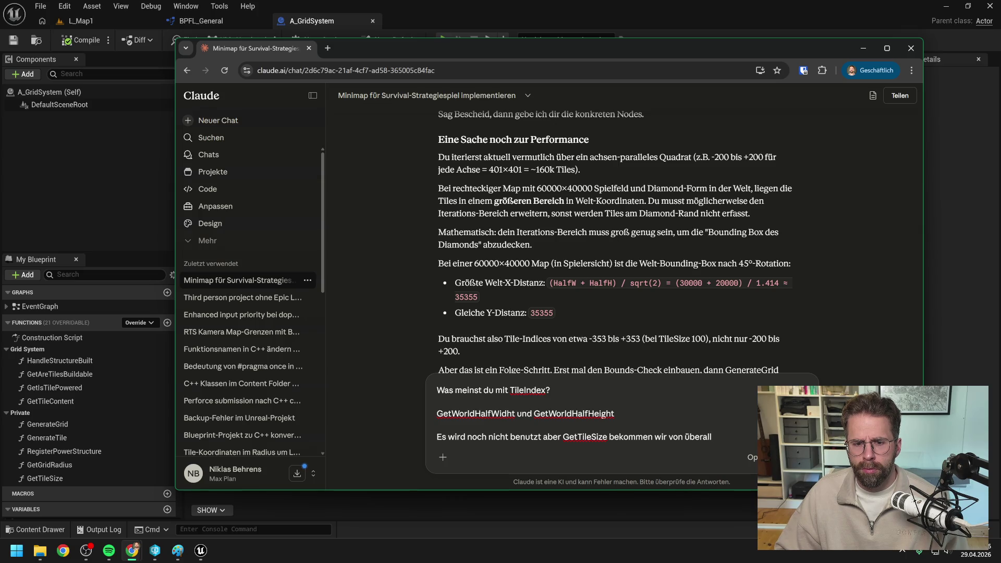
key("shift+Return")
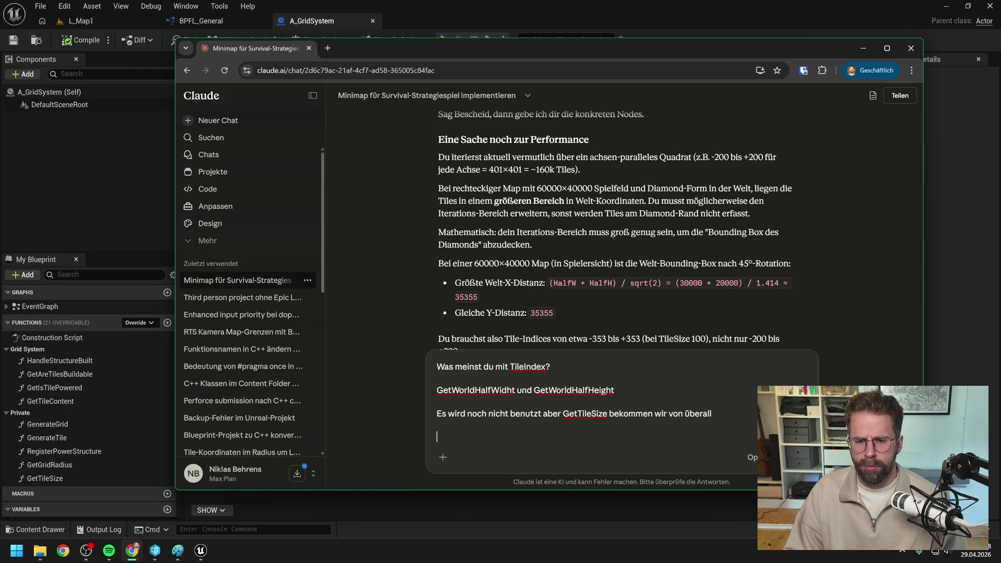
scroll(615, 229, "down", 1)
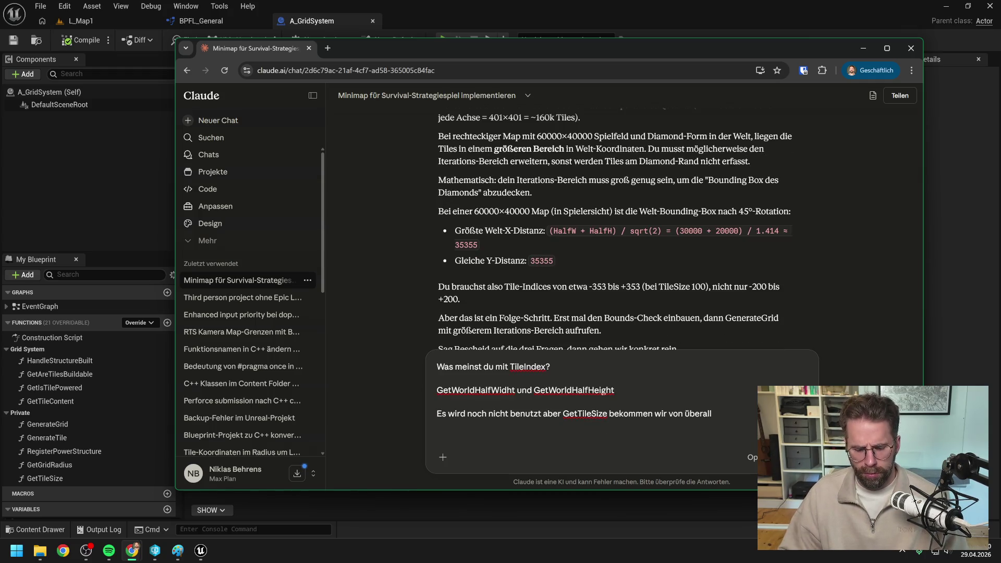
type("Müssen")
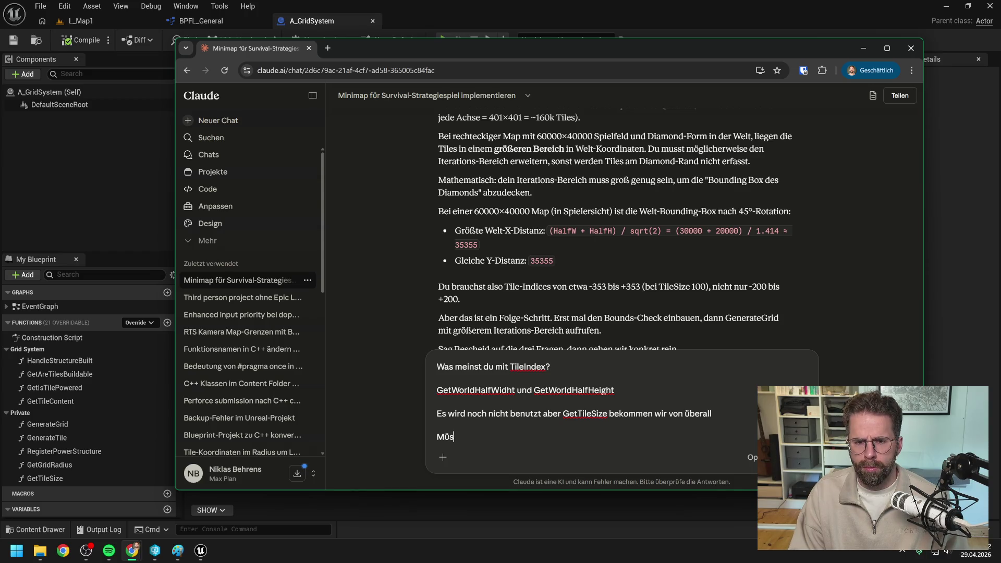
key("BackSpace")
key("BackSpace")
key("BackSpace")
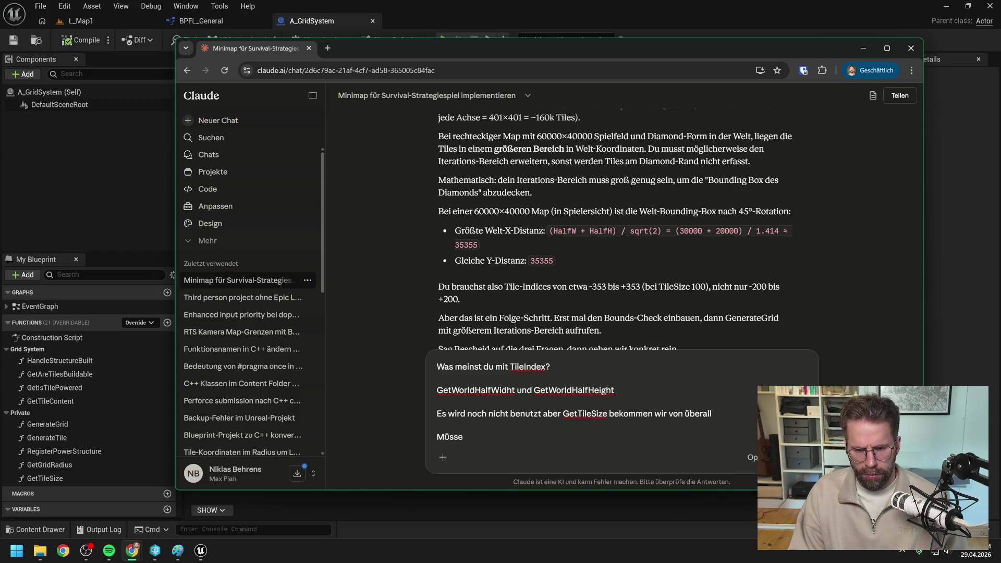
type("Tiles außerhalb ")
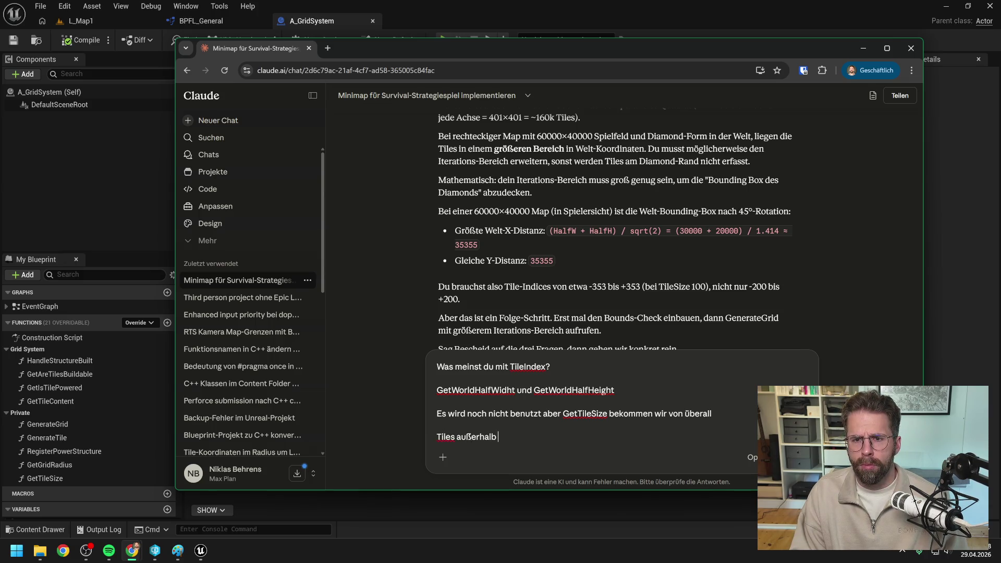
type("der Spielw")
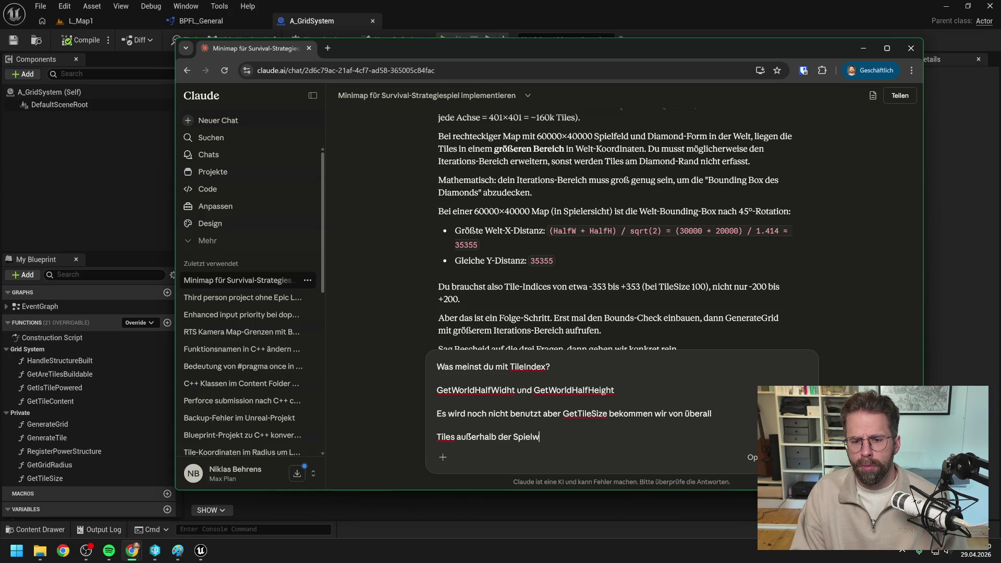
type("elt müssen doch")
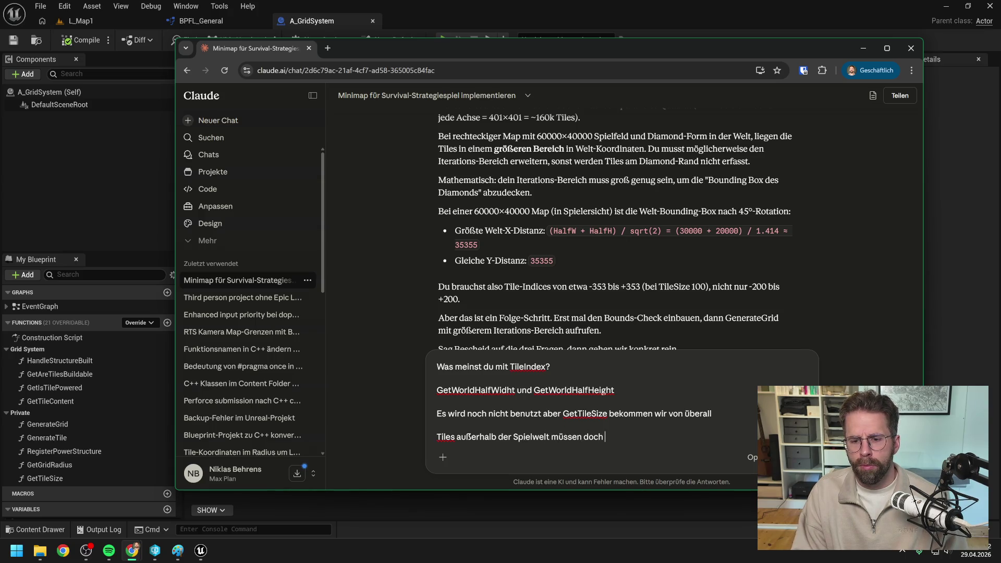
type(" gar nicht")
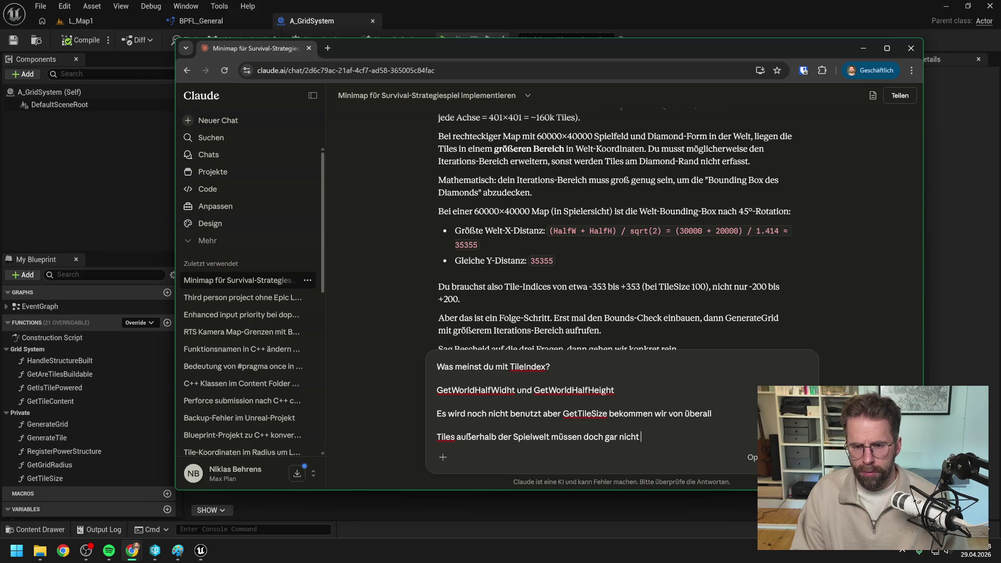
type(" generiert werden. ")
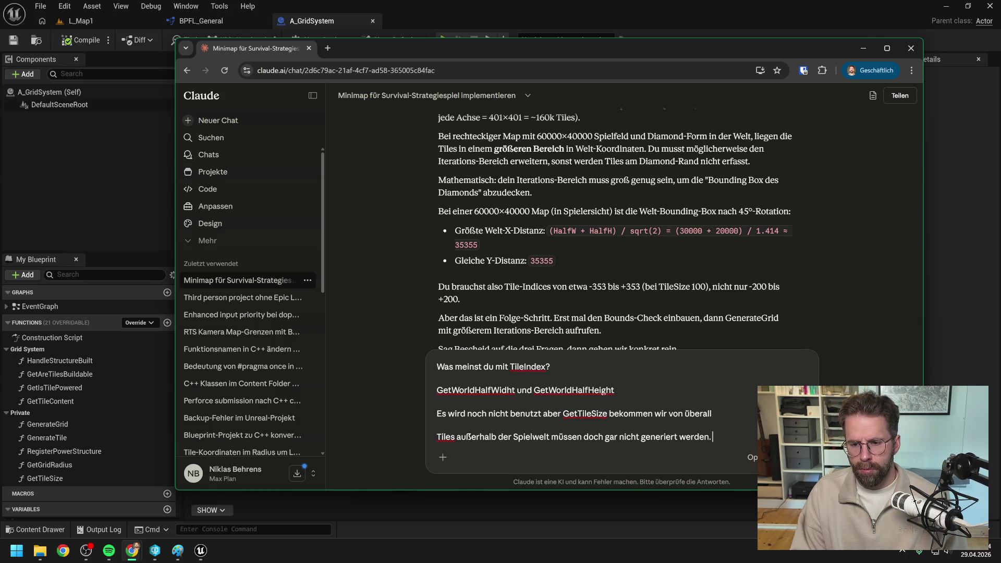
type("Dort wird ei")
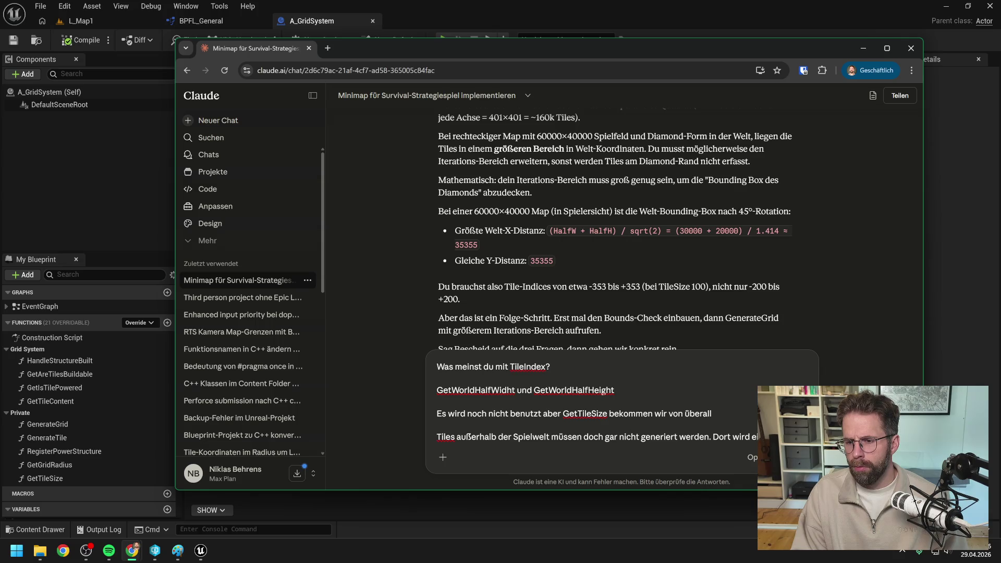
type("nfach abgeschnitten")
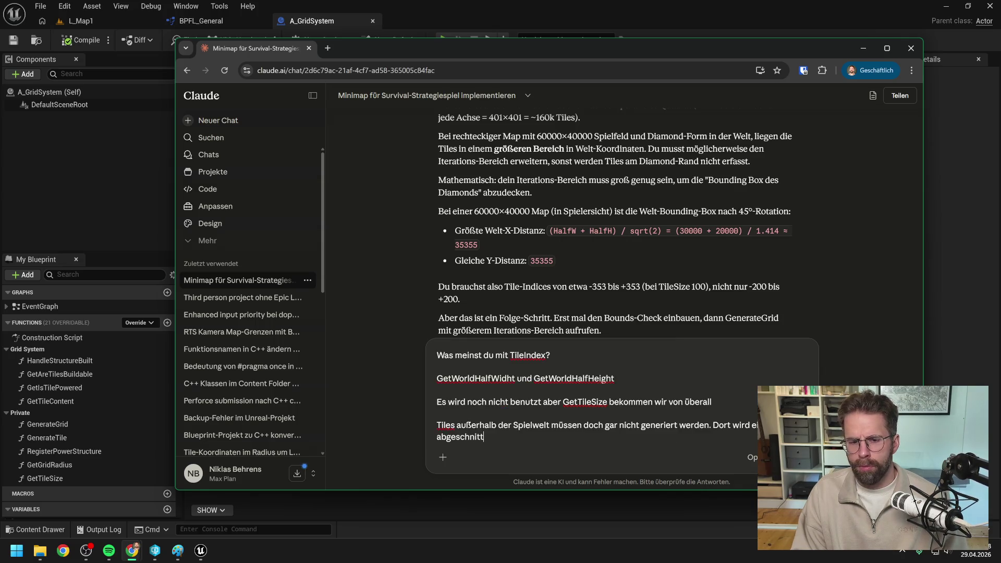
scroll(668, 289, "down", 3)
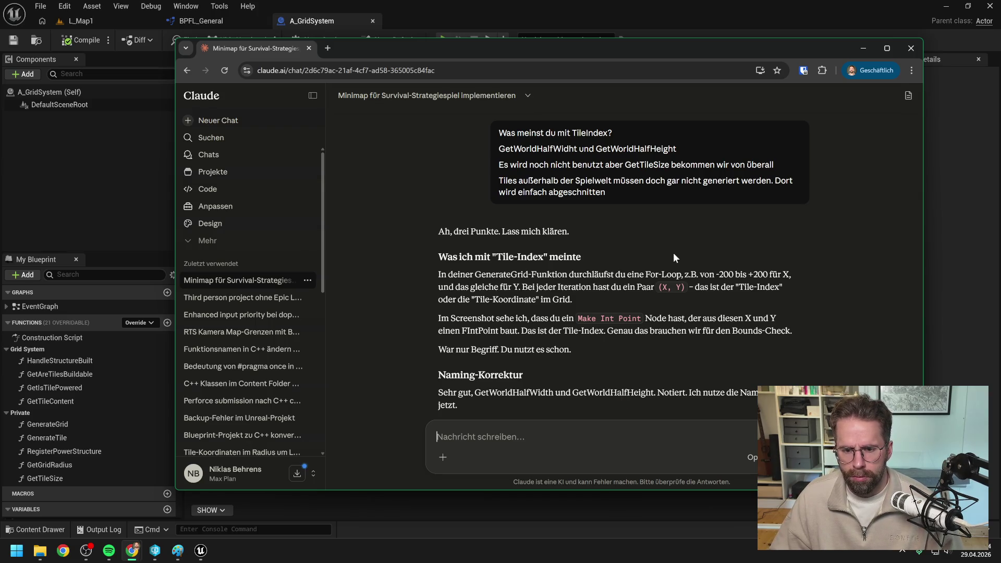
Scroll through Claude's answer on Tile-Index and edge tiles down to its three-step plan.
scroll(668, 250, "down", 1)
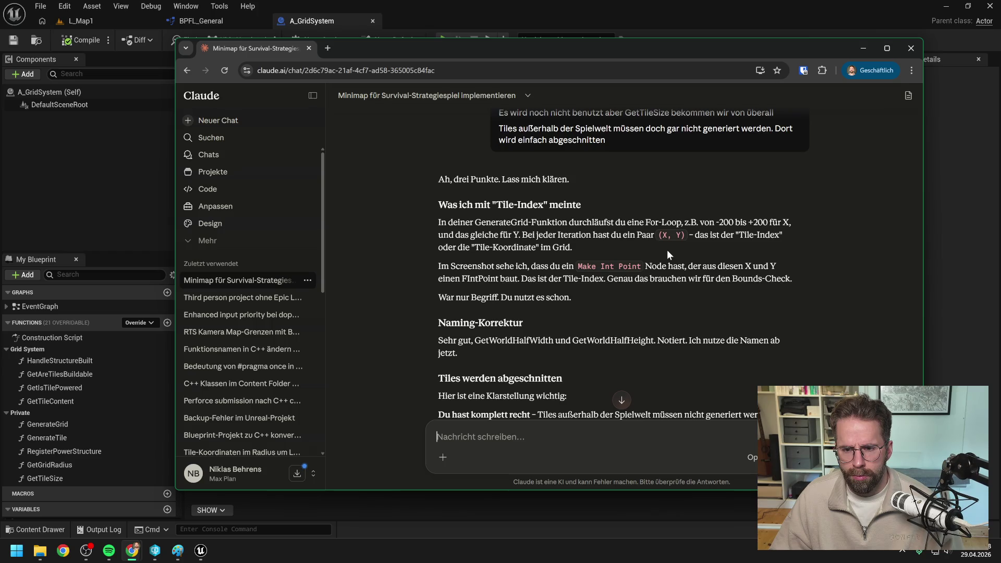
scroll(668, 253, "down", 2)
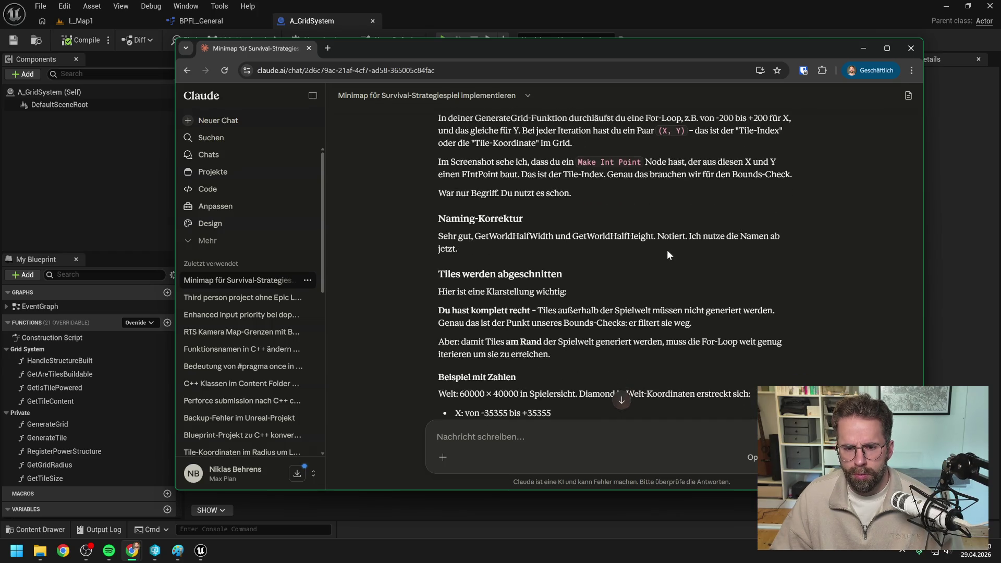
scroll(668, 251, "down", 1)
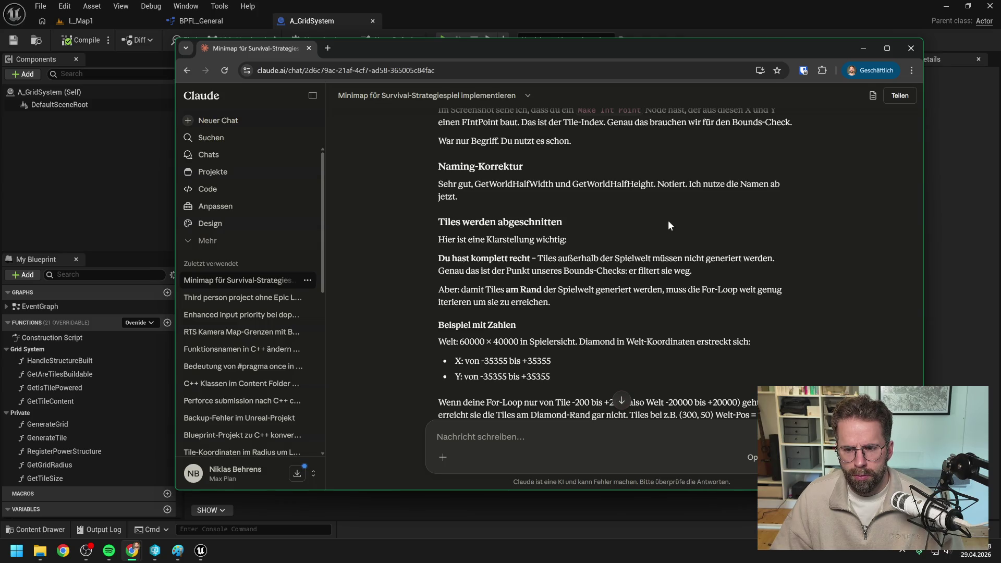
scroll(669, 222, "down", 1)
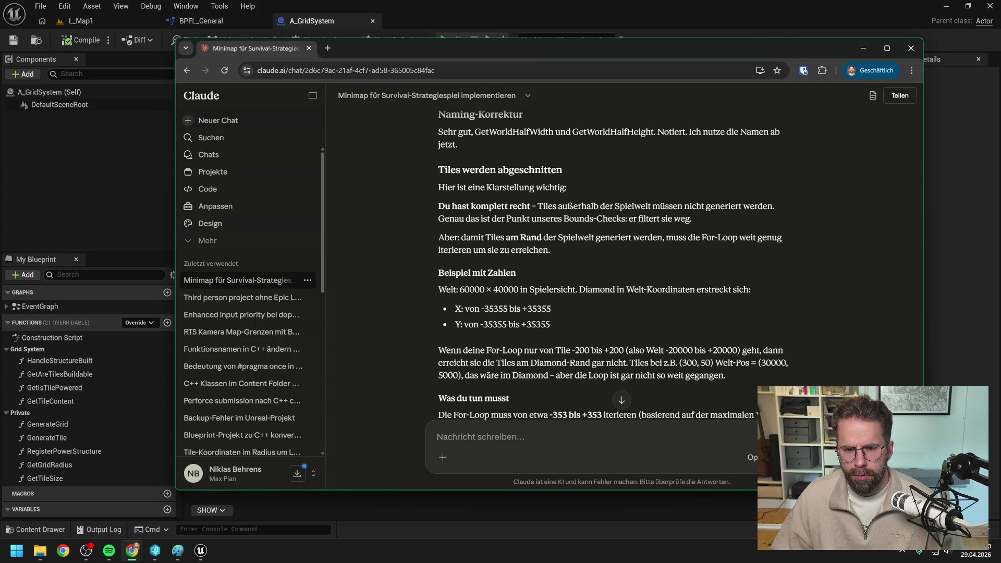
scroll(670, 224, "down", 1)
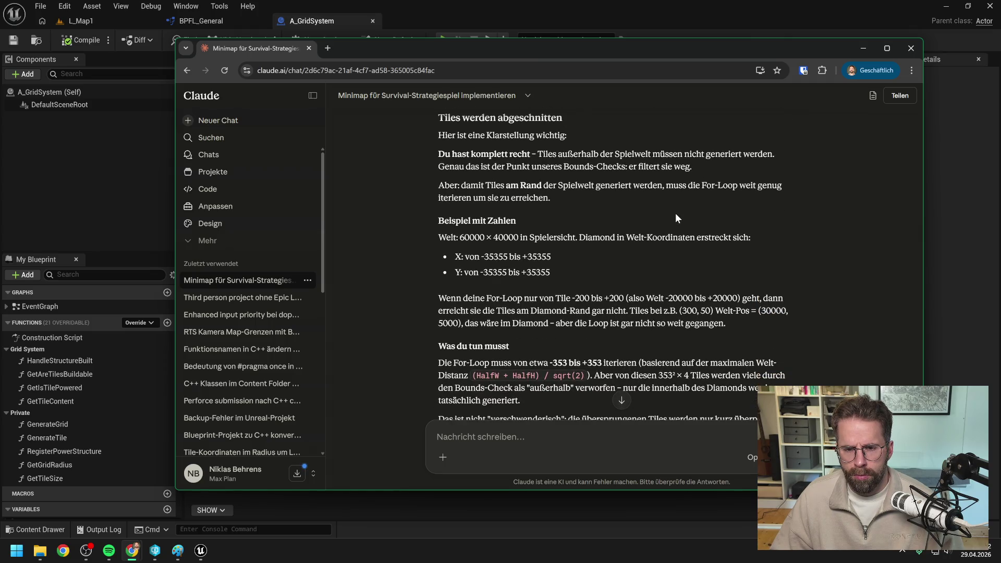
scroll(675, 212, "down", 1)
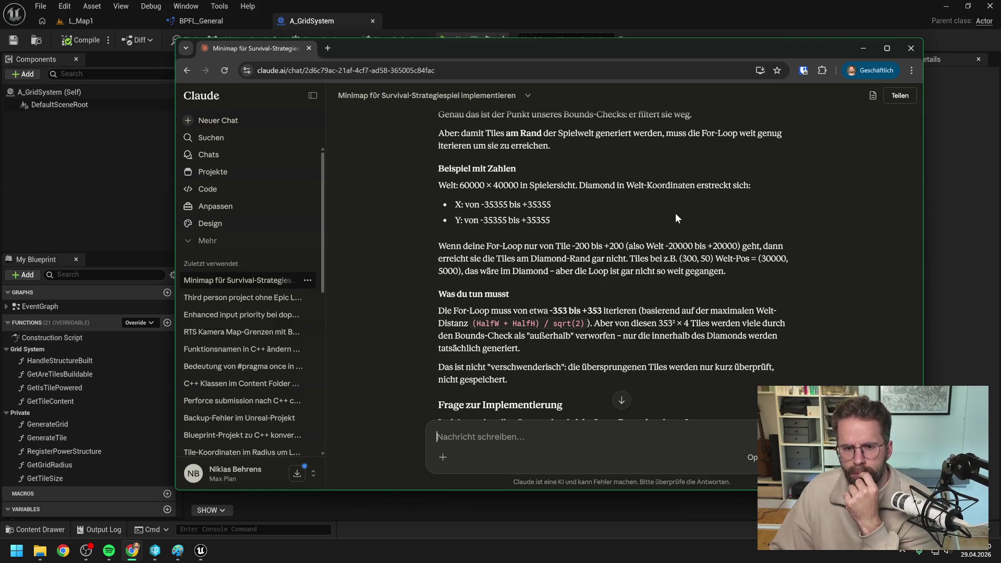
scroll(663, 216, "down", 1)
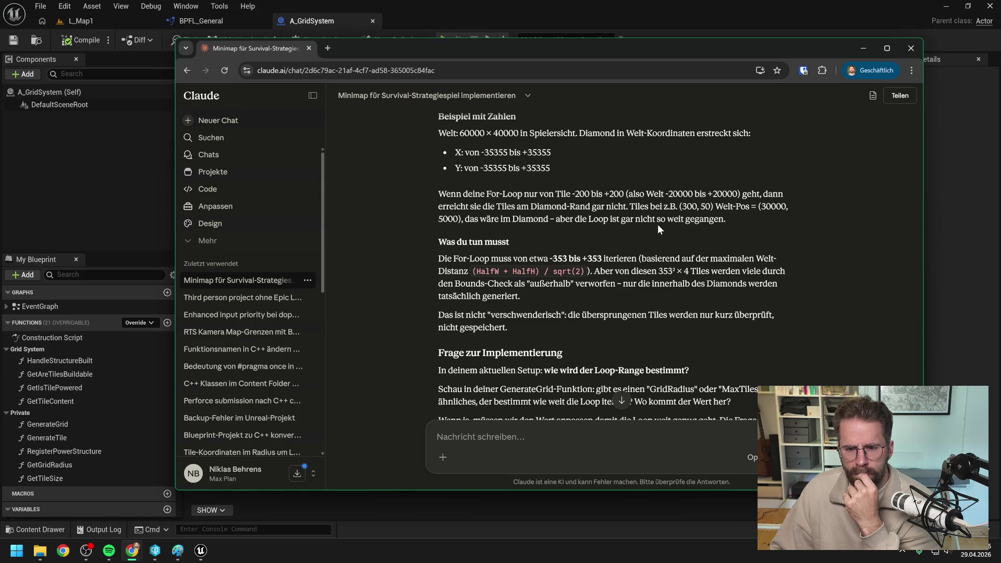
scroll(658, 225, "down", 3)
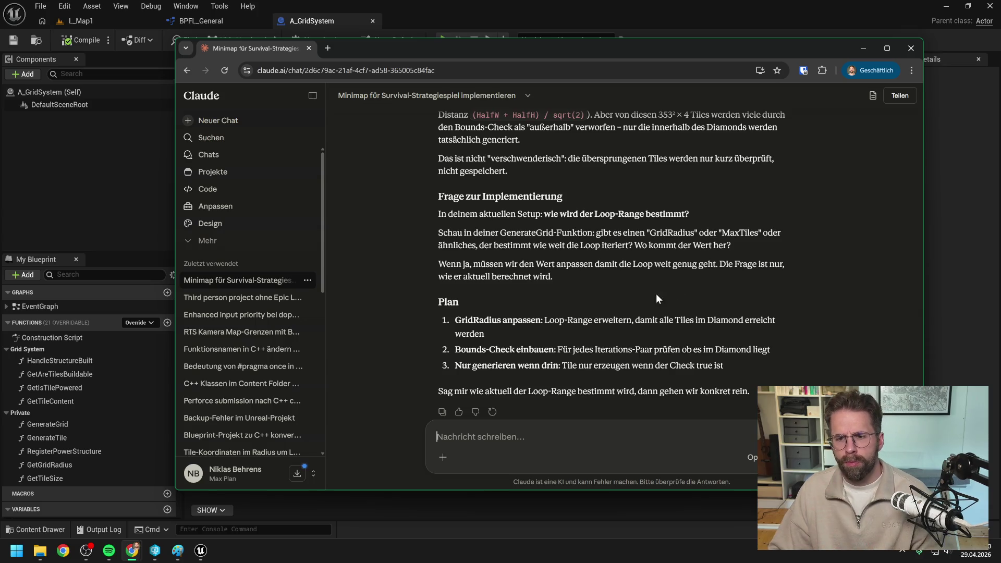
Send a reply that GetGridRadius is hard-coded to 100 but should adapt to the bounds, plus 'Plan hört sich gut an'.
type("Aktuell nutzen wir")
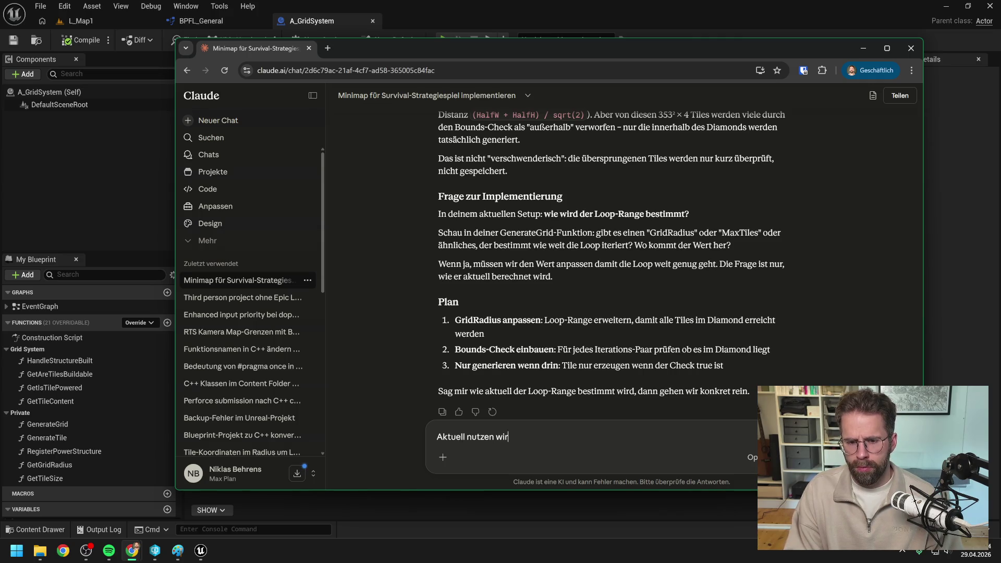
left_click_drag(546, 50, 998, 52)
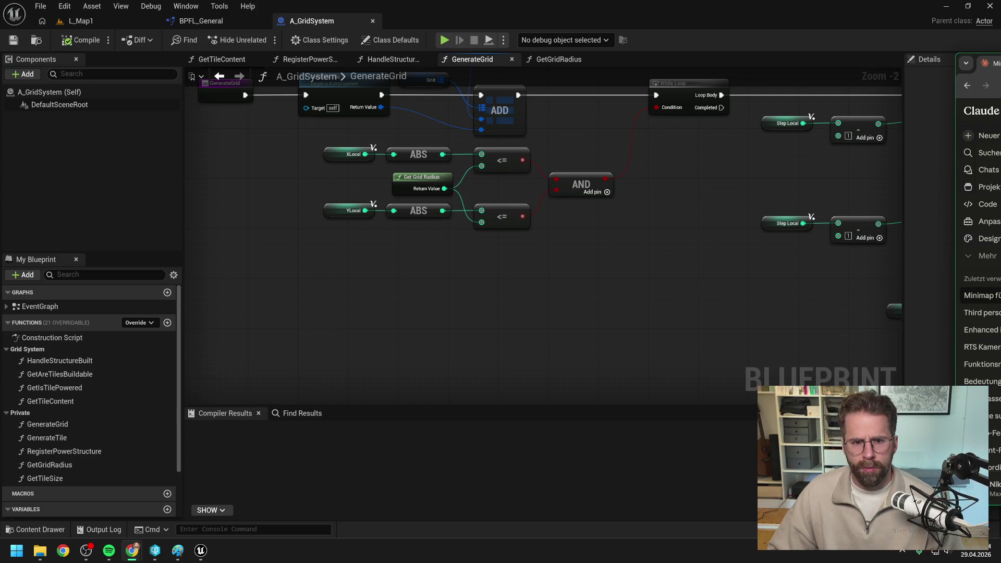
left_click_drag(1000, 67, 482, 57)
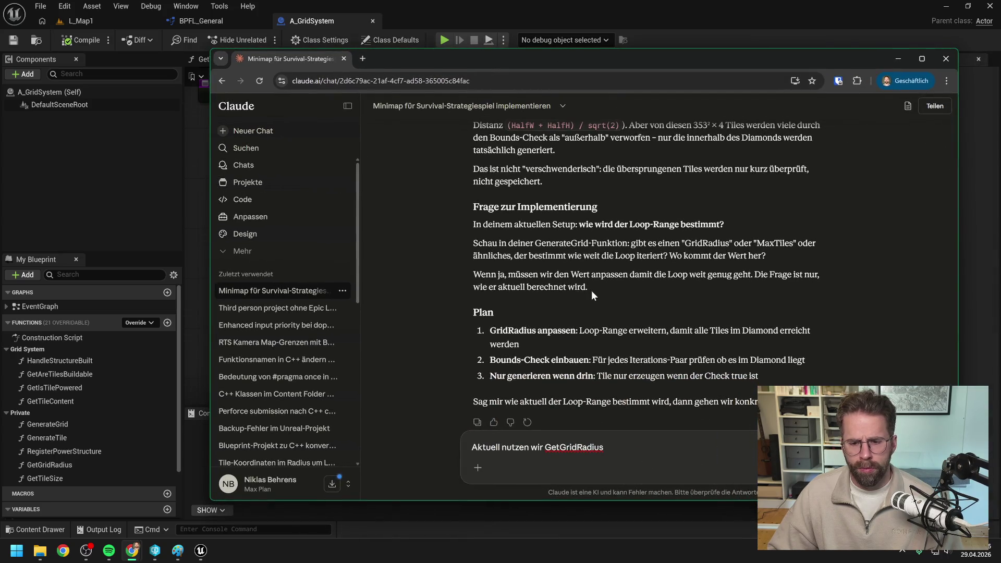
type("hart gecoded auf 100, aber das wollen w")
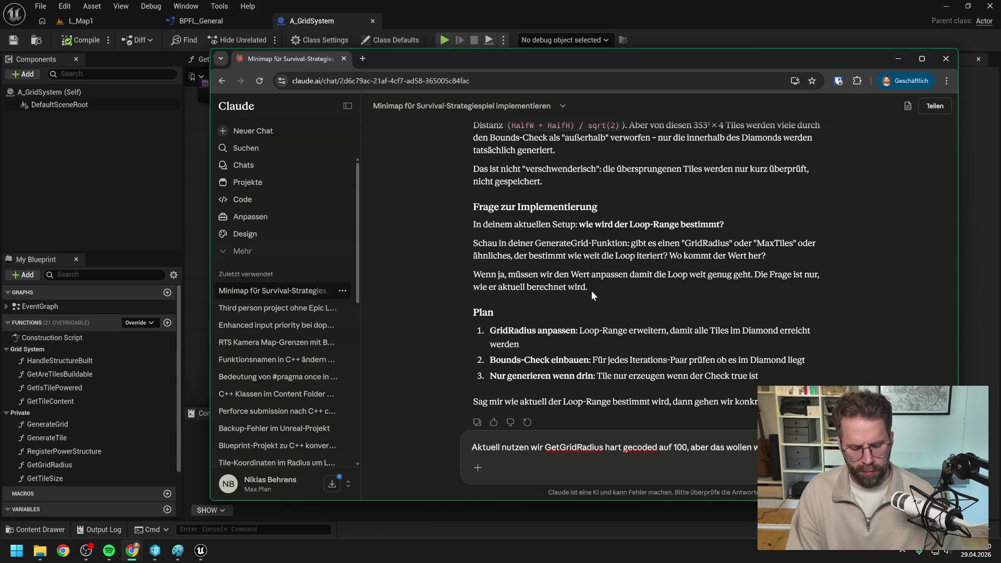
type("so")
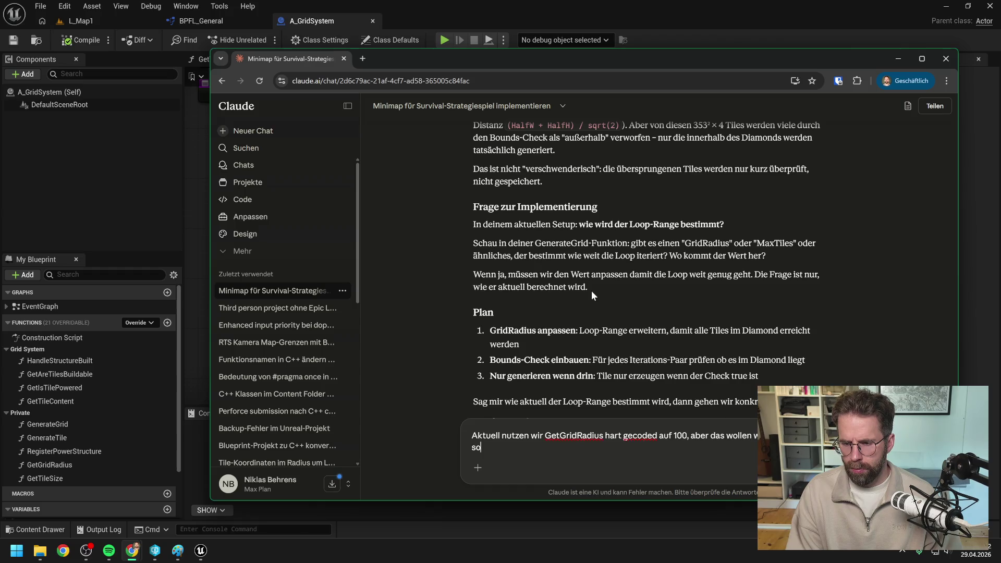
type("ll sich auf die Bounds anpassen")
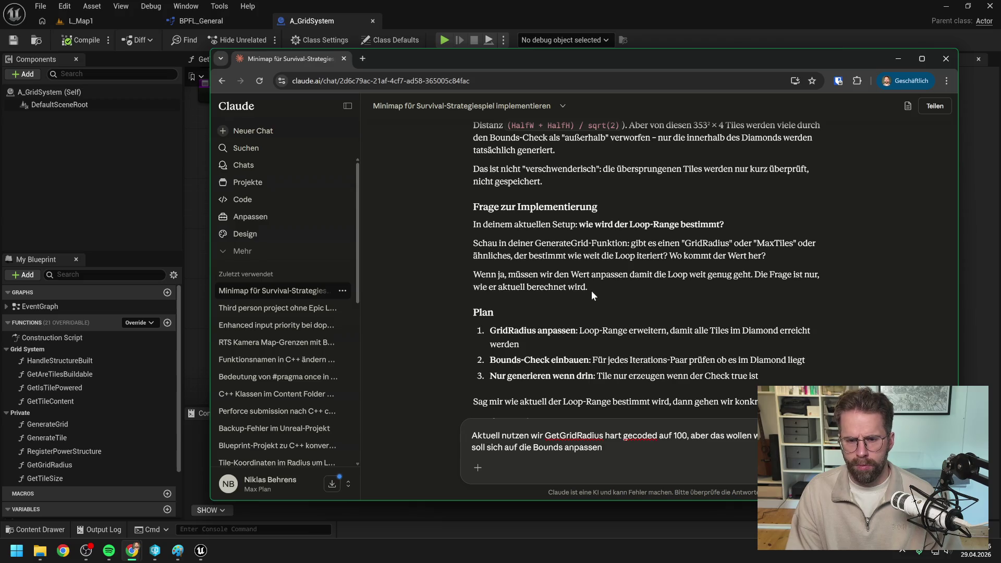
scroll(600, 284, "down", 1)
scroll(600, 283, "down", 1)
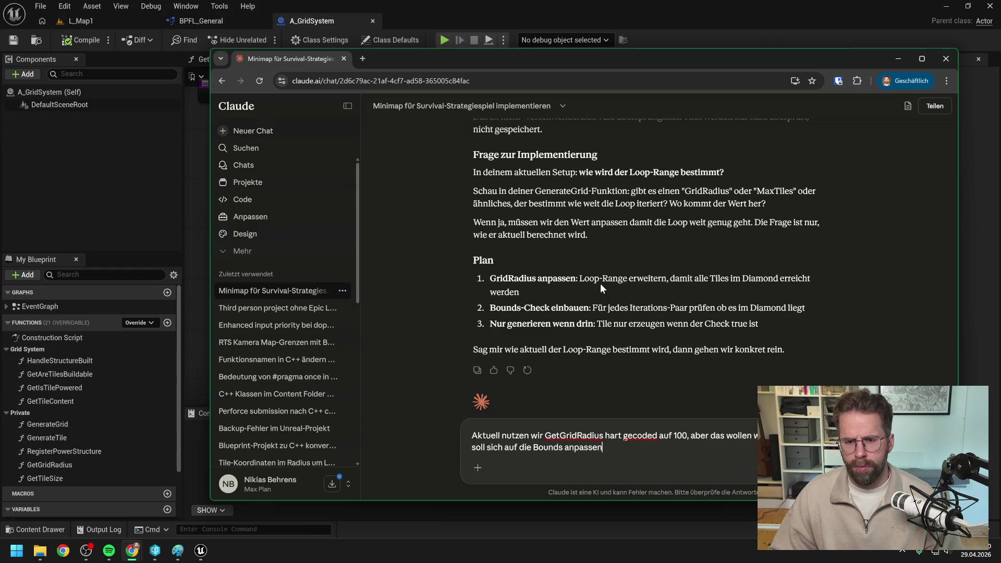
key("shift+Return")
key("shift+Return")
type("Plan hört sich gut an")
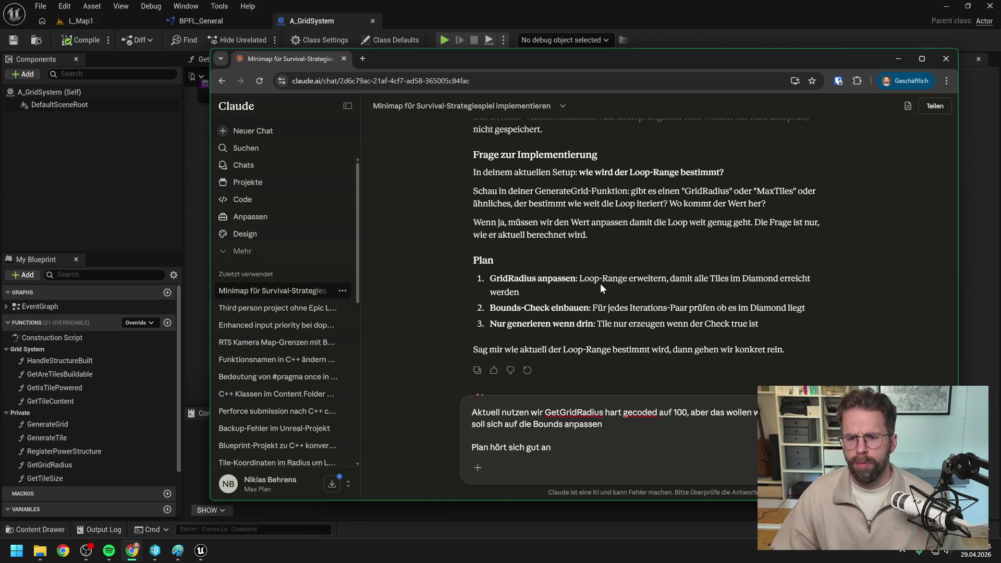
key("Return")
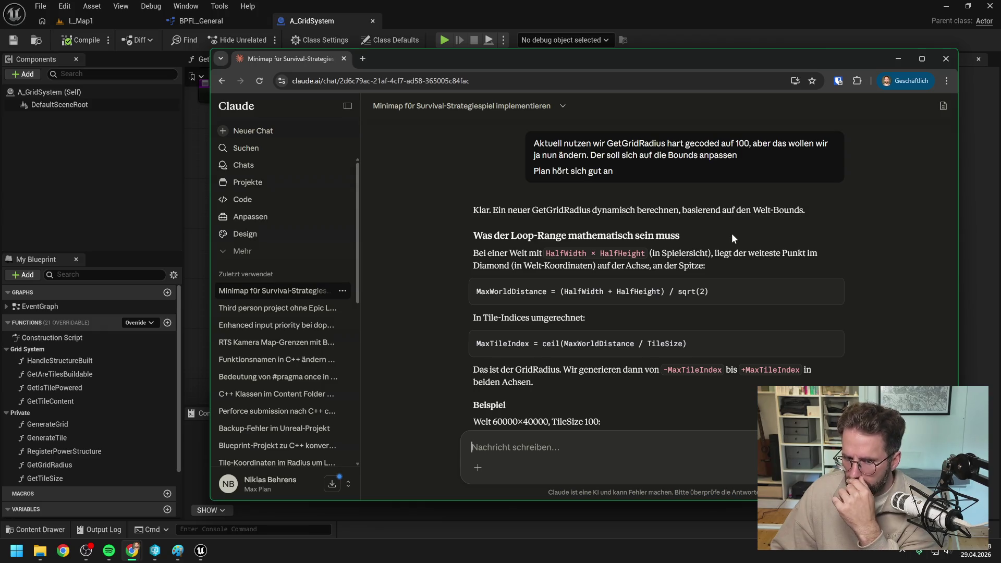
Read through Claude's nine-node dynamic GetGridRadius answer and its GenerateGrid bounds-check.
scroll(731, 233, "down", 2)
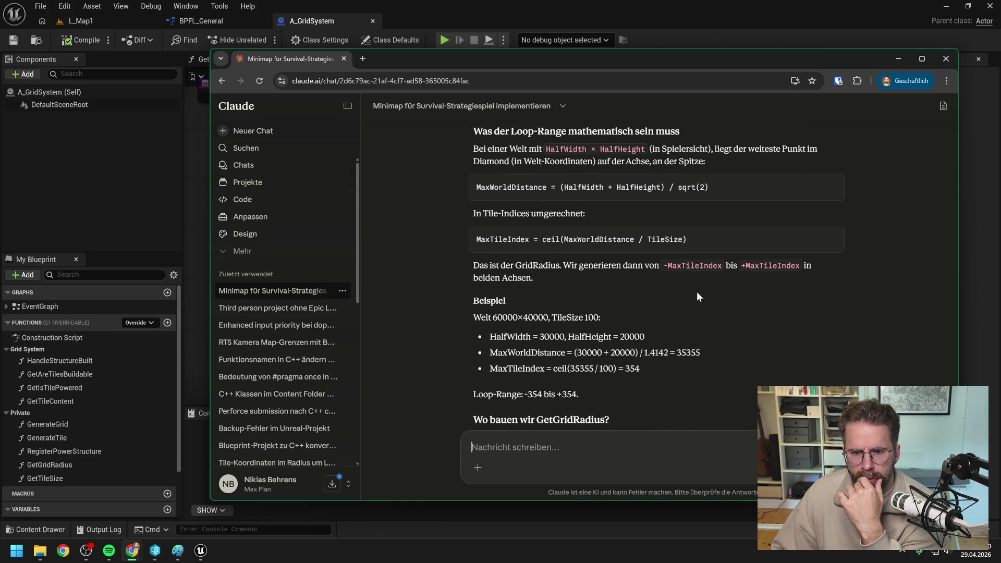
scroll(691, 308, "down", 1)
scroll(691, 305, "down", 3)
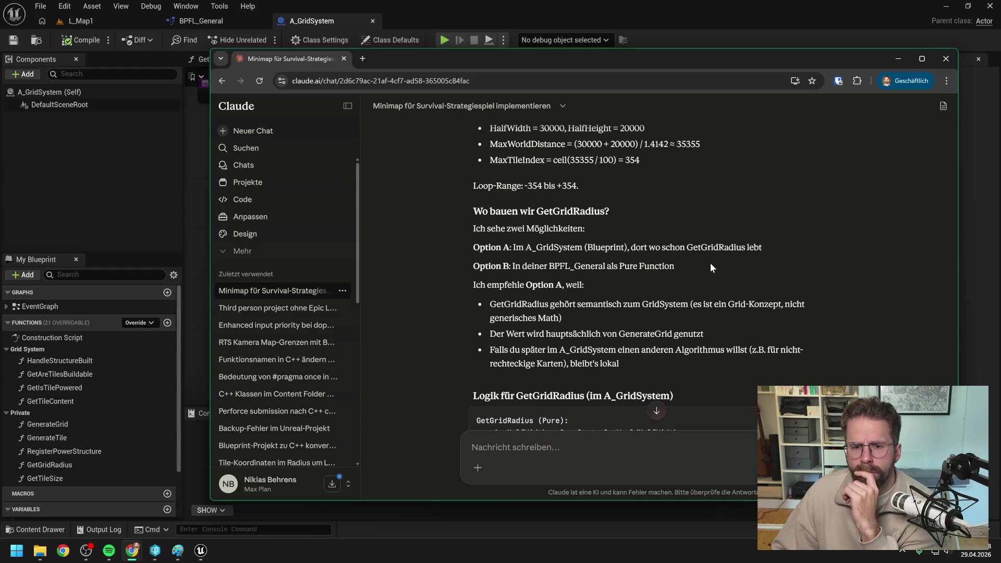
scroll(720, 274, "down", 1)
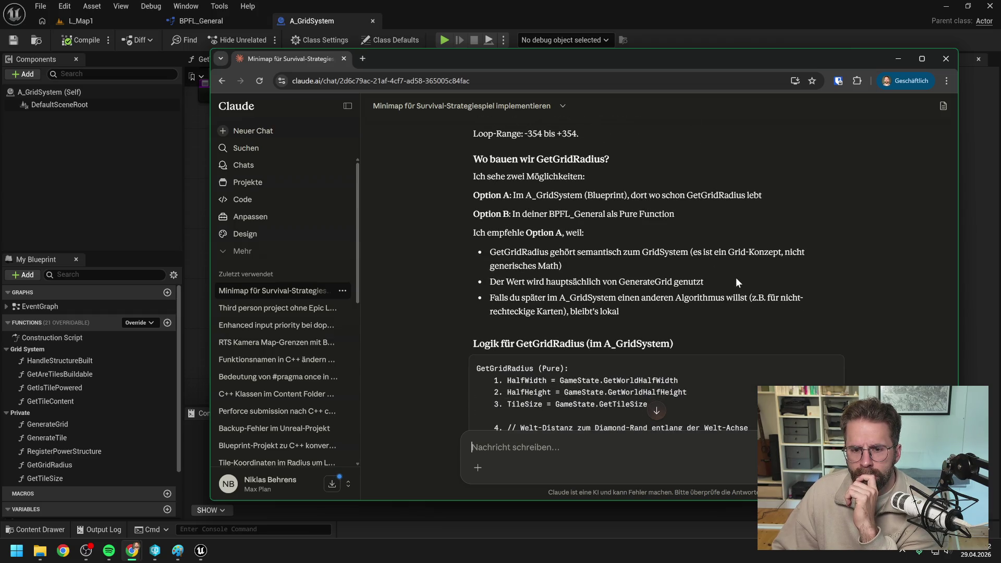
scroll(736, 282, "down", 3)
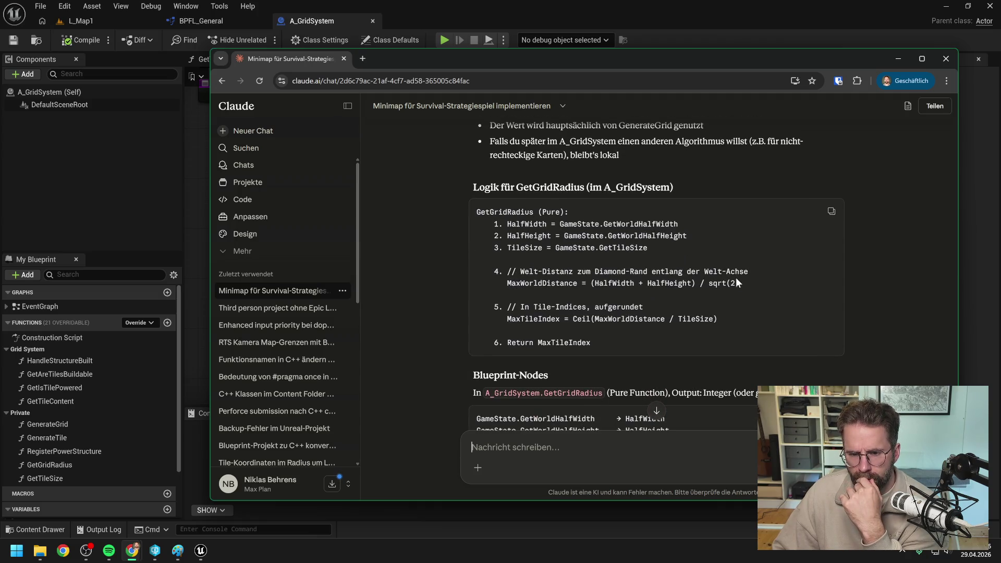
scroll(736, 282, "down", 1)
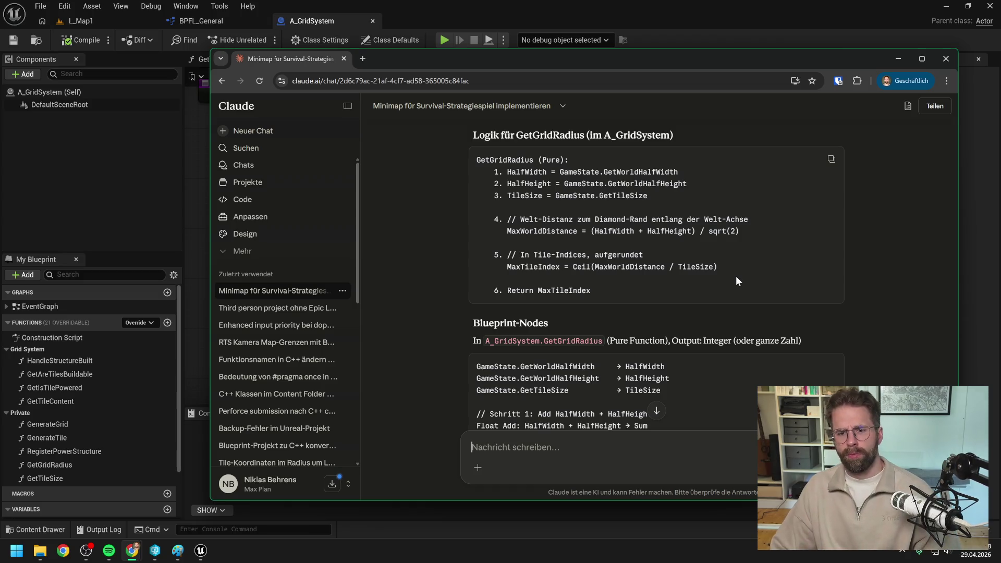
scroll(736, 281, "down", 2)
scroll(736, 277, "down", 2)
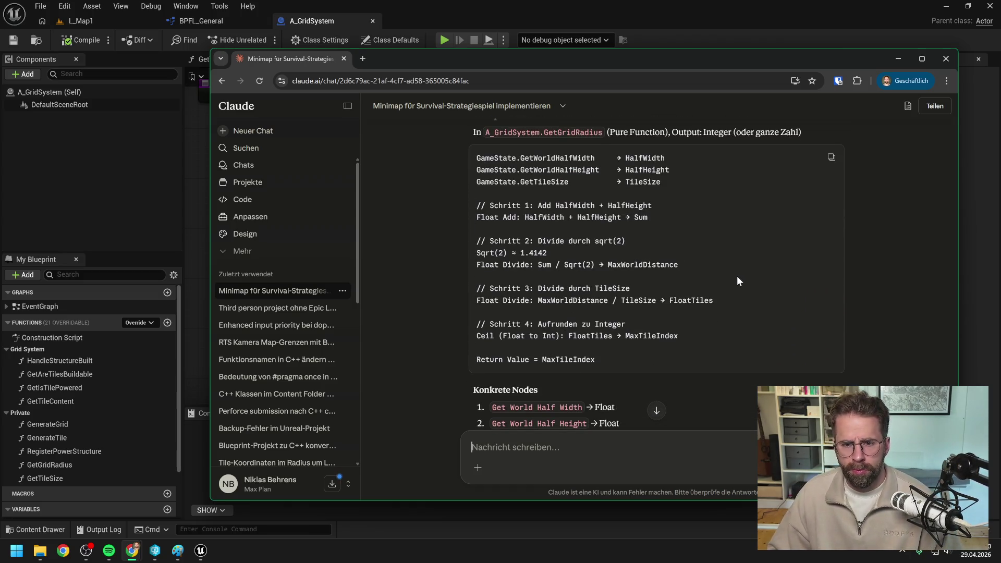
scroll(738, 279, "down", 3)
scroll(730, 277, "down", 3)
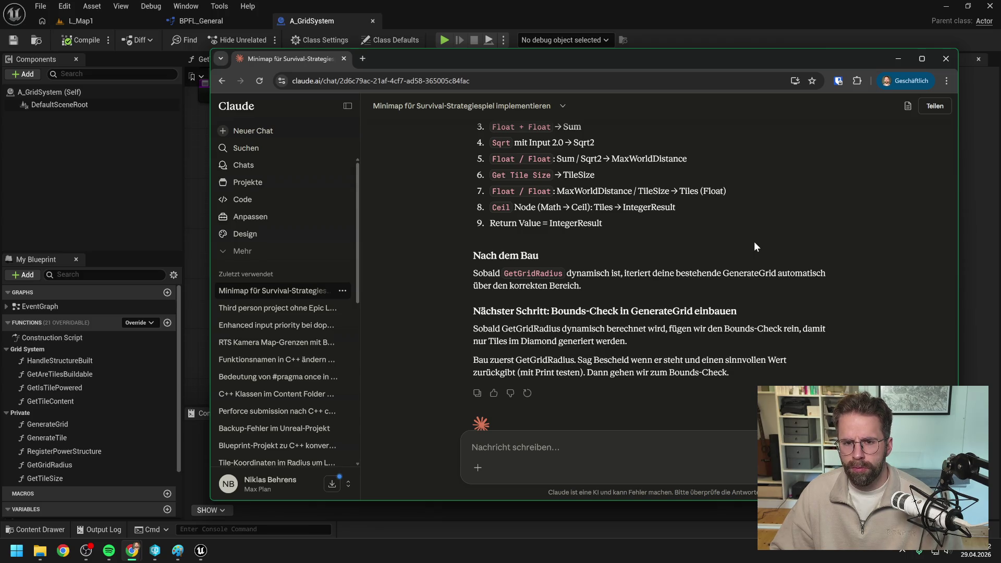
scroll(755, 247, "down", 1)
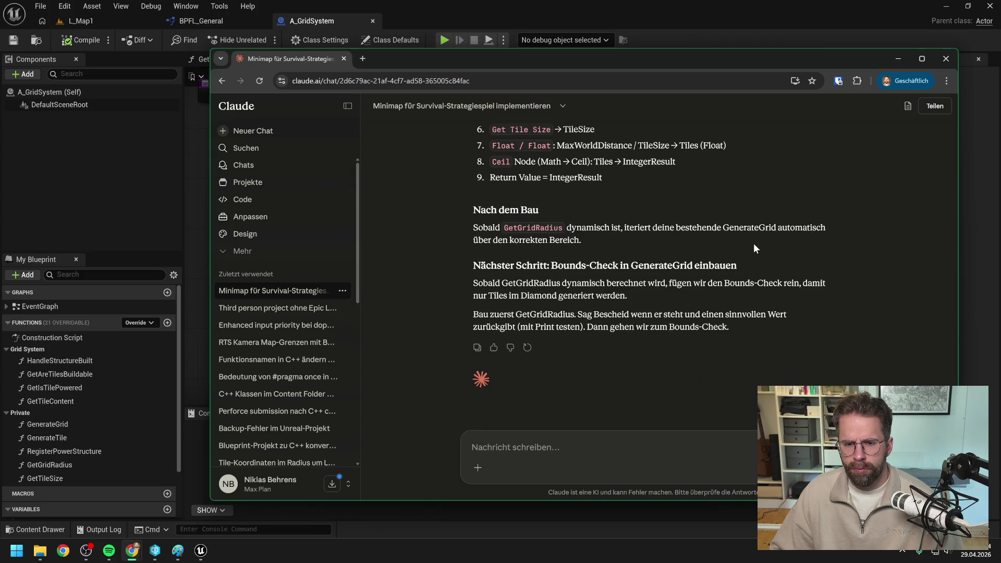
scroll(653, 336, "up", 4)
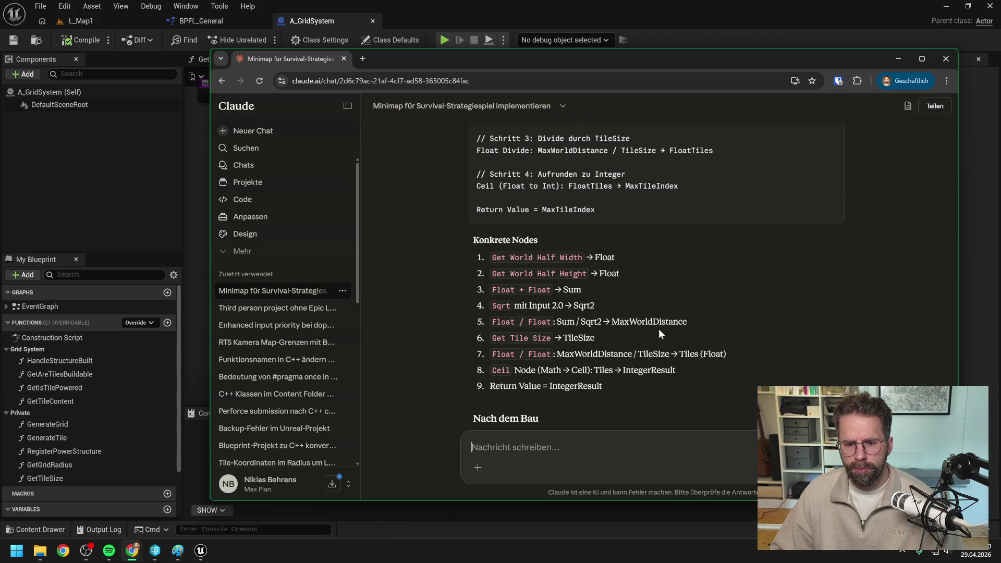
scroll(659, 329, "down", 4)
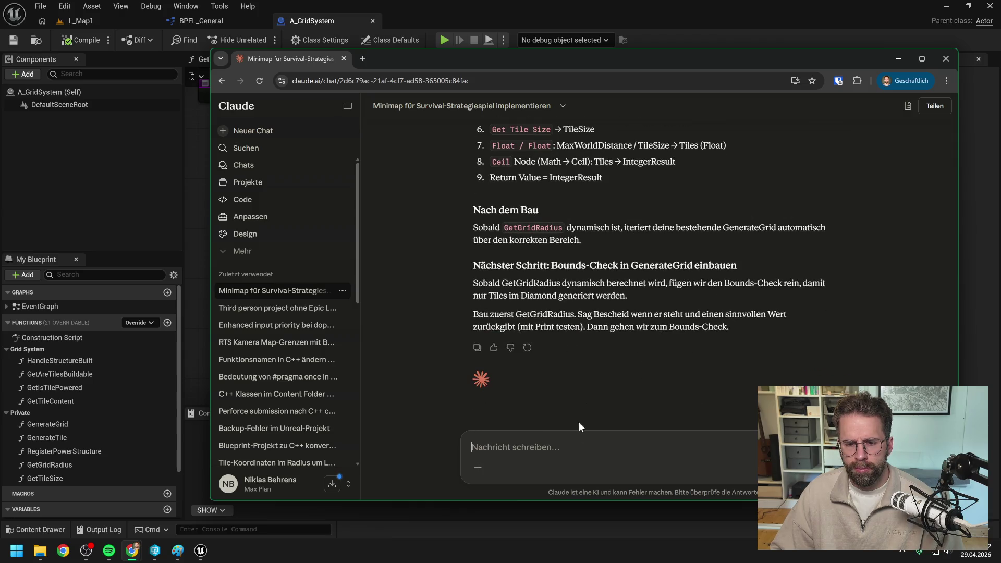
Begin a new message: 'Der Plan ist dass wir GenerateG…'.
type("D")
key("BackSpace")
type("Der Plan ist dass wir ")
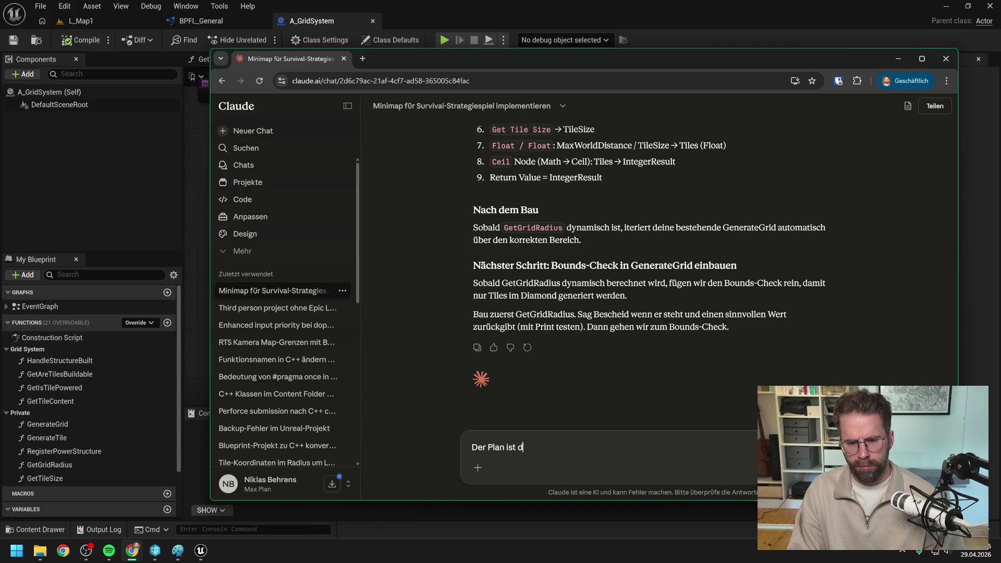
type("Gener")
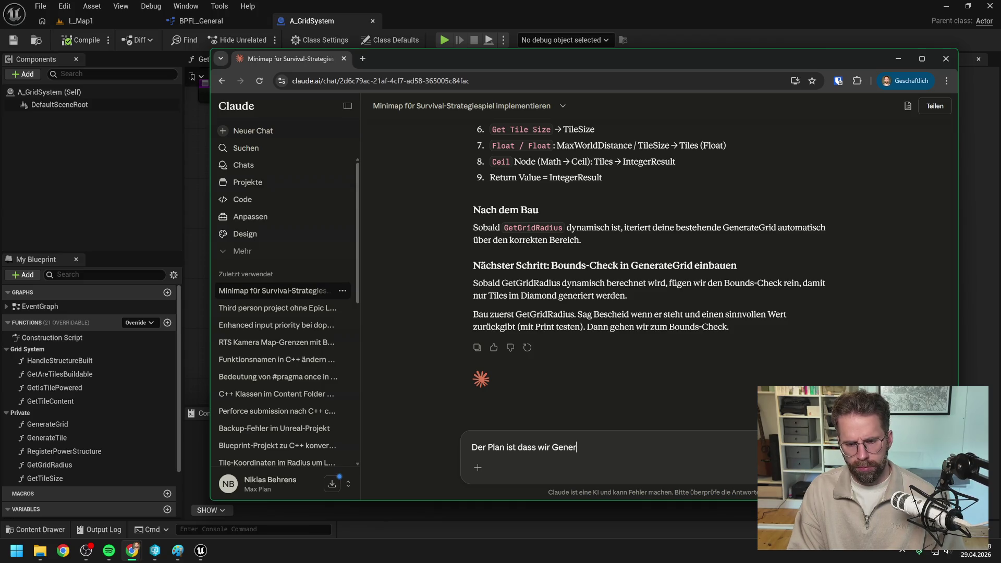
type("ateGFE")
key("BackSpace")
key("BackSpace")
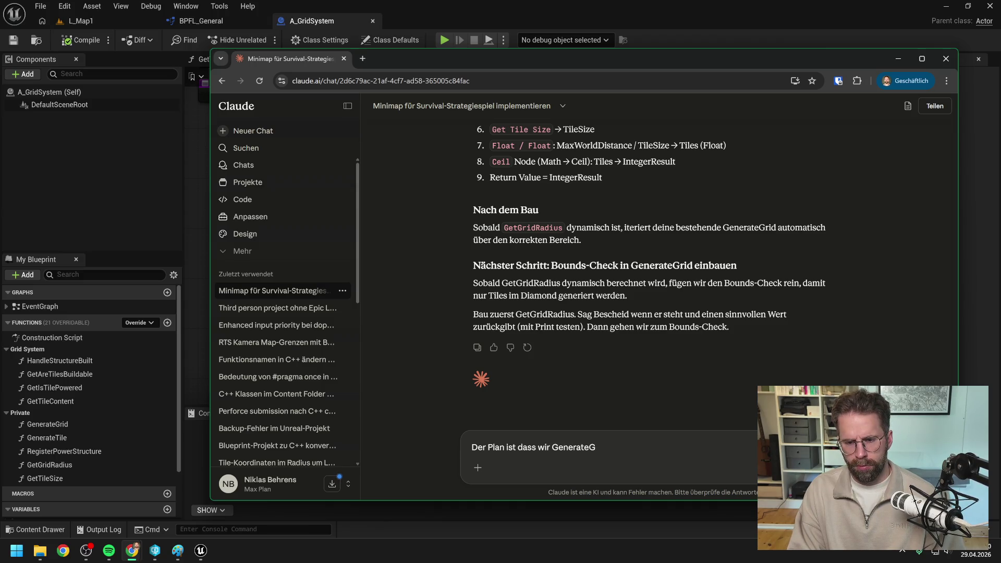
Finish and send the German question 'Sollen wir GridRadius reingeben oder lieber intern berechnen'.
type("rid in C+")
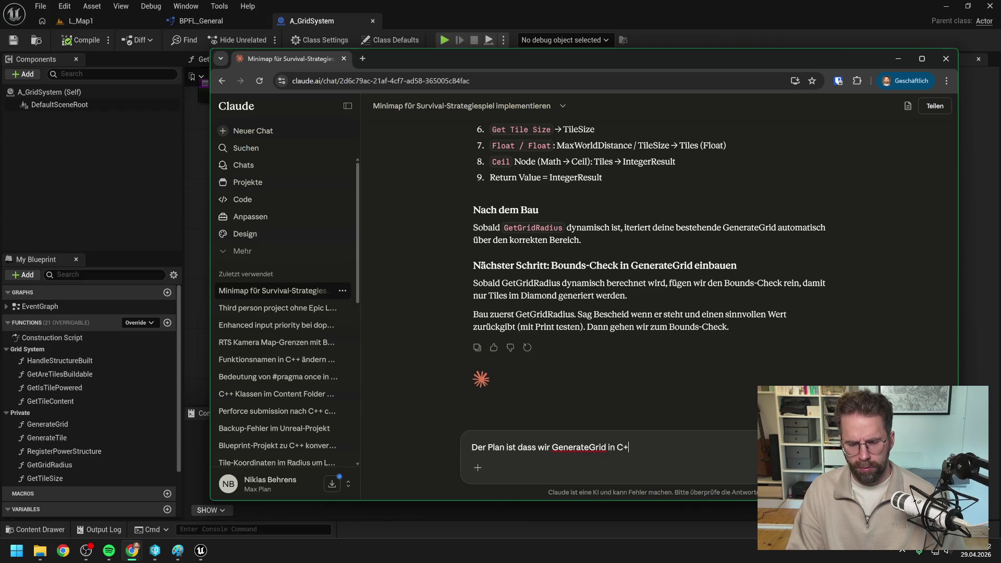
type("+ umsetzen, e")
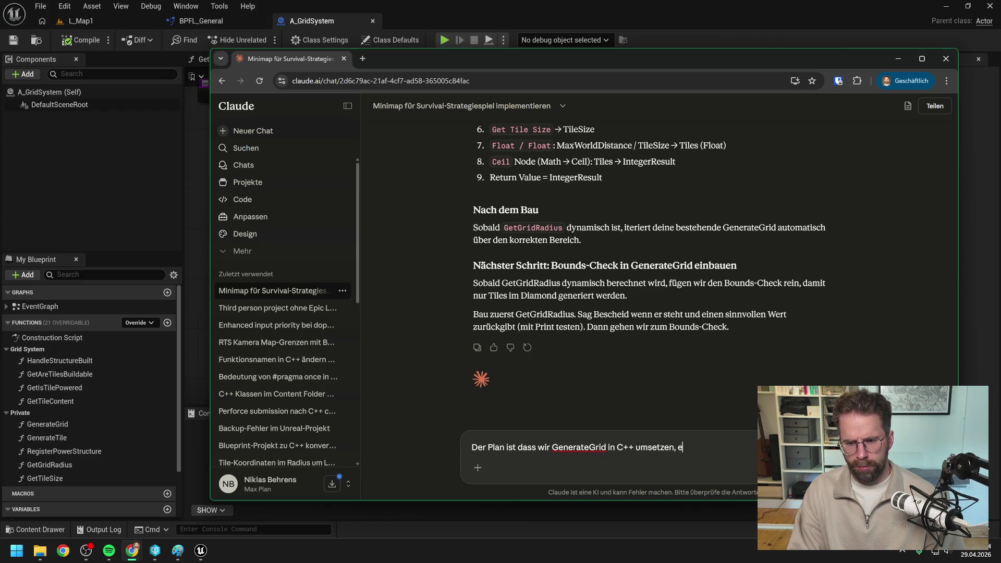
type("ntsprechend")
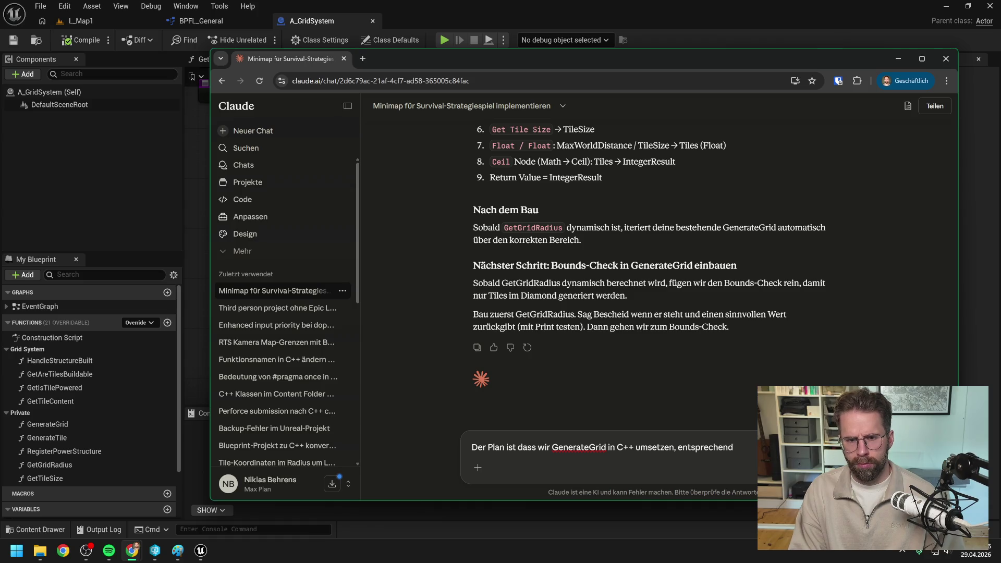
scroll(619, 274, "up", 10)
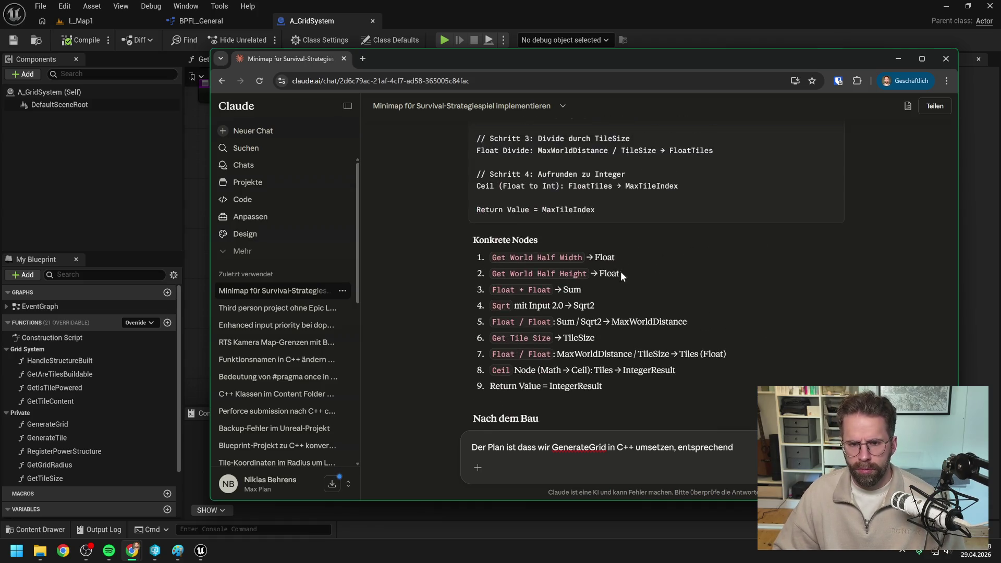
type(" könne")
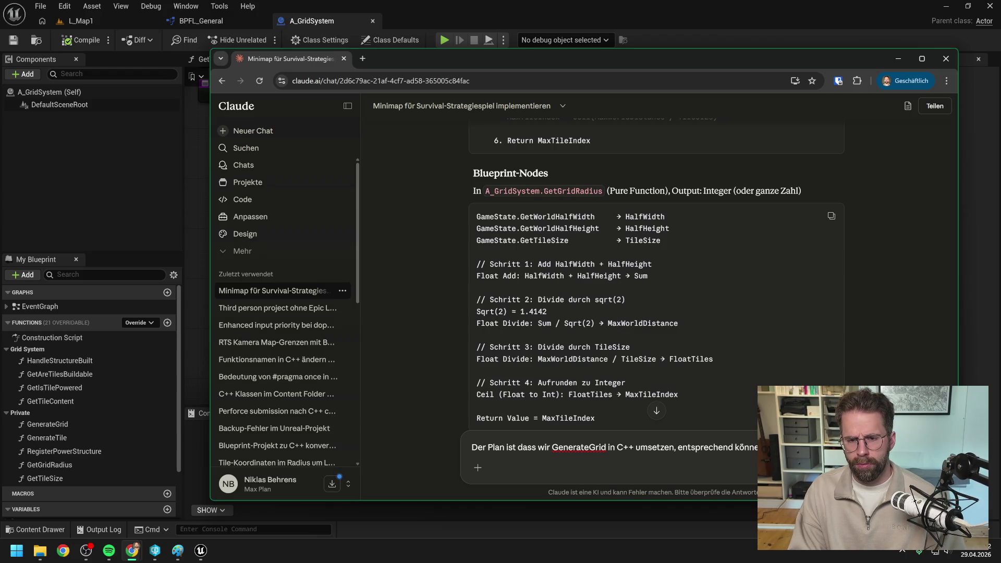
key("BackSpace")
key("BackSpace")
key("BackSpace")
type(". Sollen wir Get")
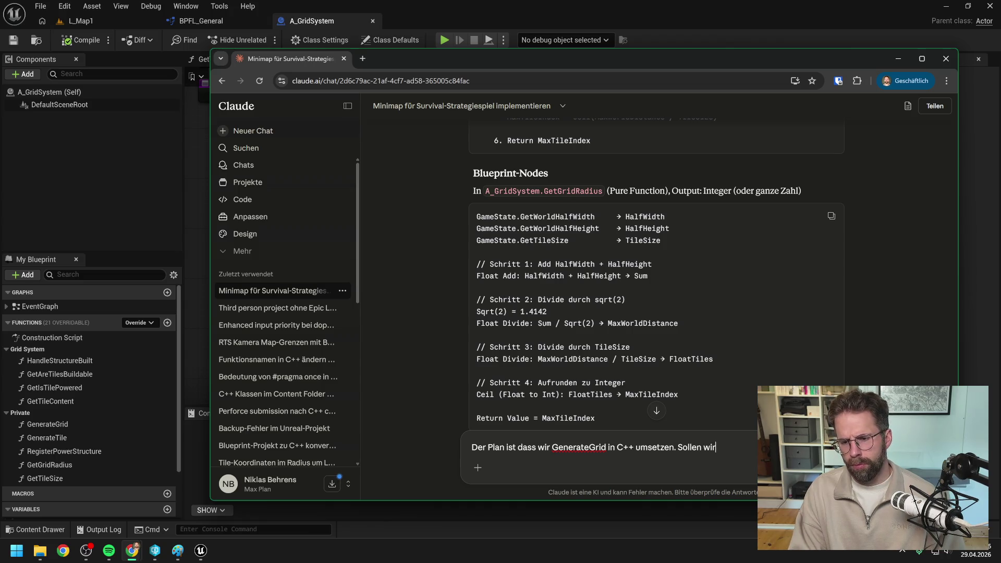
type("G")
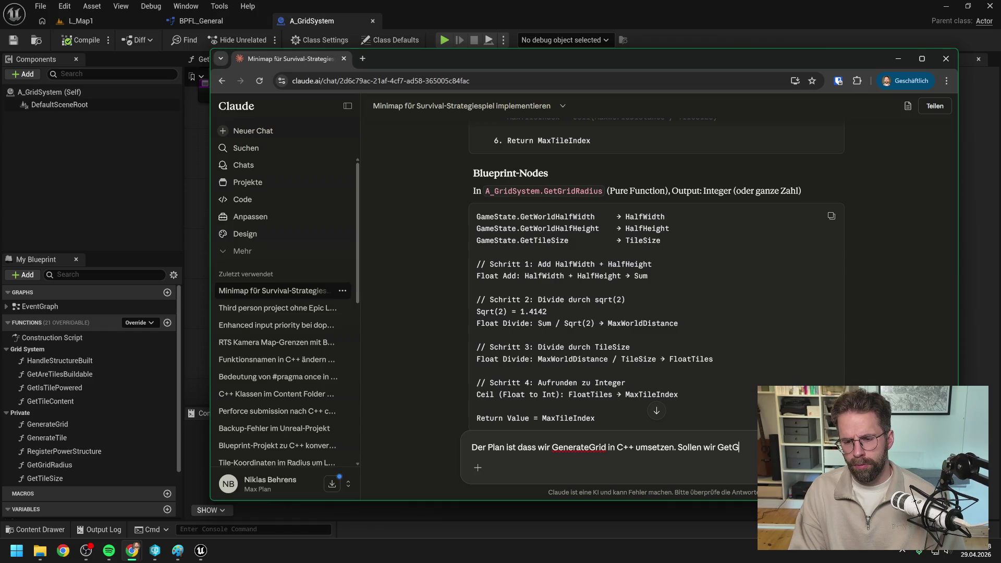
key("BackSpace")
key("BackSpace")
key("BackSpace")
type("rid")
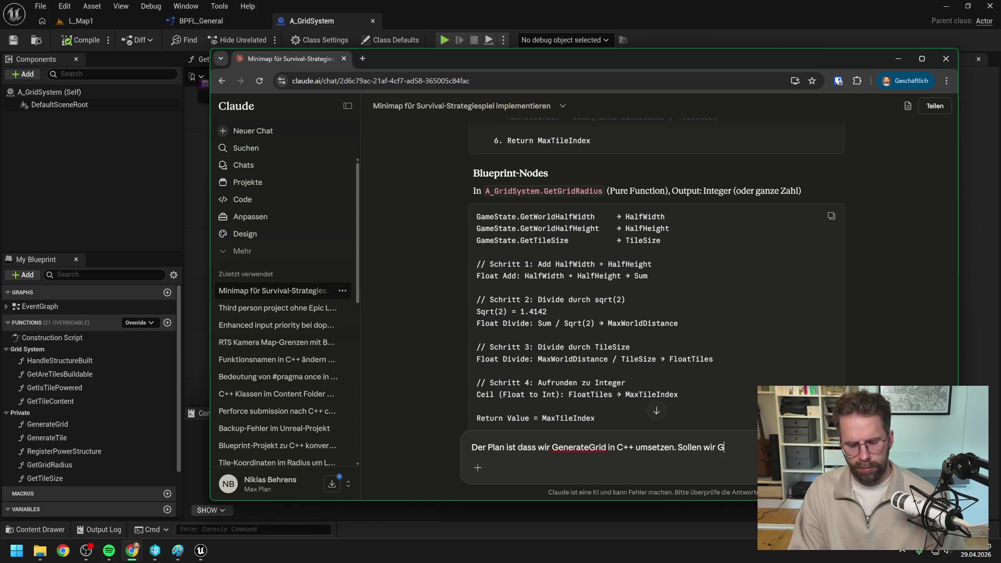
type("Radius")
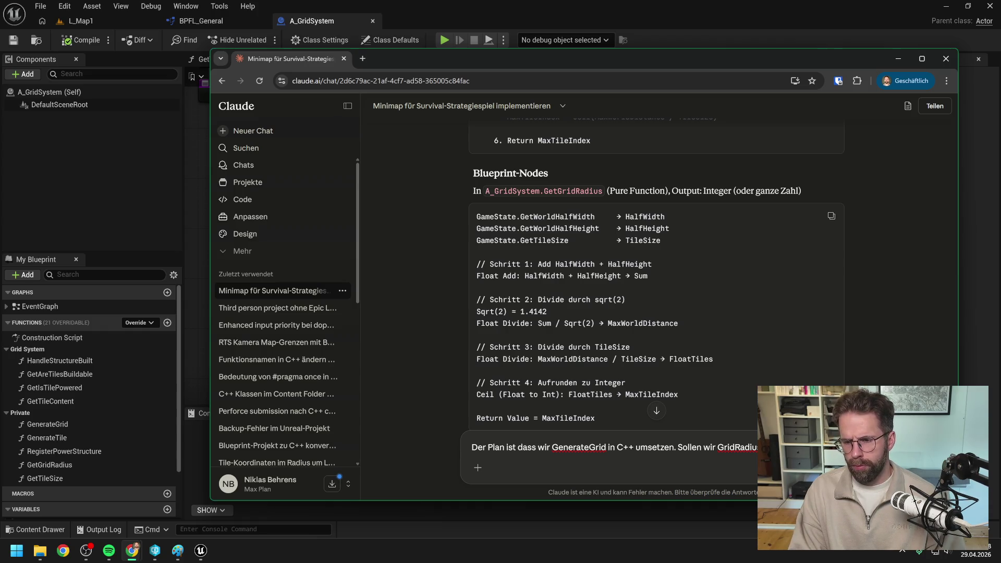
type(" reingeben")
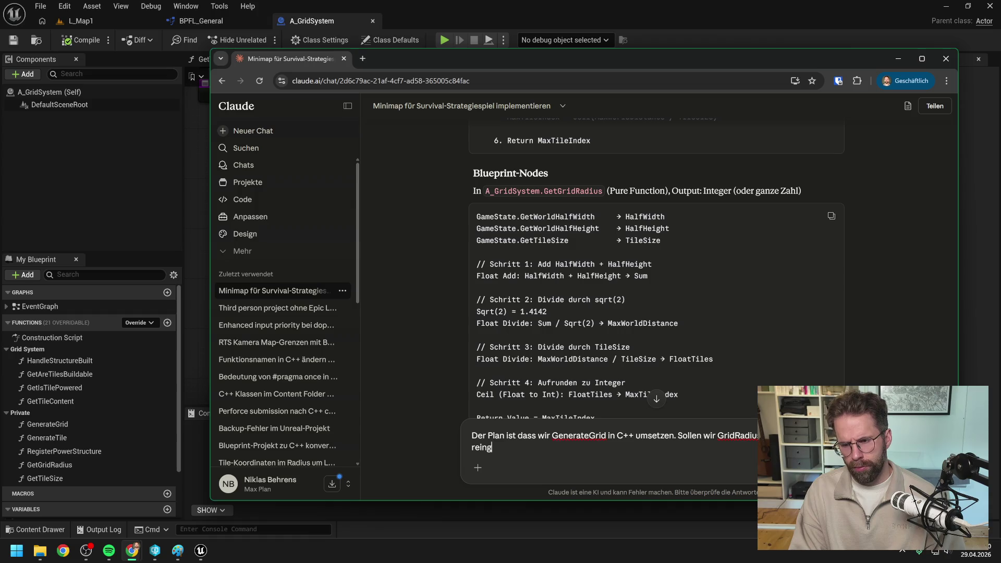
type("oder lieber intern berechnen")
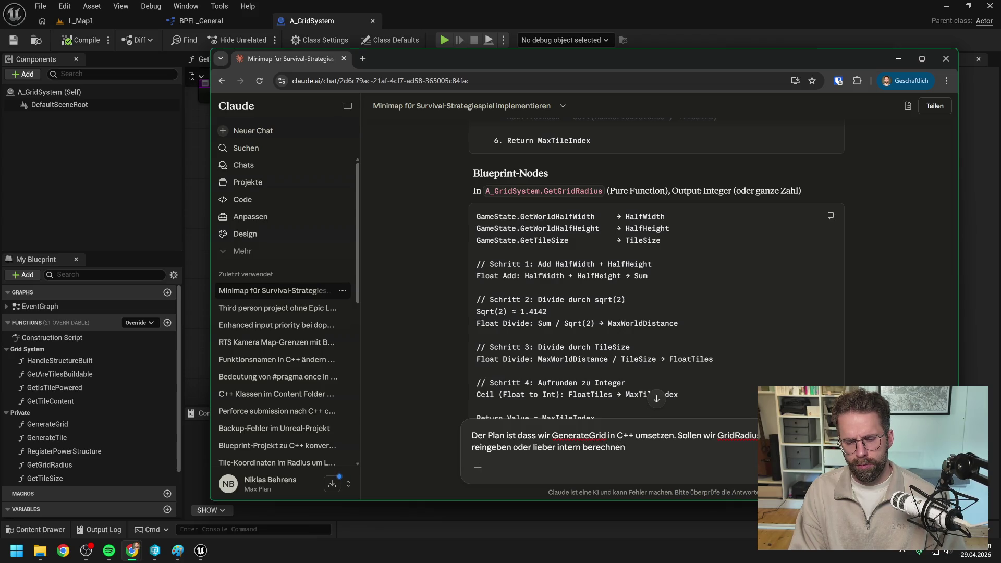
key("Return")
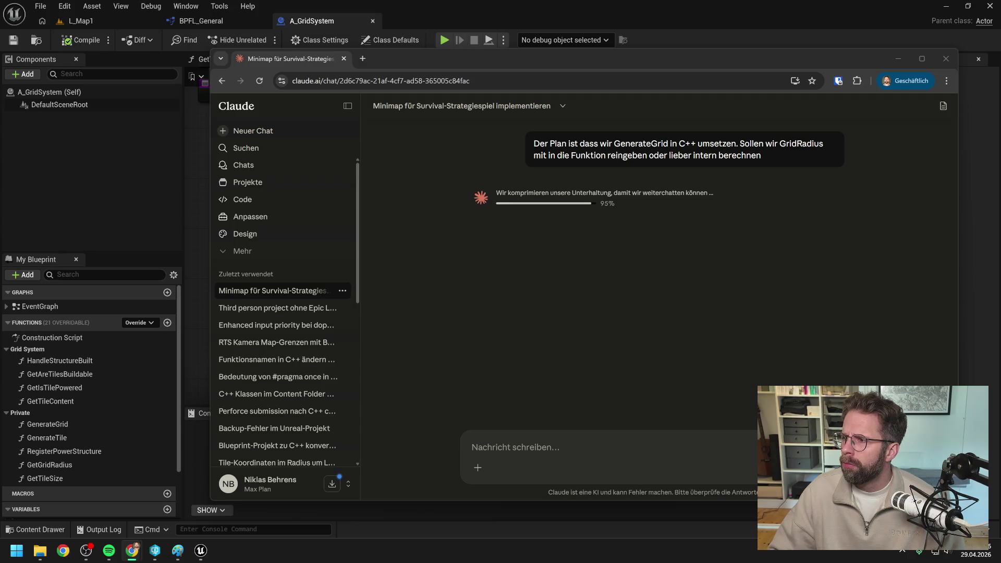
Bring the chat window back into focus to read Claude's GridRadius parameter-versus-internal answer.
left_click(652, 58)
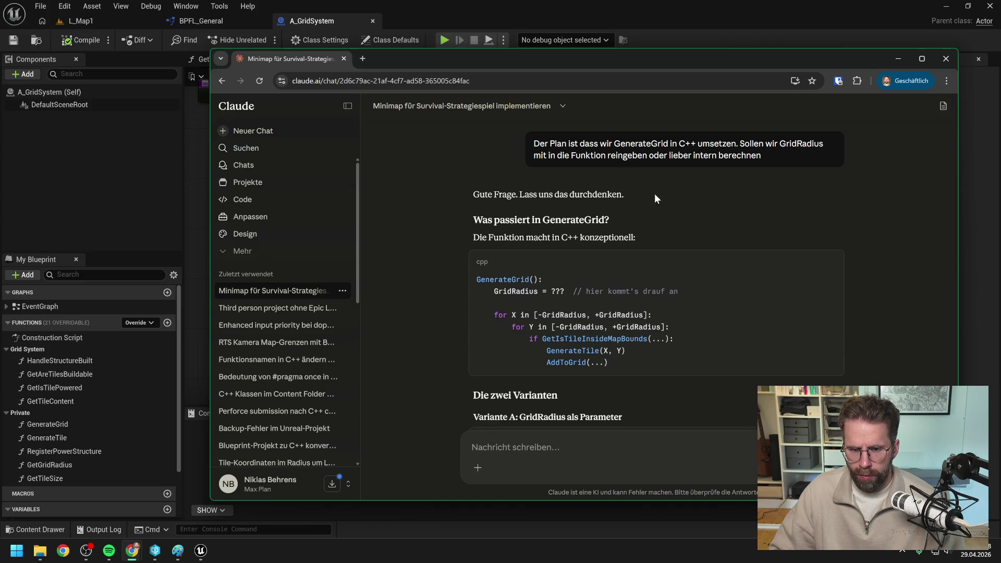
scroll(655, 193, "down", 2)
scroll(654, 193, "down", 2)
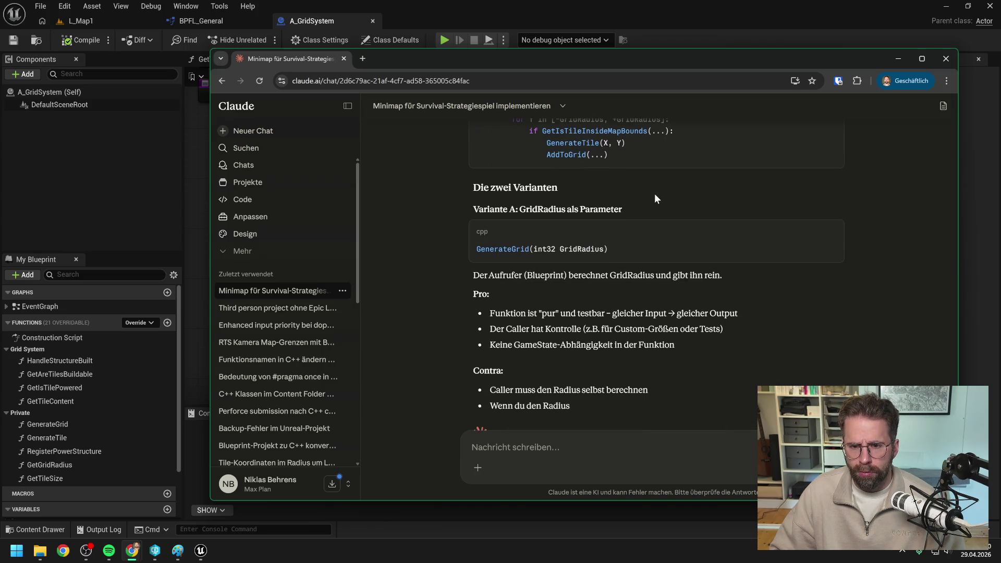
scroll(654, 196, "down", 1)
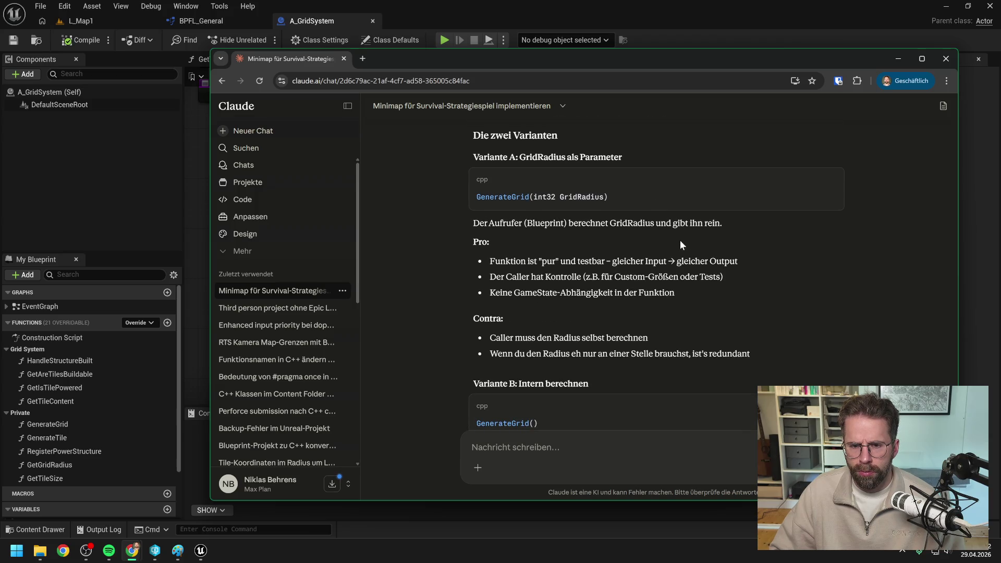
scroll(677, 242, "down", 2)
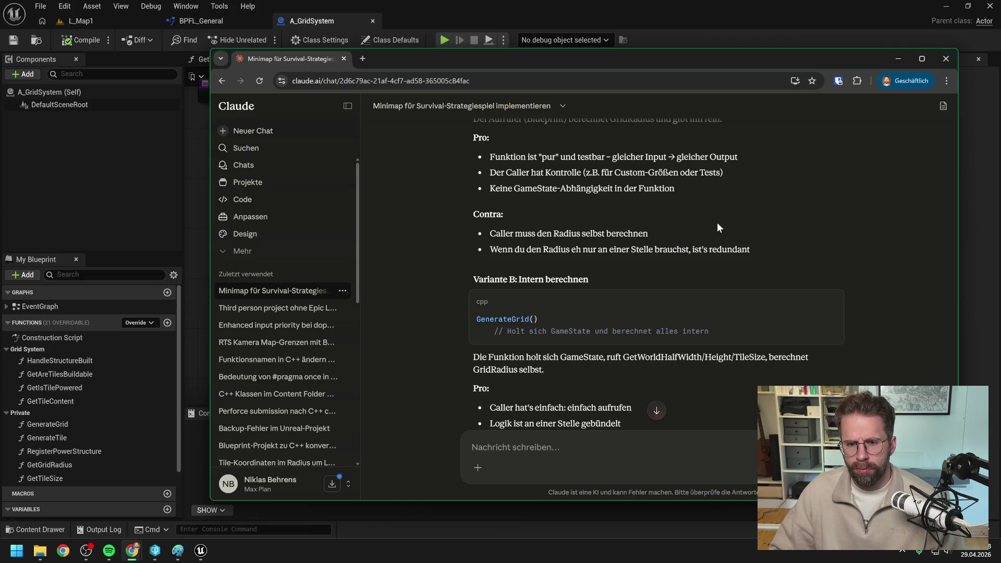
scroll(698, 223, "down", 3)
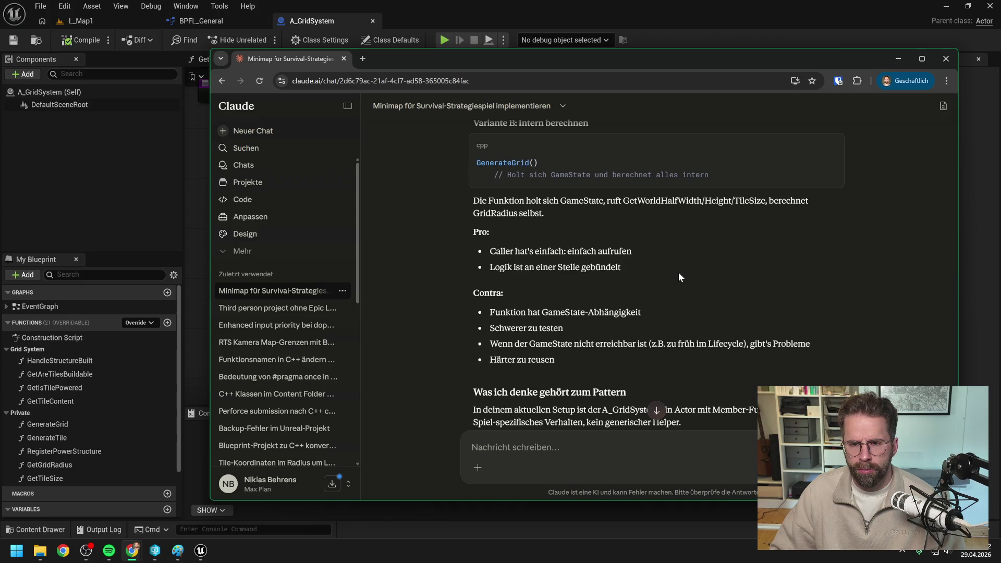
scroll(678, 273, "down", 2)
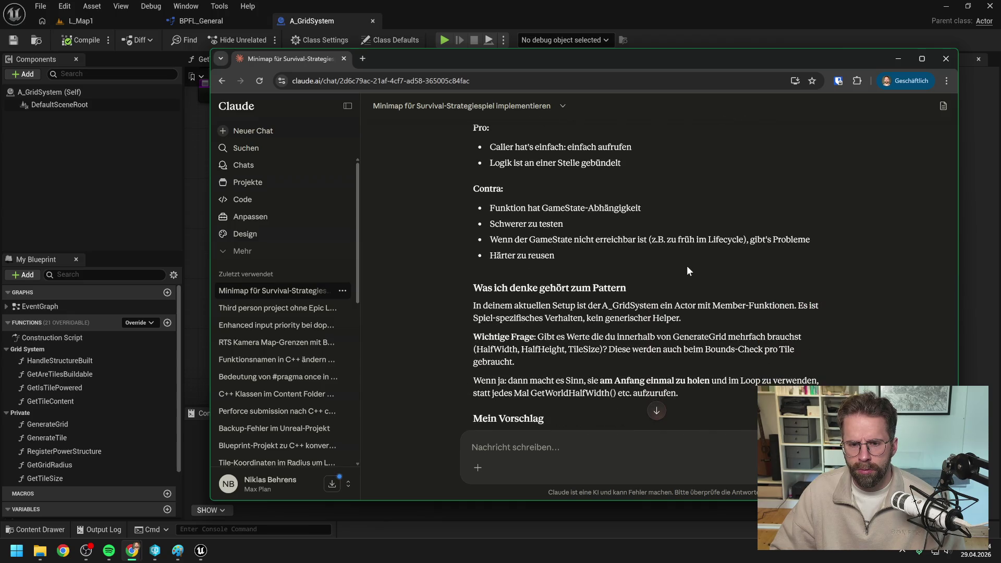
scroll(687, 271, "down", 1)
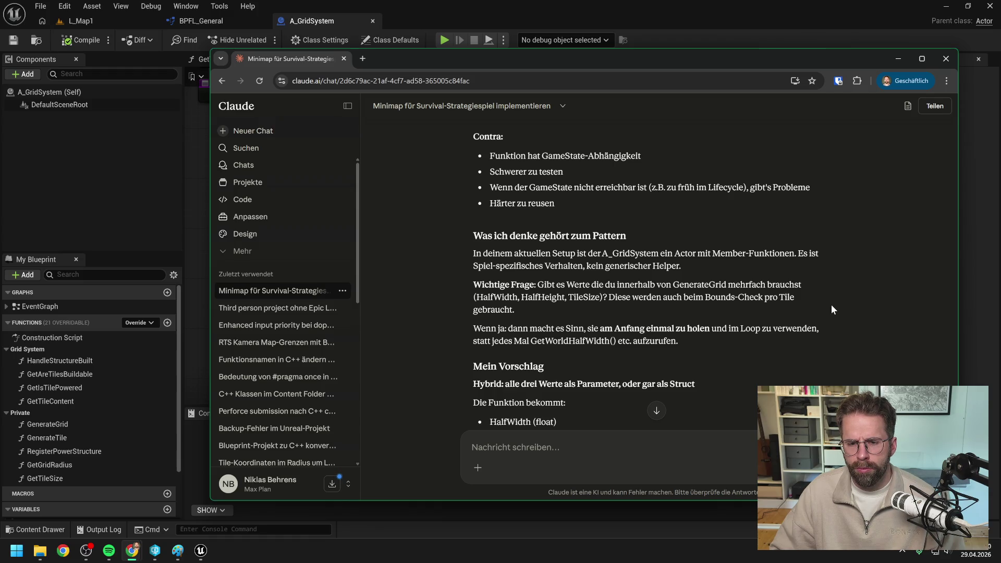
scroll(822, 305, "down", 2)
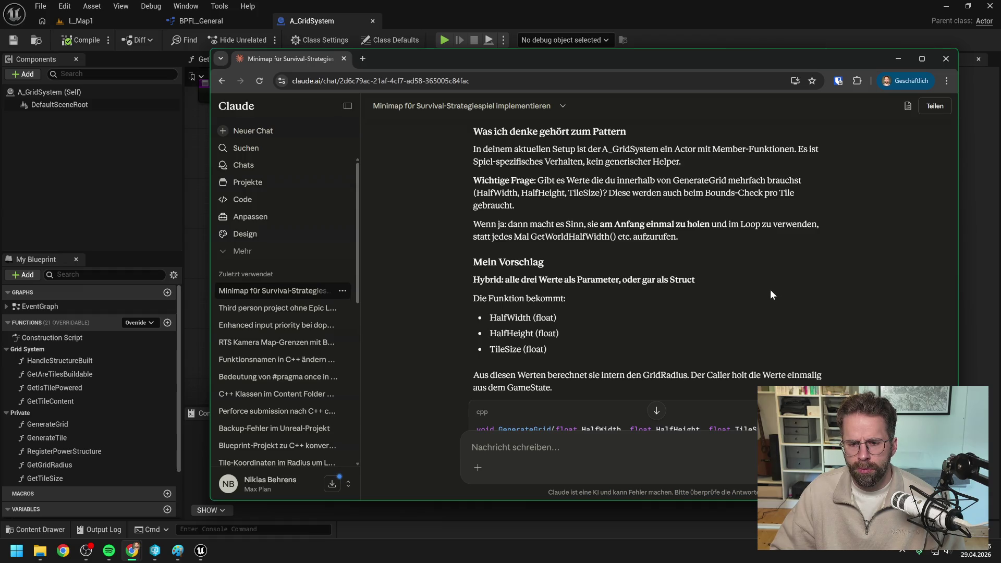
scroll(771, 288, "down", 1)
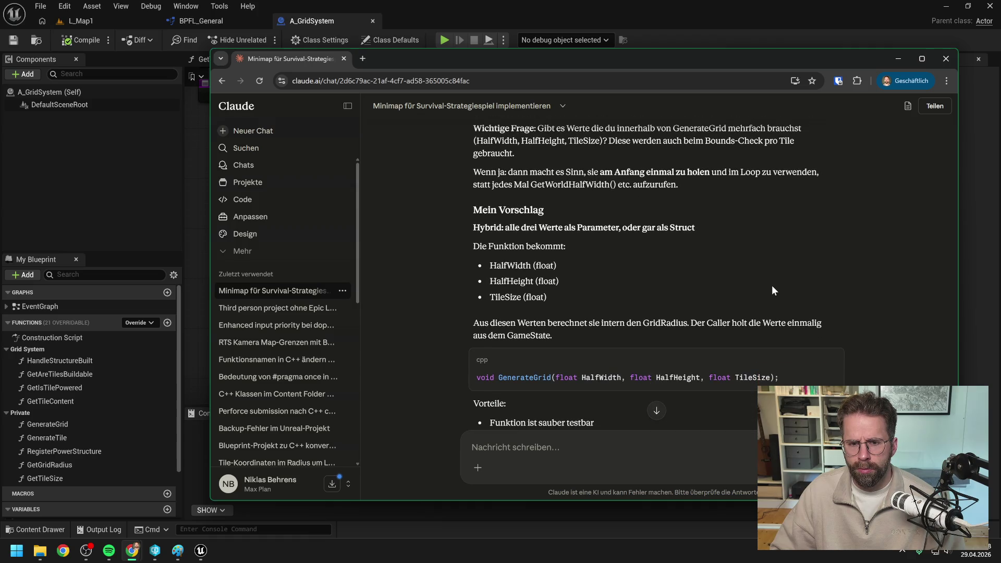
scroll(773, 290, "down", 2)
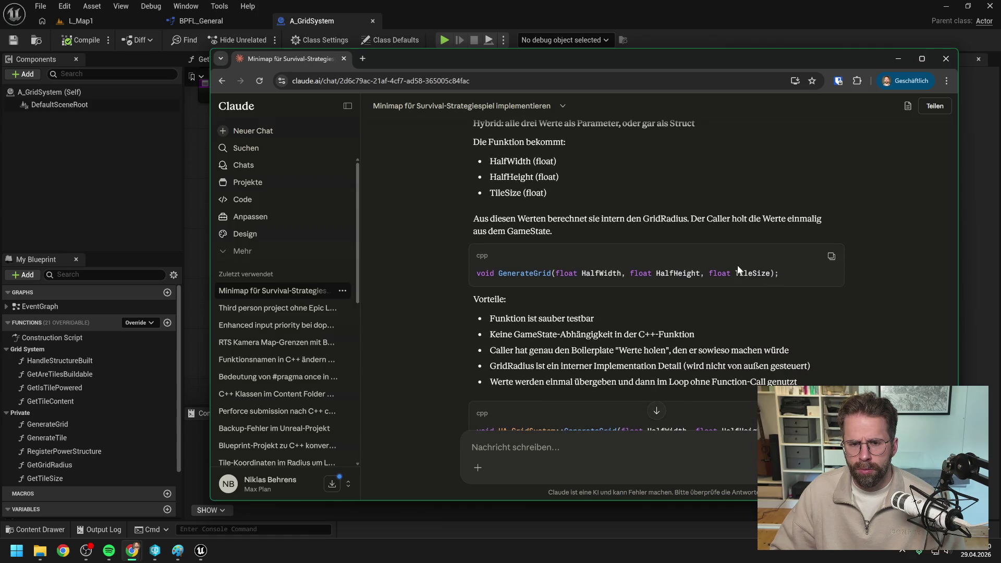
scroll(659, 261, "down", 1)
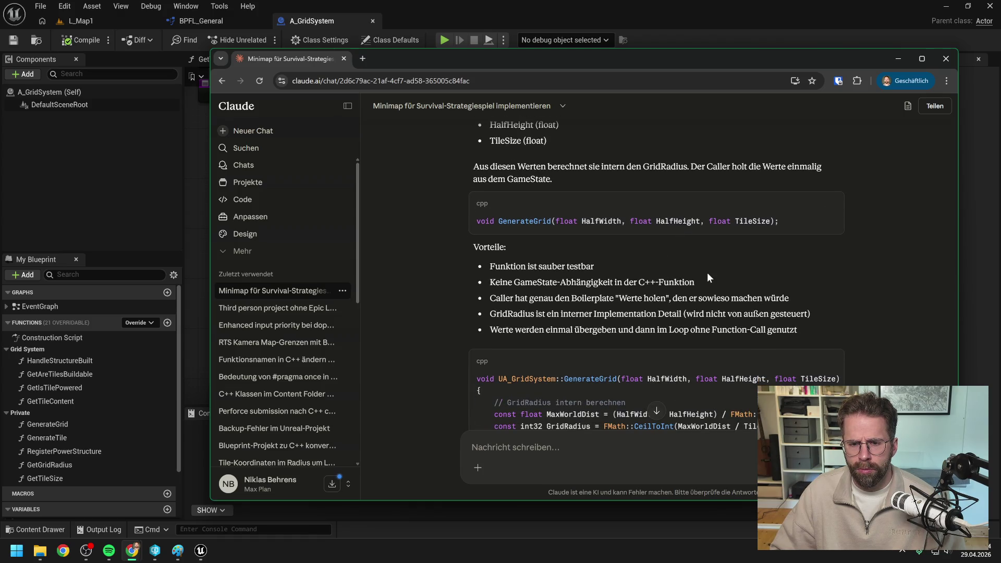
scroll(707, 276, "down", 1)
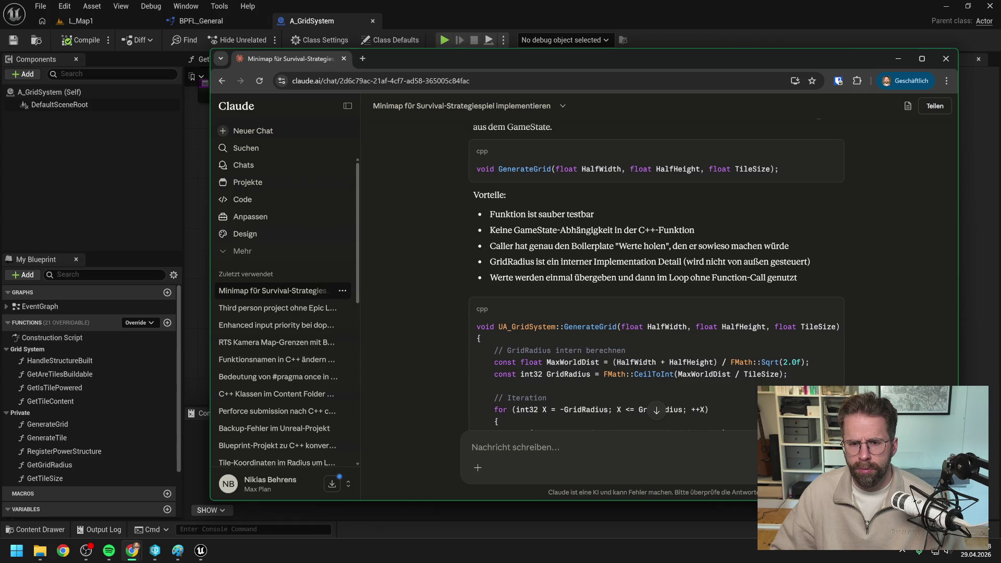
scroll(865, 261, "down", 8)
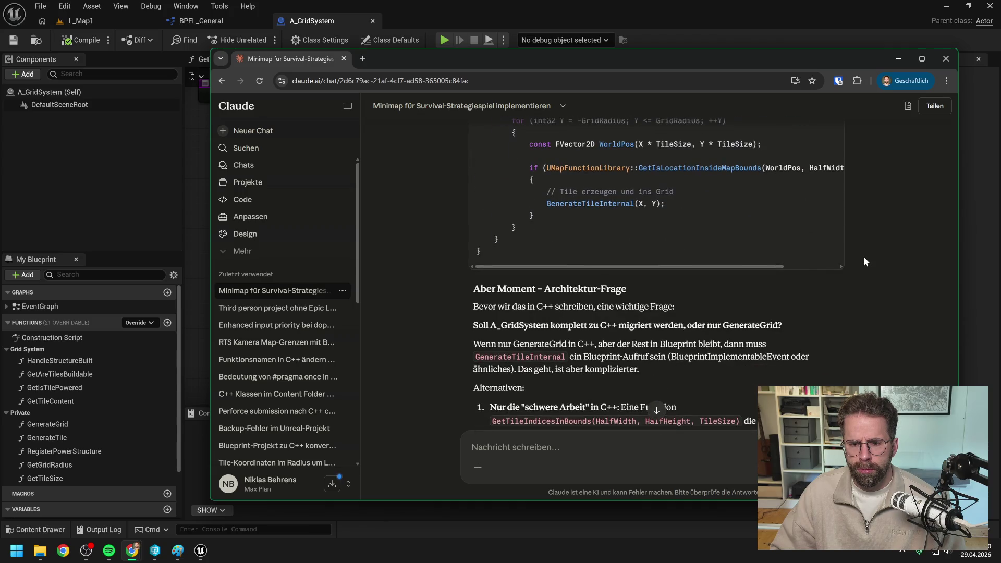
scroll(863, 258, "down", 3)
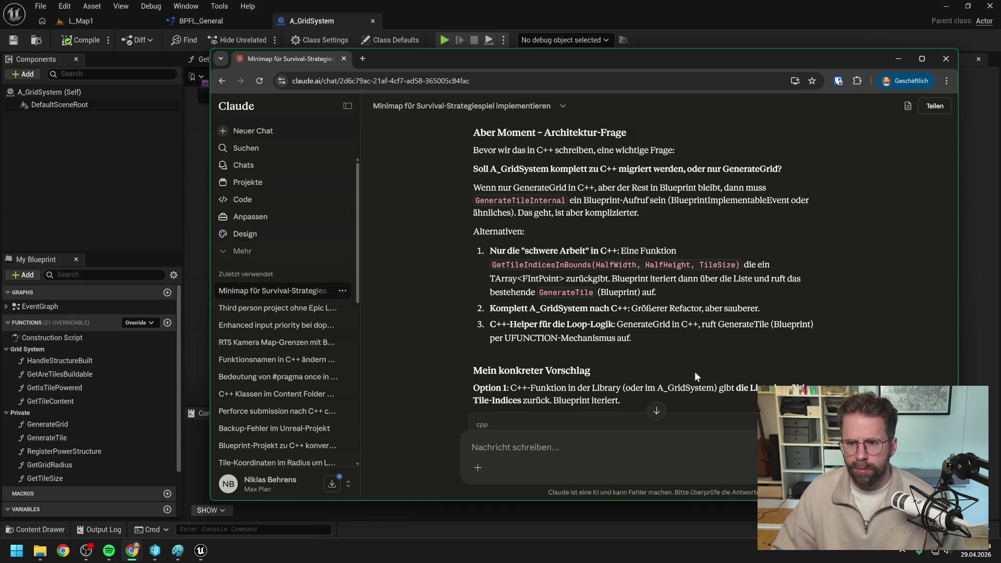
Tell Claude only GenerateGrid moves into the C++ MapFunctionLibrary, returning an IntPoint-to-FTile map.
type("Wir bauen nur ")
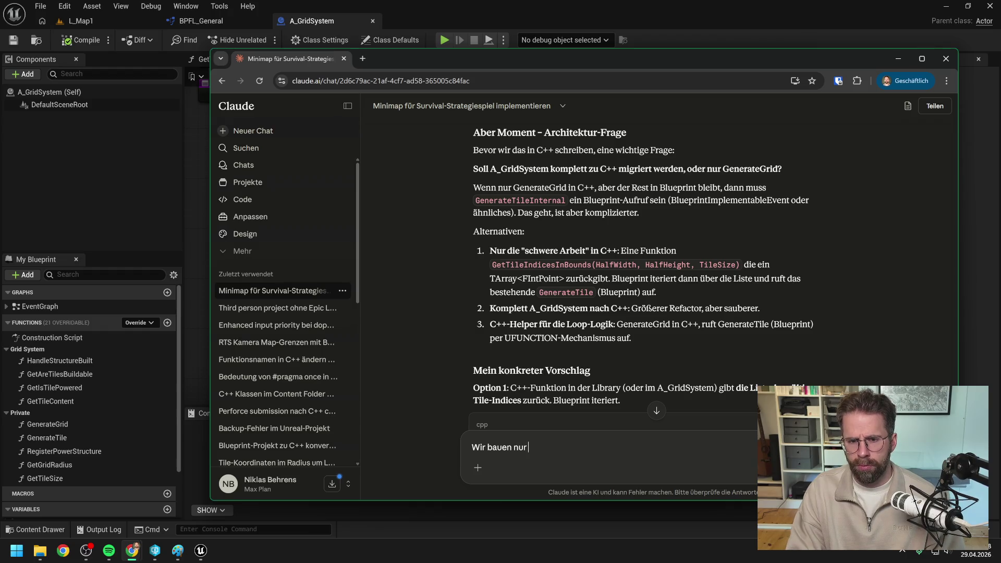
type("GenerateG")
type("rid in C++")
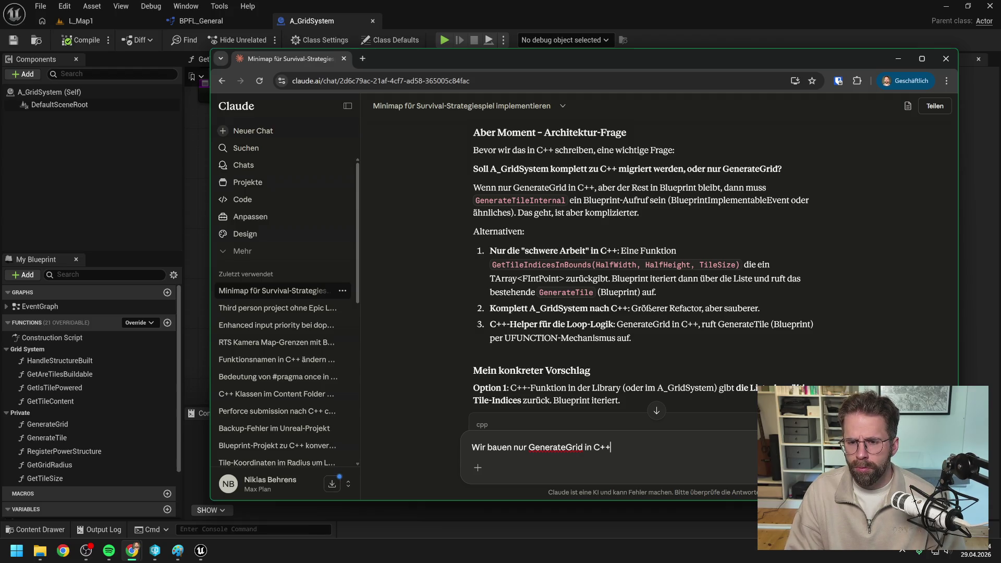
type(" in")
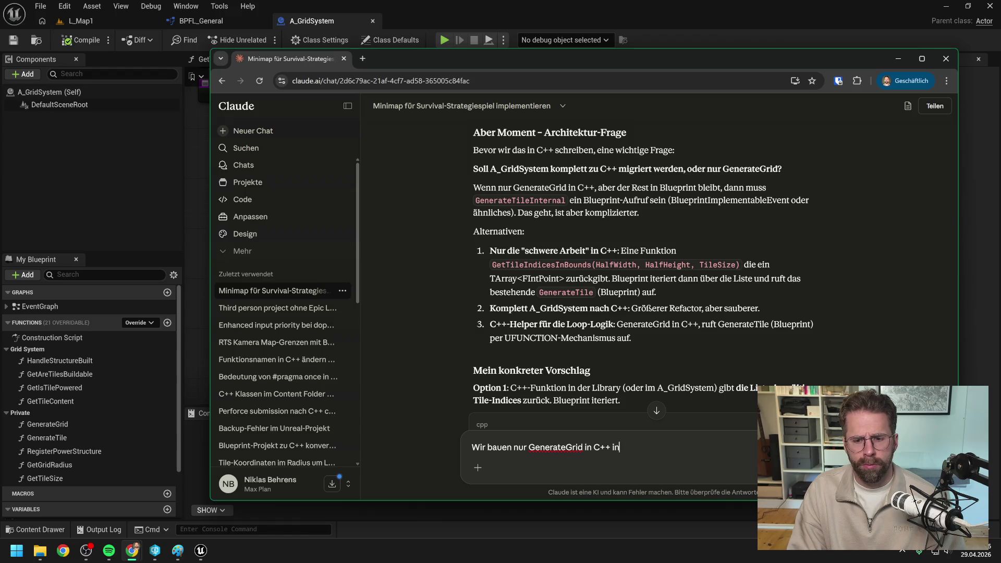
type(" die MapFunc")
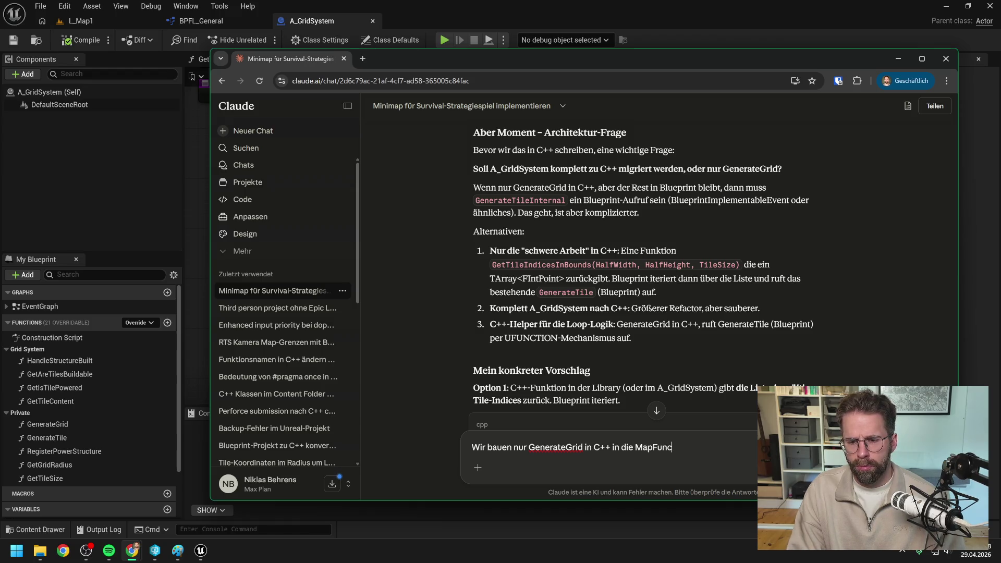
type("tionLibrary")
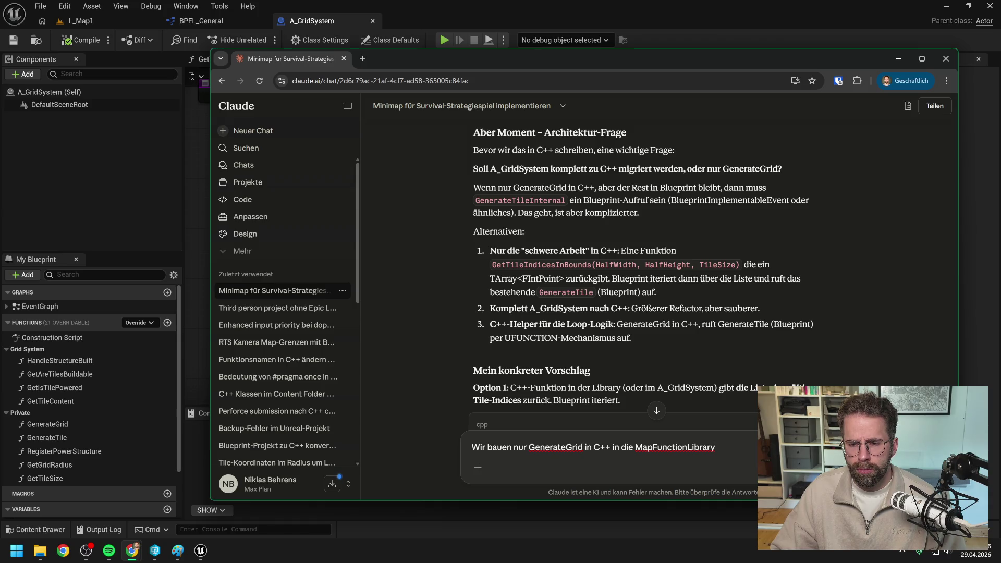
scroll(694, 303, "down", 3)
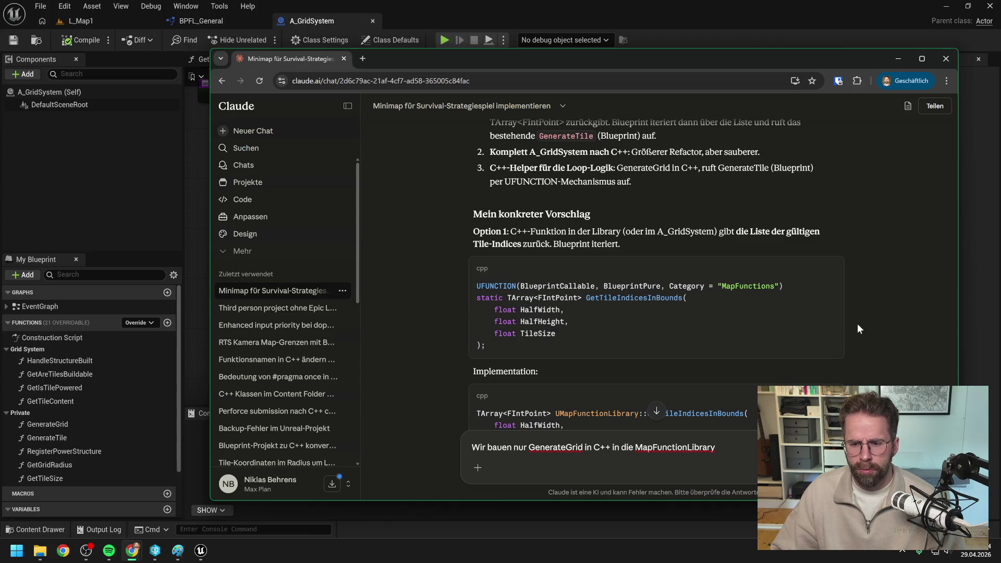
type(". Sie gibt un")
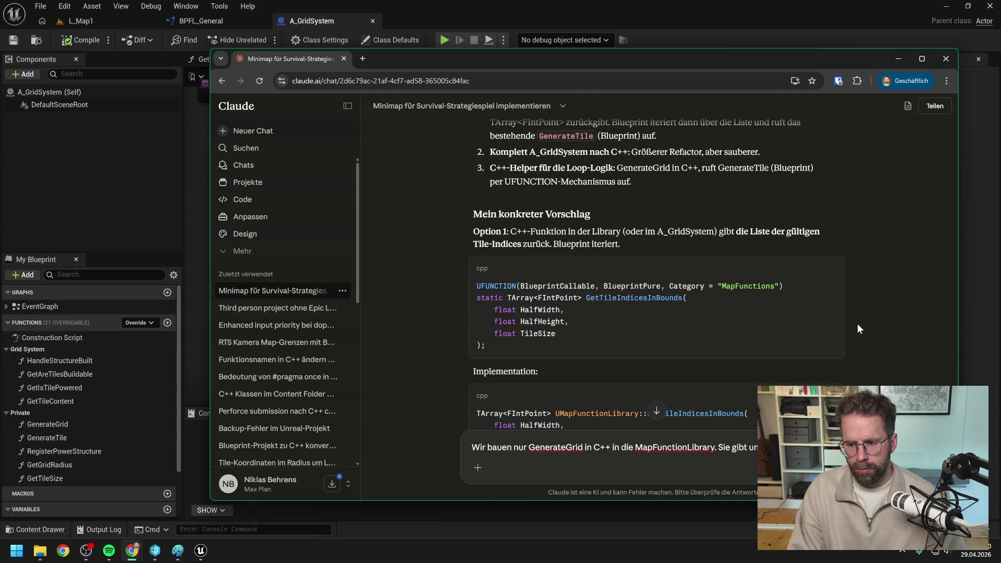
type("IntPoint ")
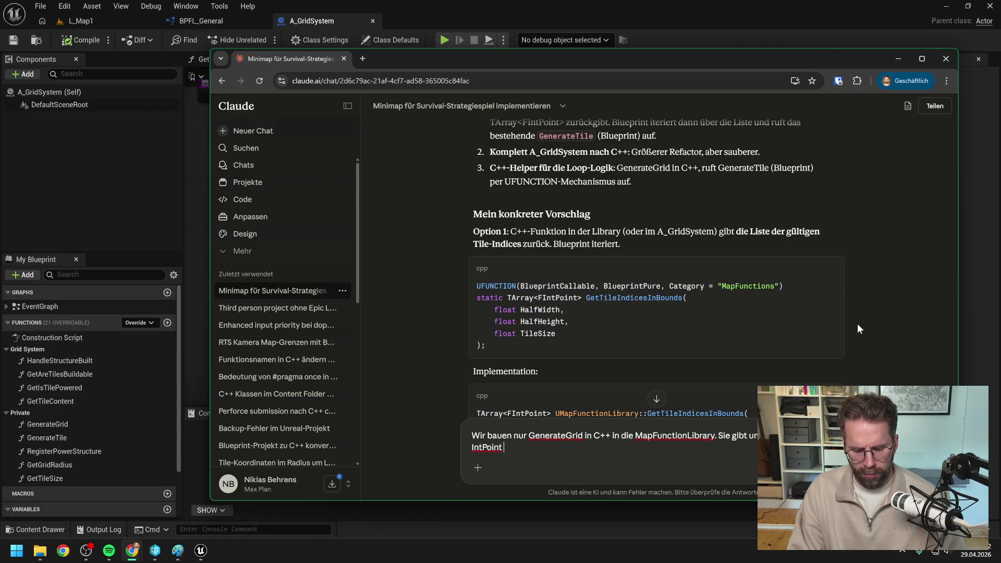
type("()")
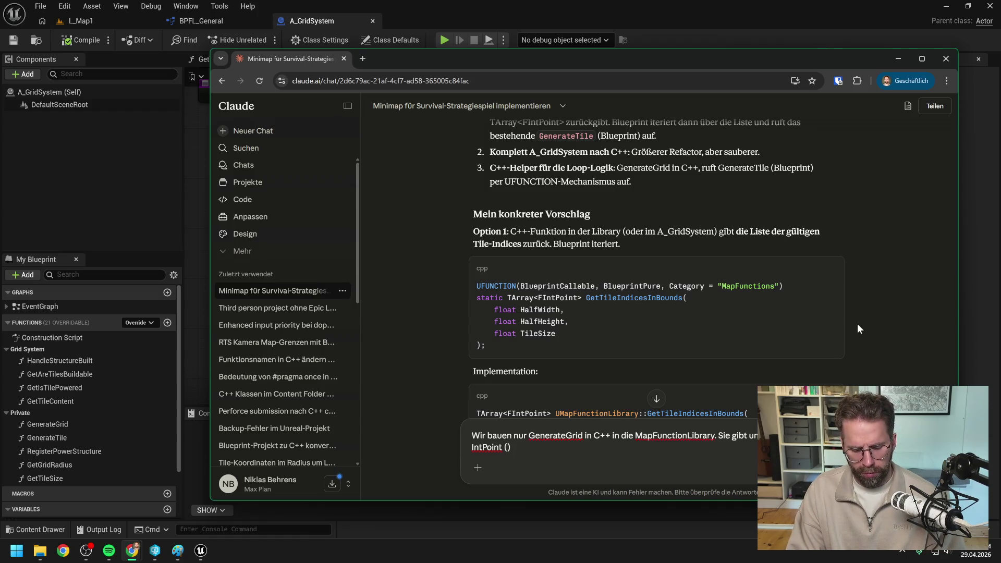
type("Tile")
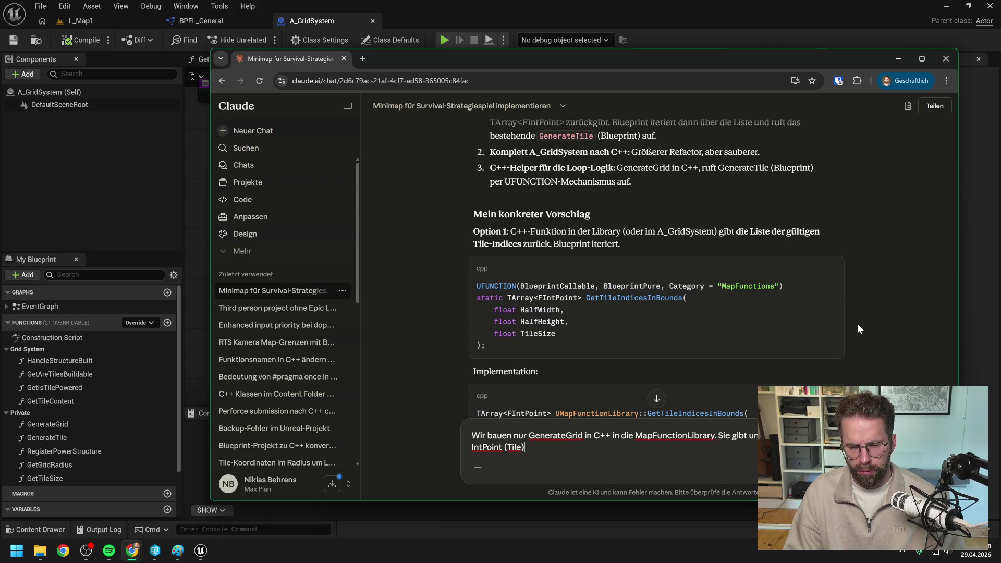
type(" auf F")
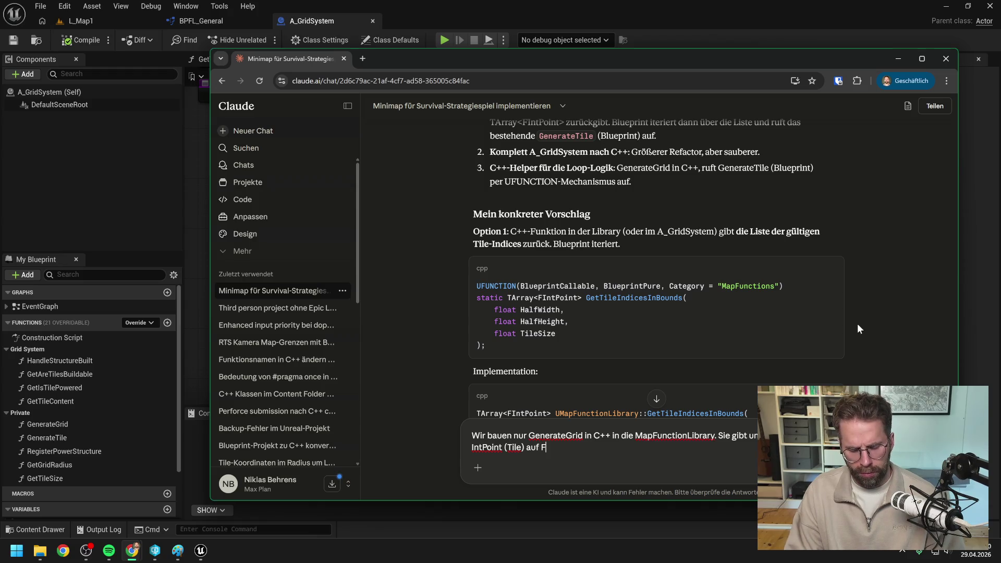
type("Tile zurück")
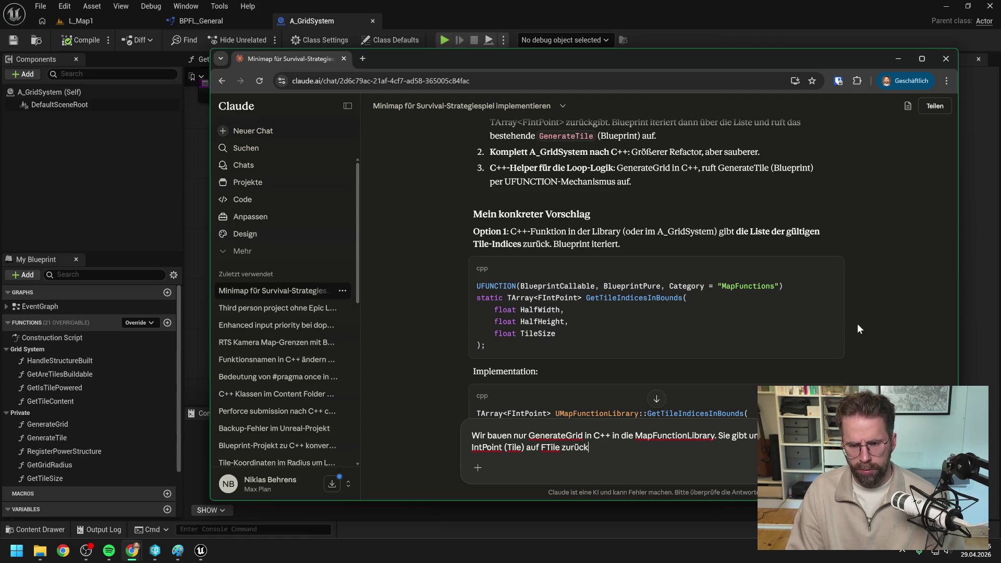
key("ctrl+Left")
key("ctrl+Left")
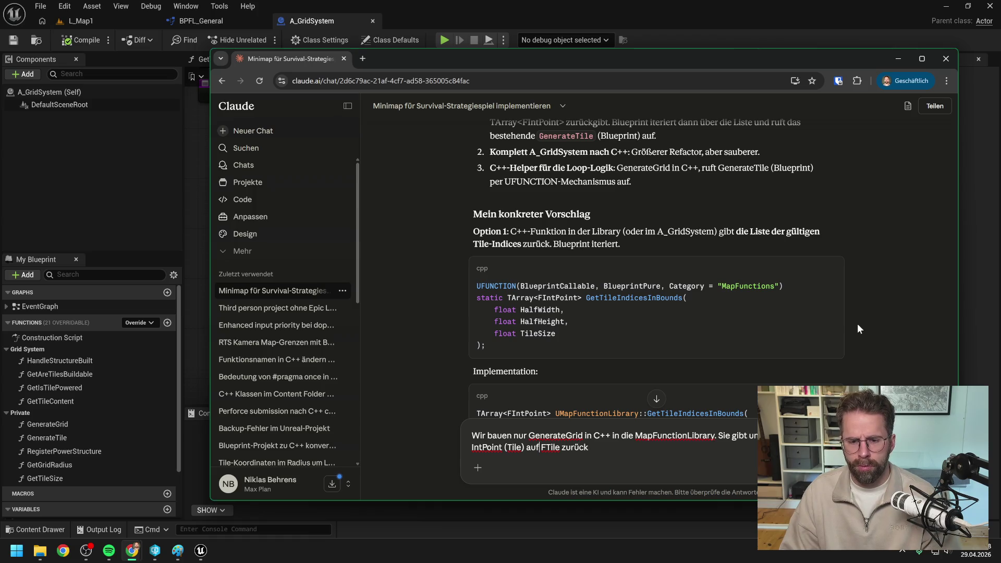
key("ctrl+Left")
key("BackSpace")
key("BackSpace")
key("BackSpace")
key("BackSpace")
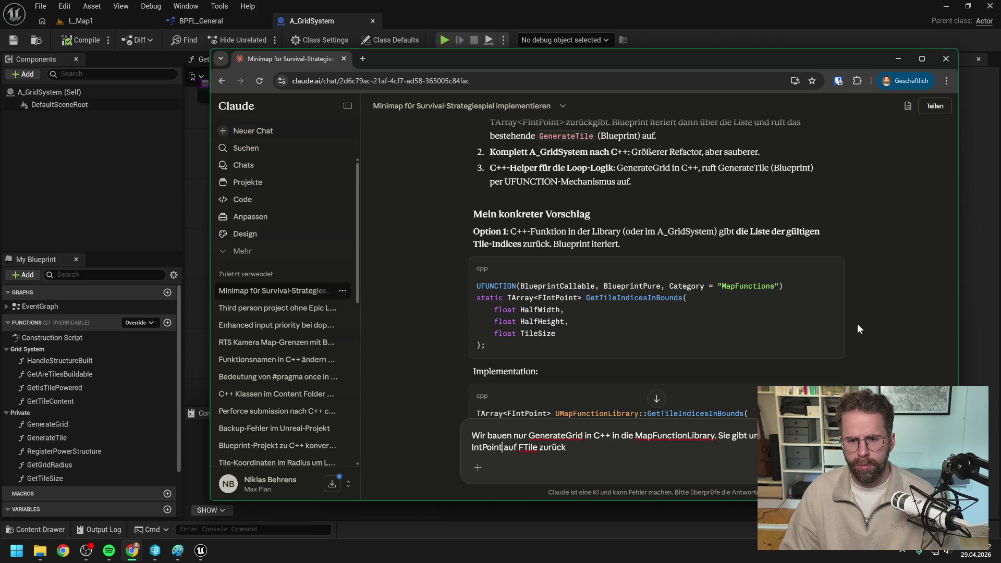
key("Return")
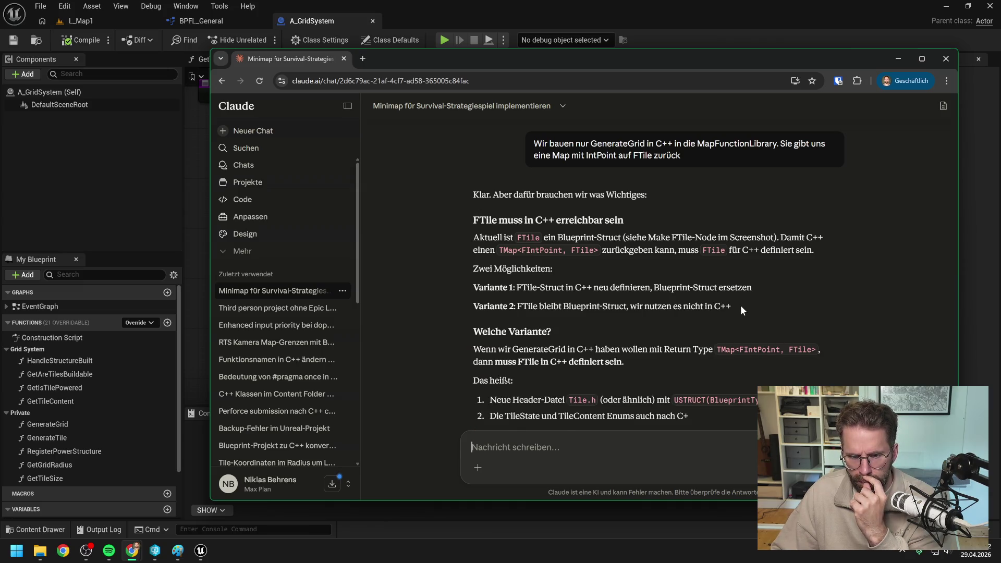
Send Claude the request 'wir wollen FTile nach C++'.
scroll(799, 289, "down", 2)
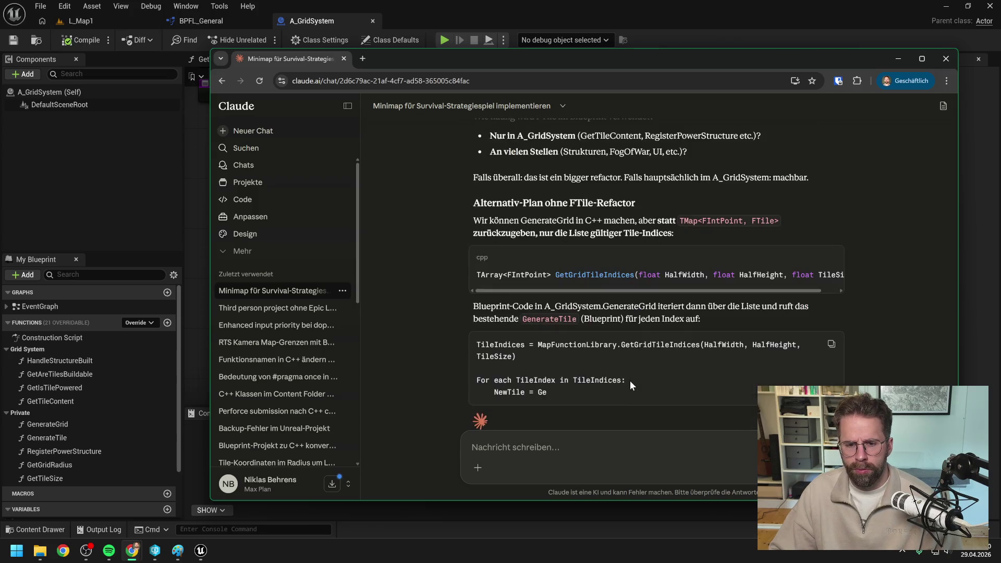
type("wir wollen FTile")
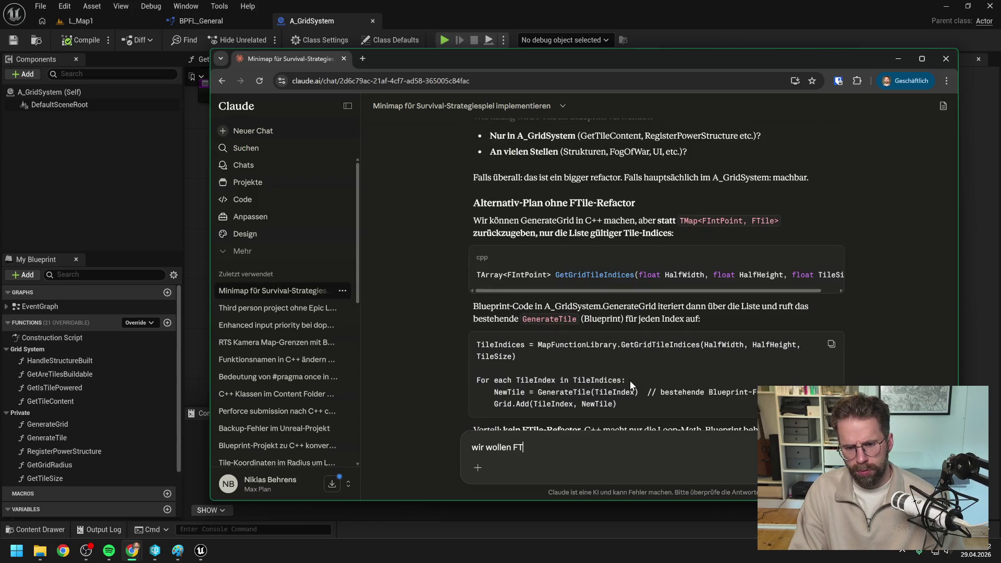
type(" in")
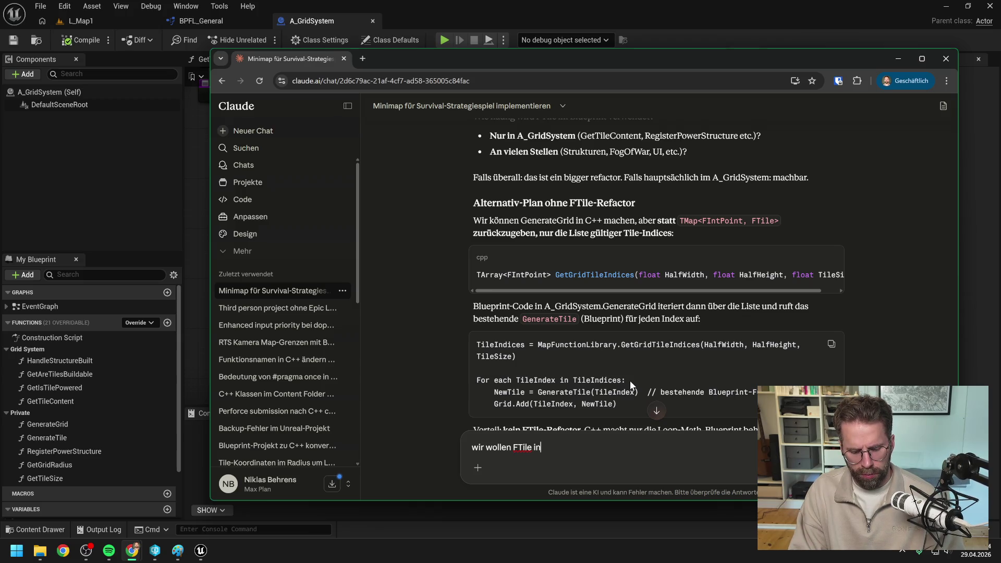
key("BackSpace")
key("BackSpace")
type("nach C++")
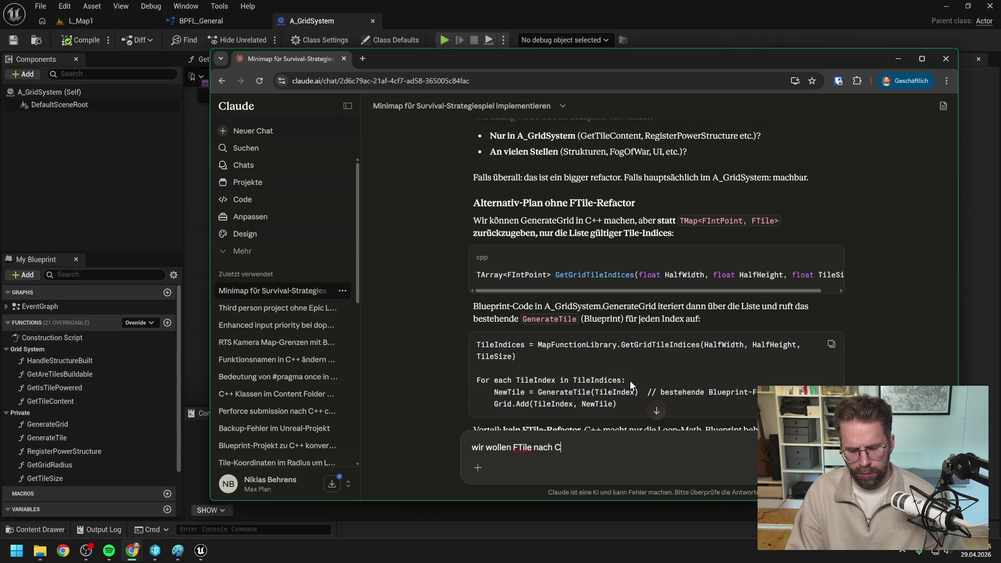
scroll(643, 366, "down", 6)
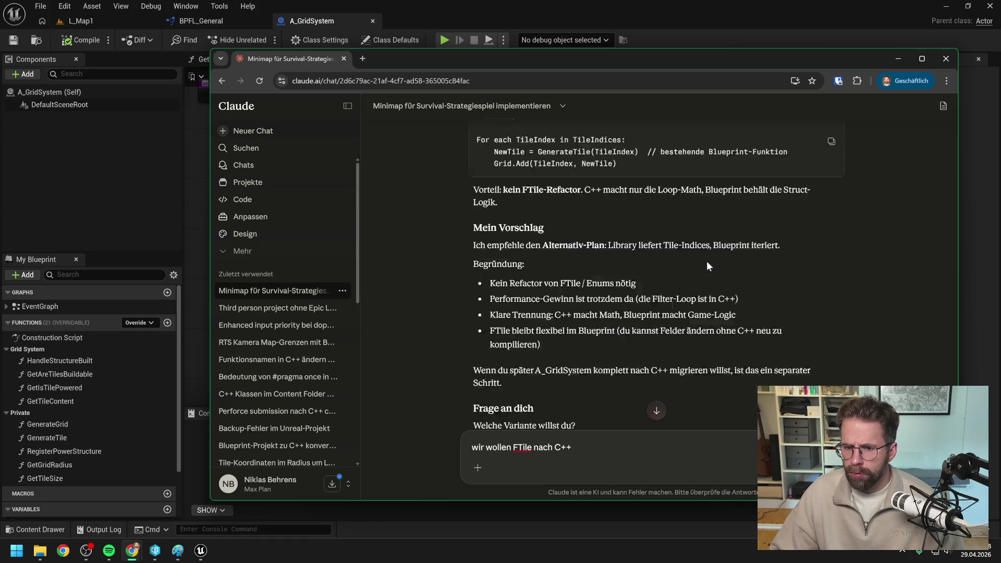
scroll(705, 261, "down", 3)
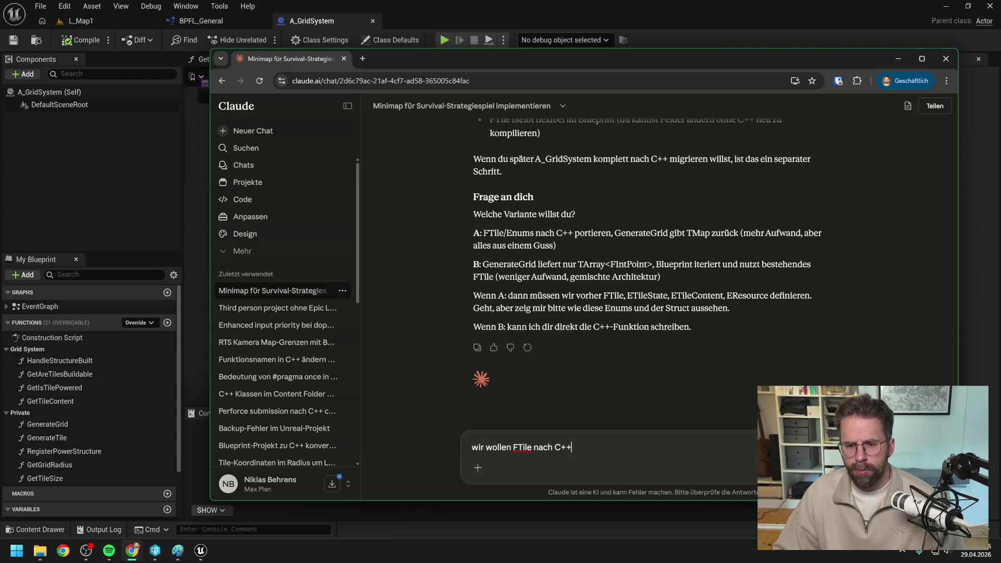
key("Return")
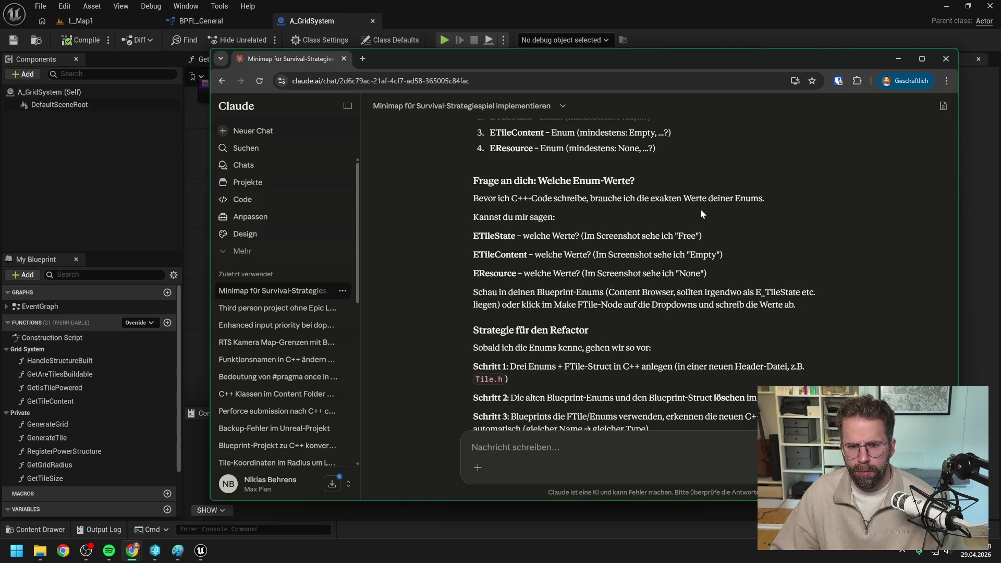
Open the ETileState enum from the asset search to view its values.
left_click_drag(562, 61, 1000, 63)
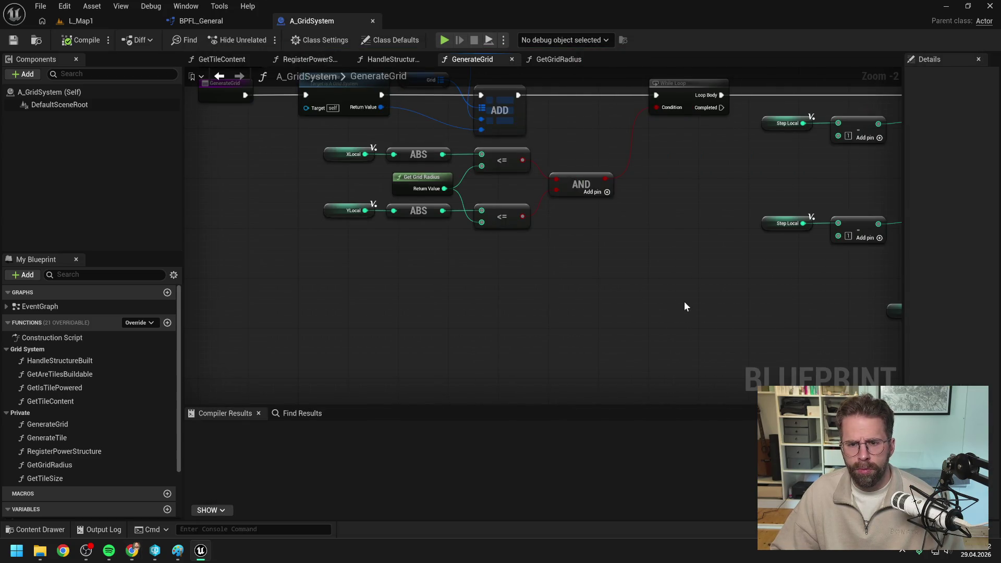
key("ctrl+space")
type("e")
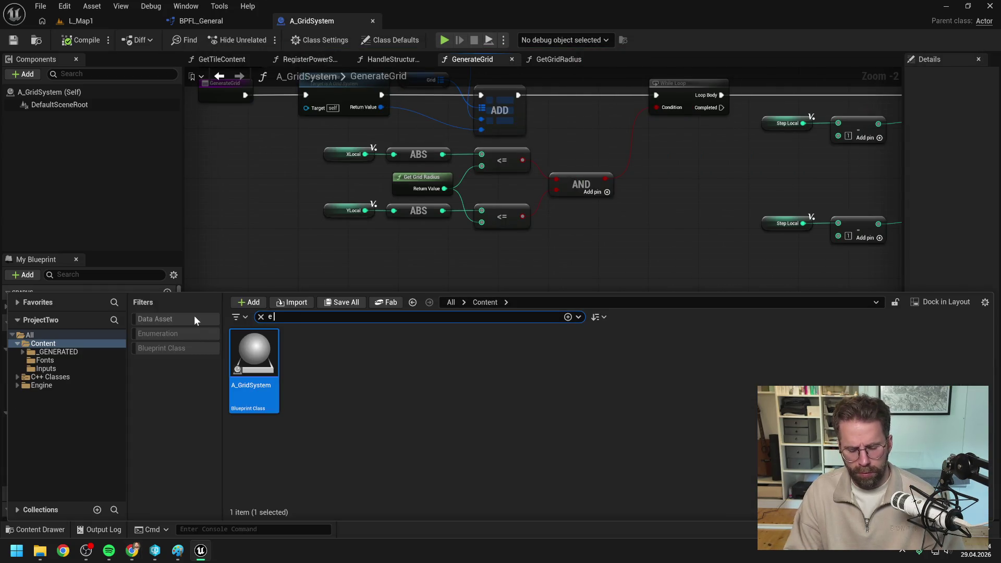
type(" tile state")
double_click(266, 364)
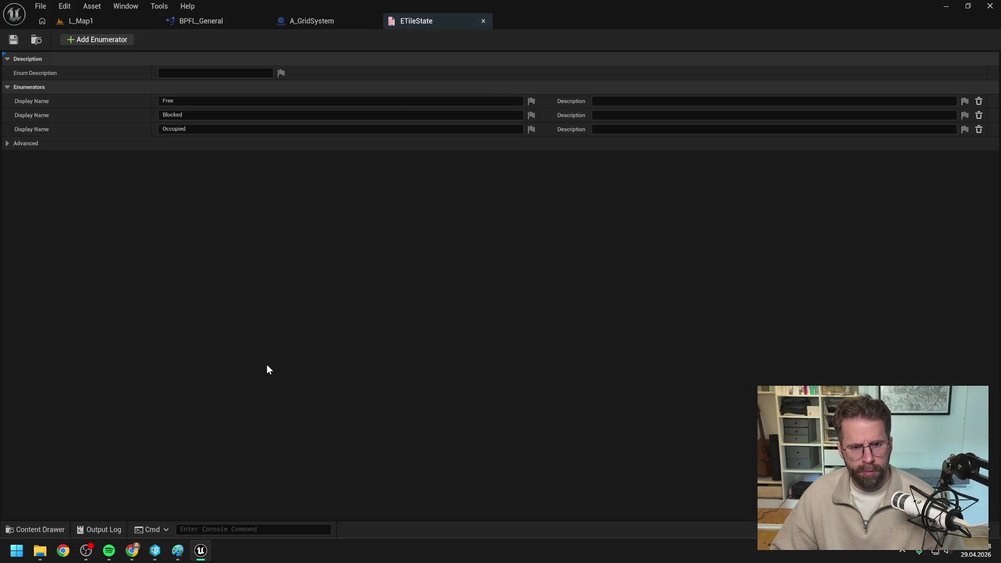
key("alt+Tab")
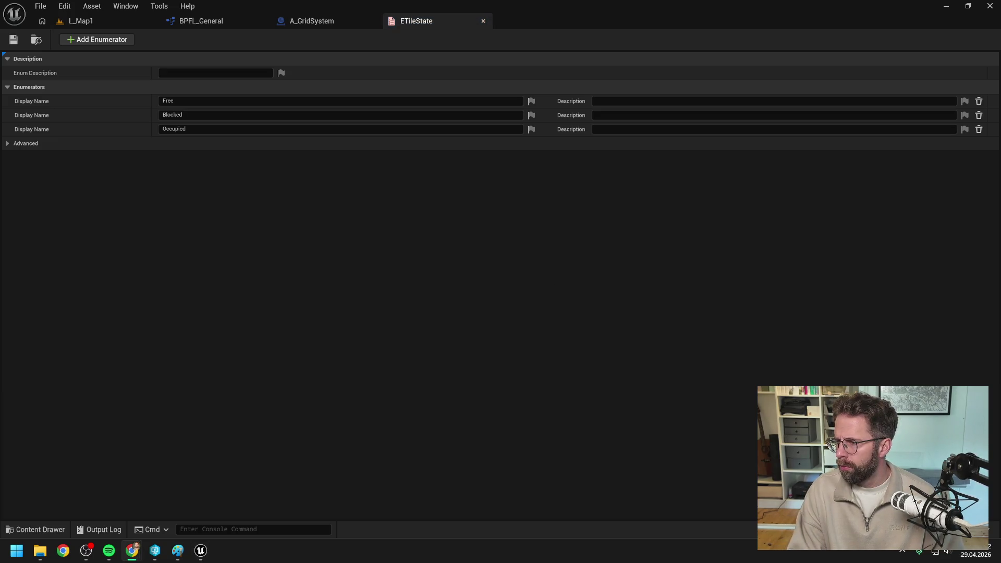
left_click(607, 370)
key("alt+Tab")
left_click(693, 325)
Open the ETileContent enum from the asset search.
key("ctrl+space")
type("etilecont")
double_click(249, 402)
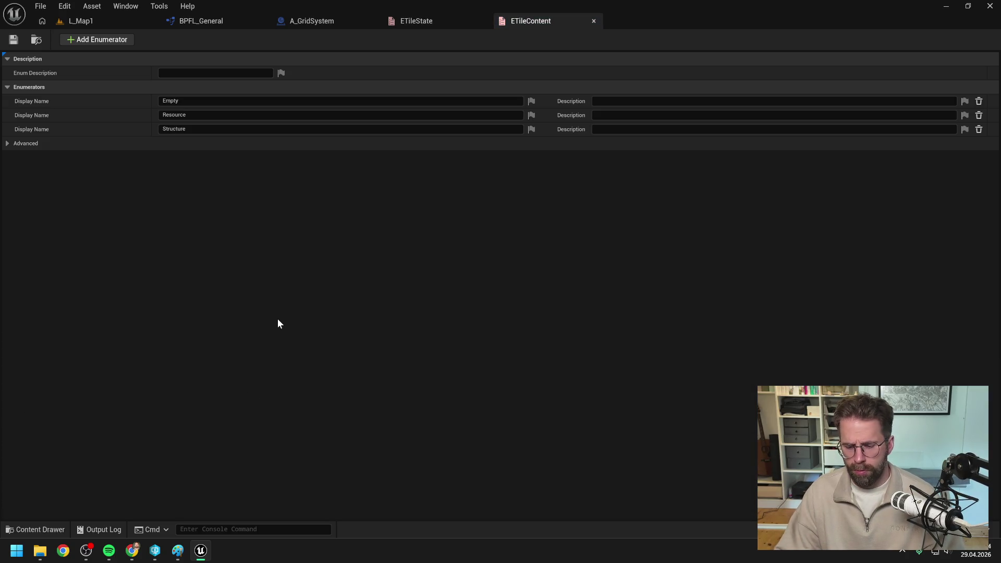
left_click(132, 550)
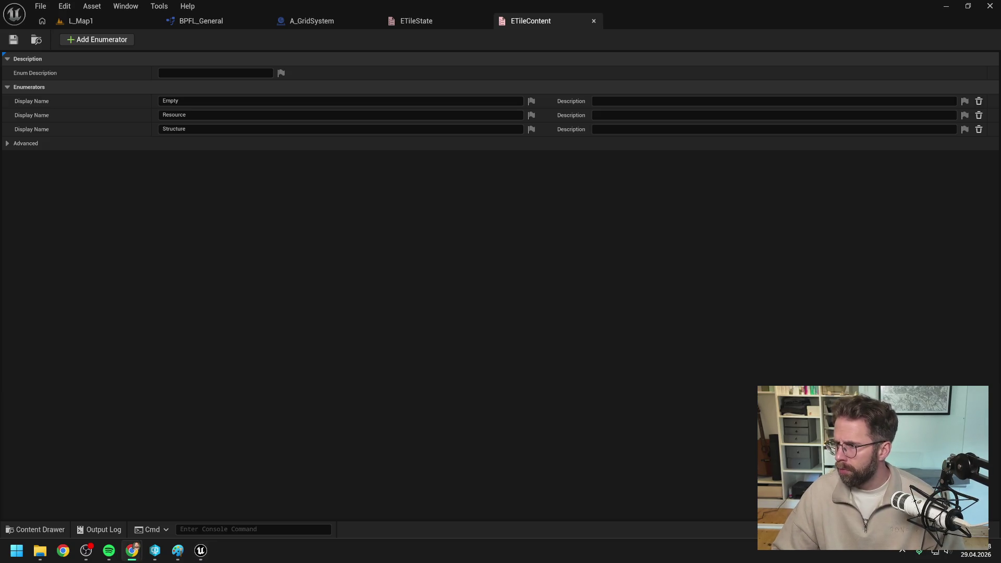
left_click(664, 290)
Open the EResource enum (None, Wood) and bring the Claude chat to the front.
key("ctrl+space")
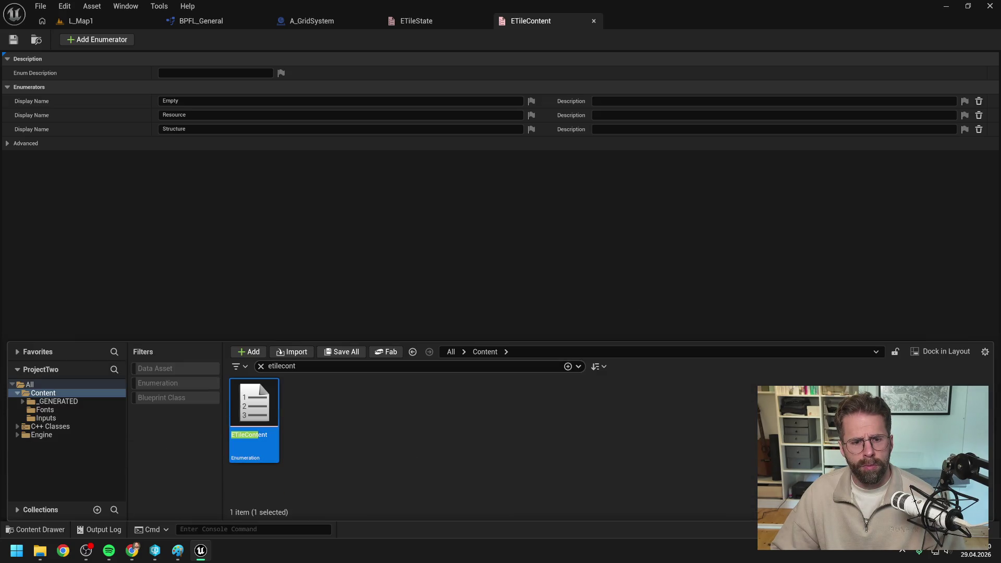
type("ereso")
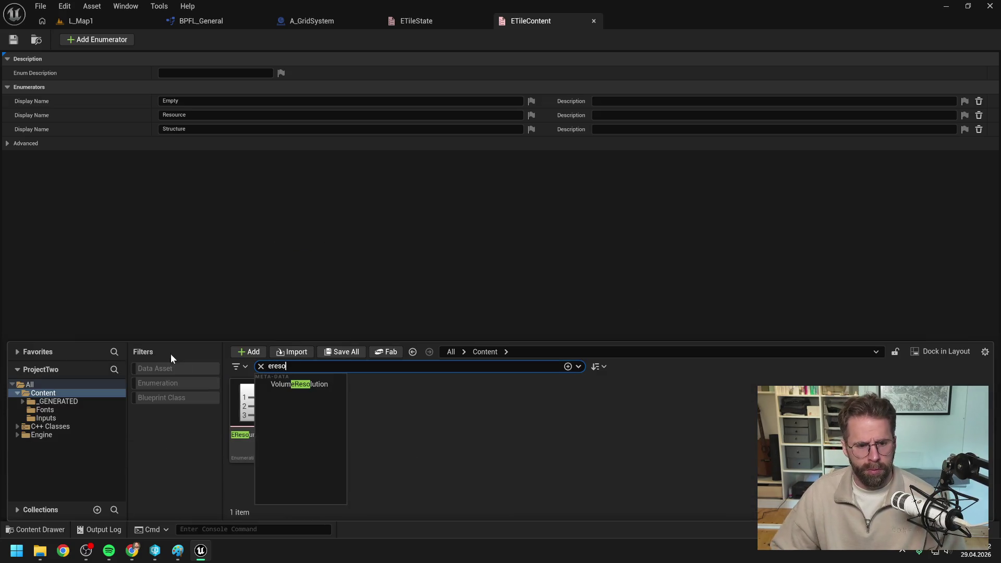
double_click(255, 412)
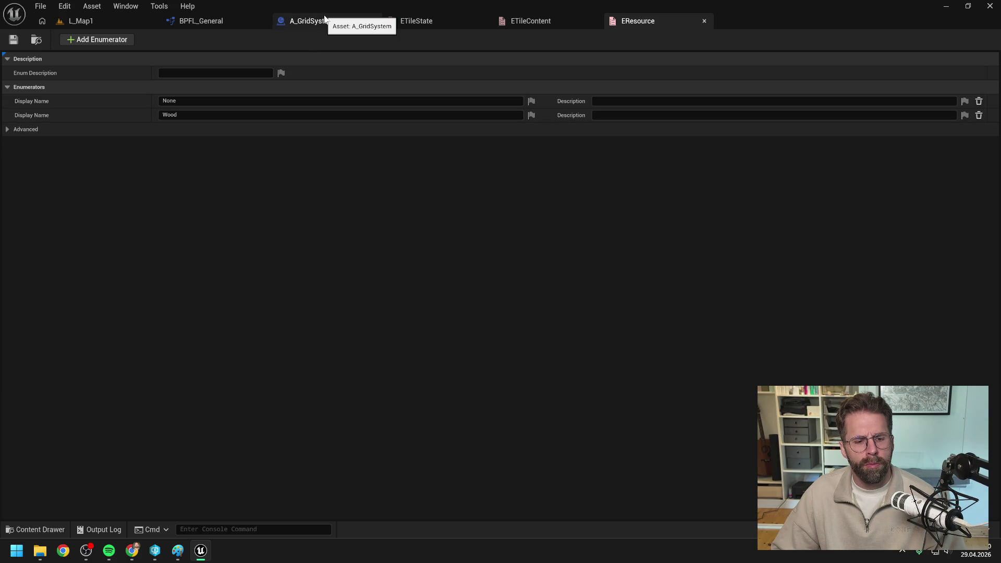
key("alt+Tab")
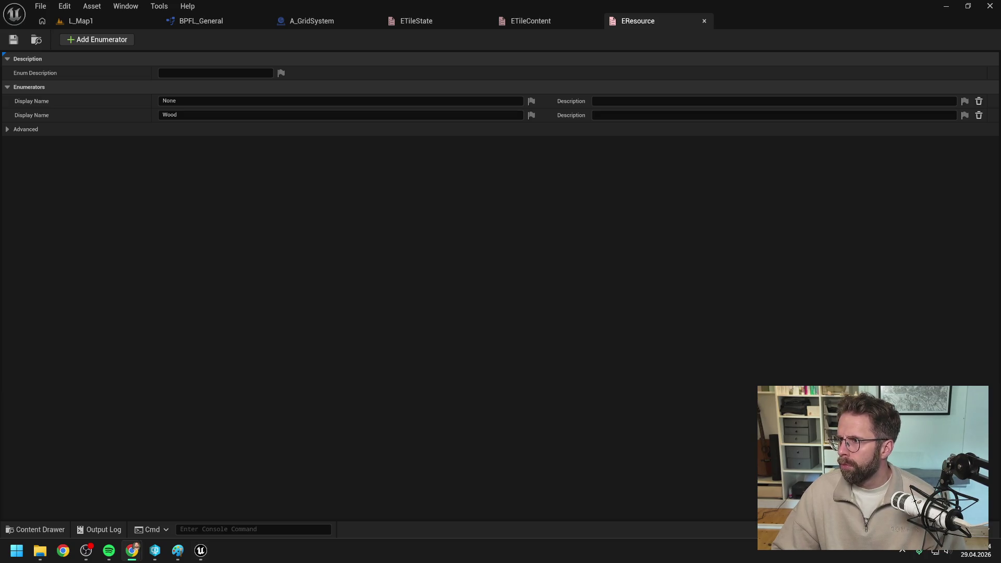
key("alt+Tab")
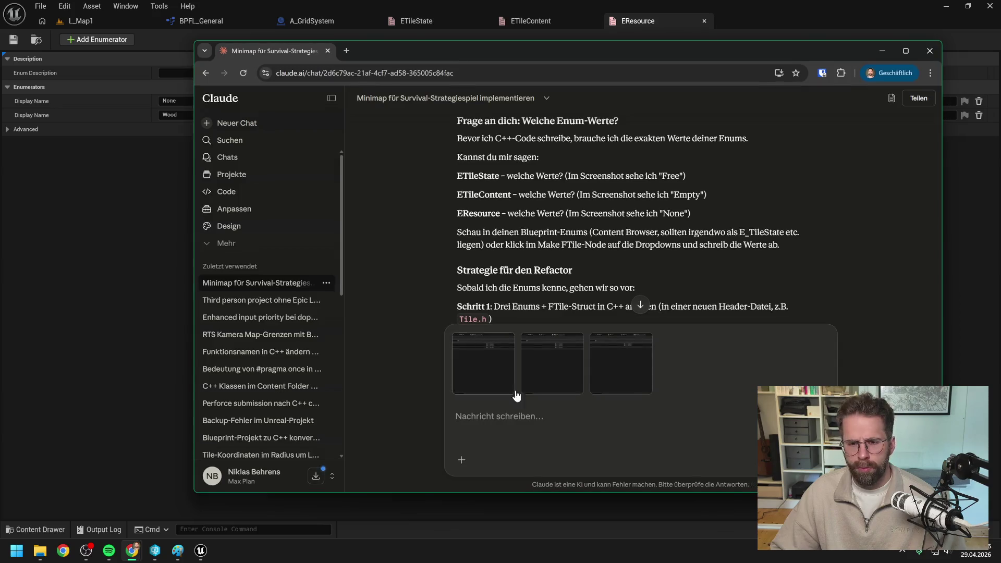
Tell Claude generation moves to C++, tiles start empty, and generation centres on the map midpoint.
type("Wir ho")
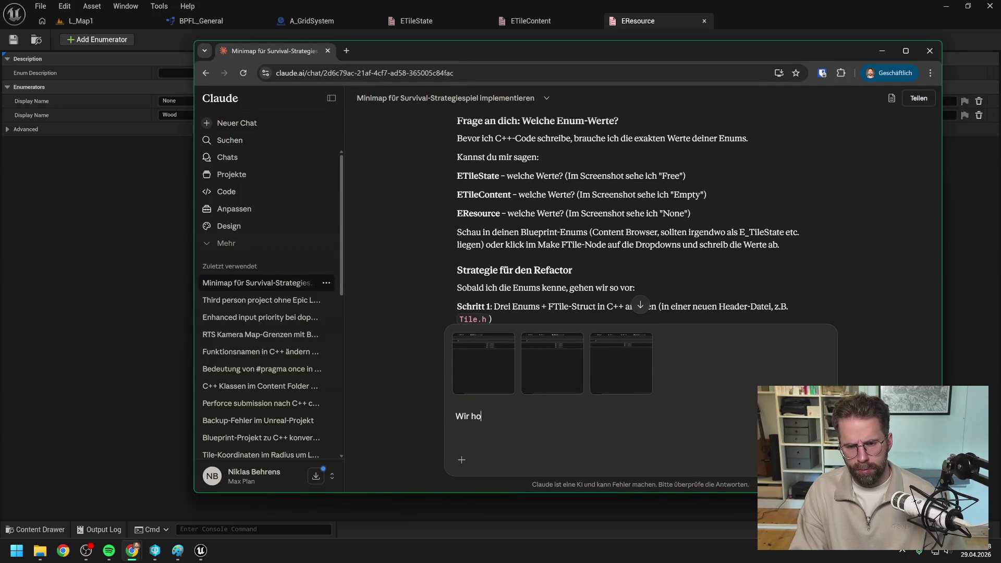
type("len übrigens alles in C++ weil dort die eigentliche ")
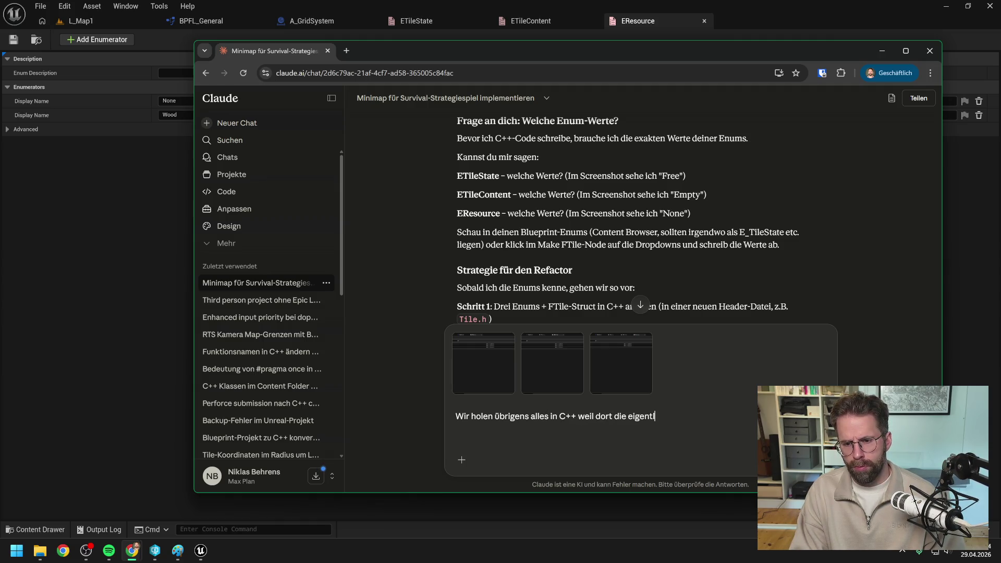
type("Gene")
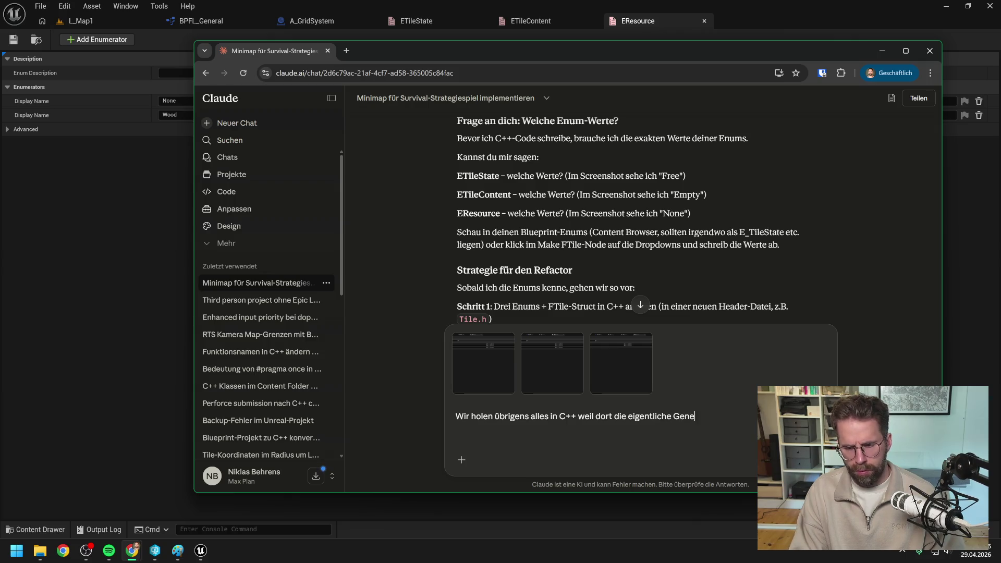
type("rierung \"Wa")
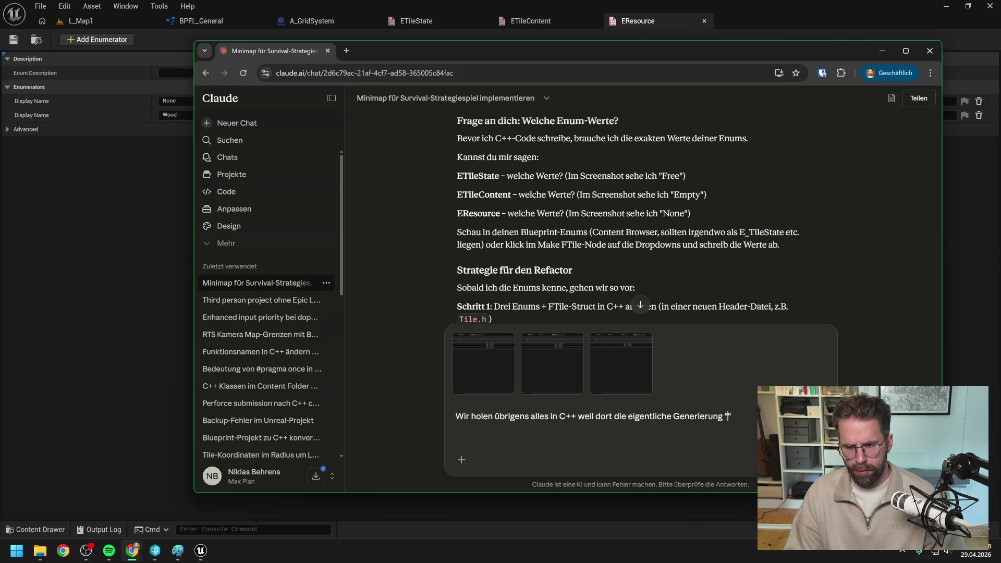
type("s ist")
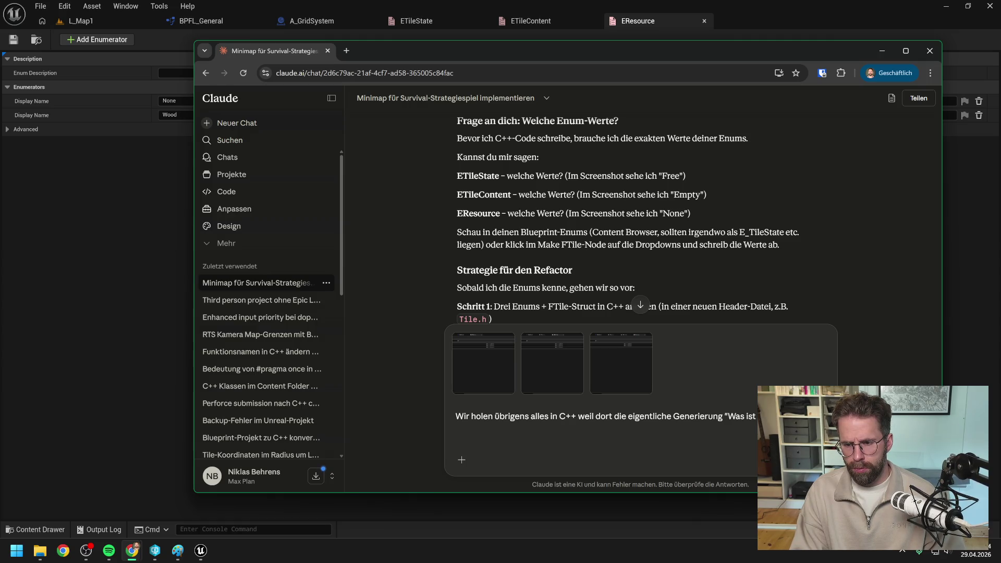
type(" stattfinden soll. Aktuell la")
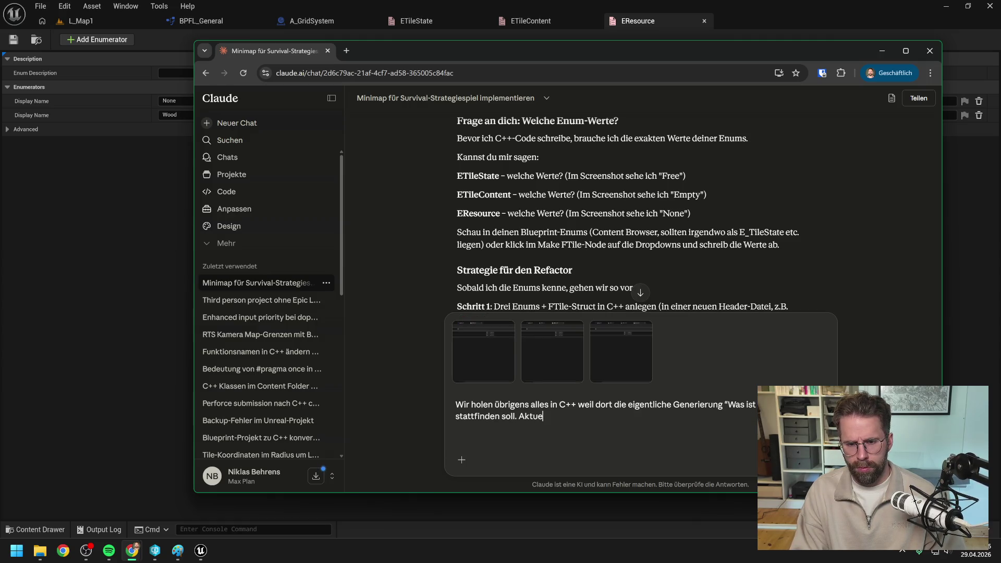
type("ssen ")
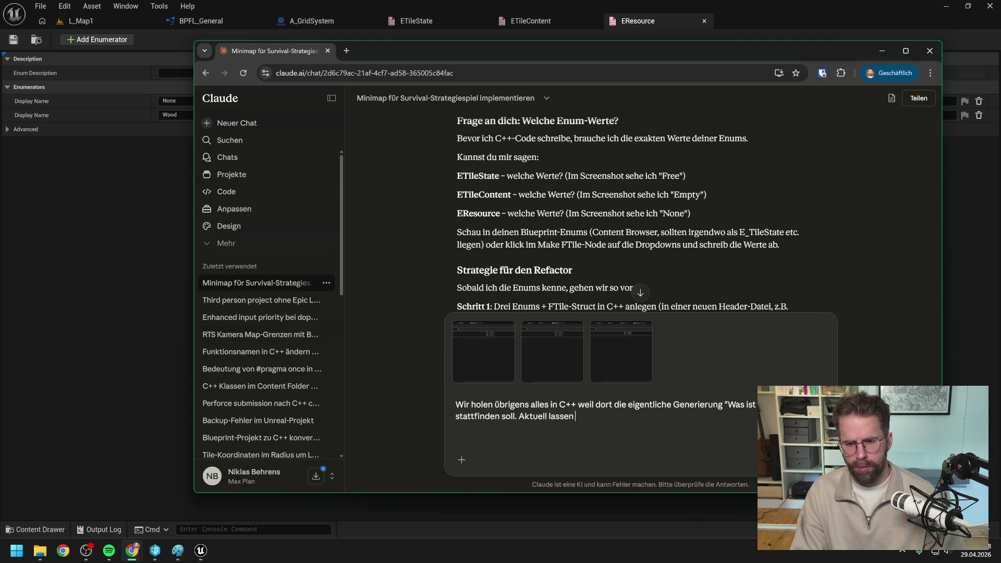
type("wir die Tiles ja erstmal per default leer")
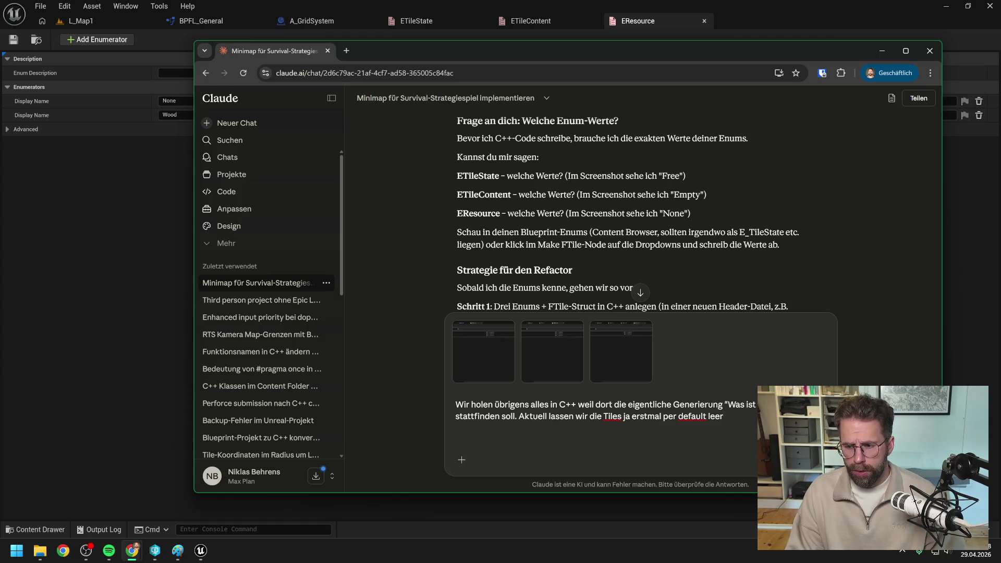
type(". Da es no")
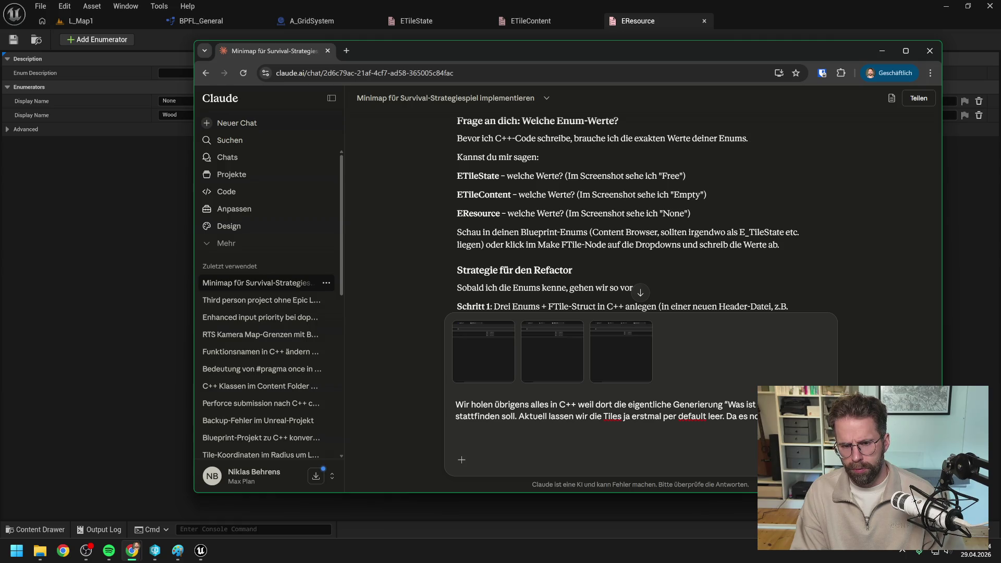
key("shift+Return")
type("sweg")
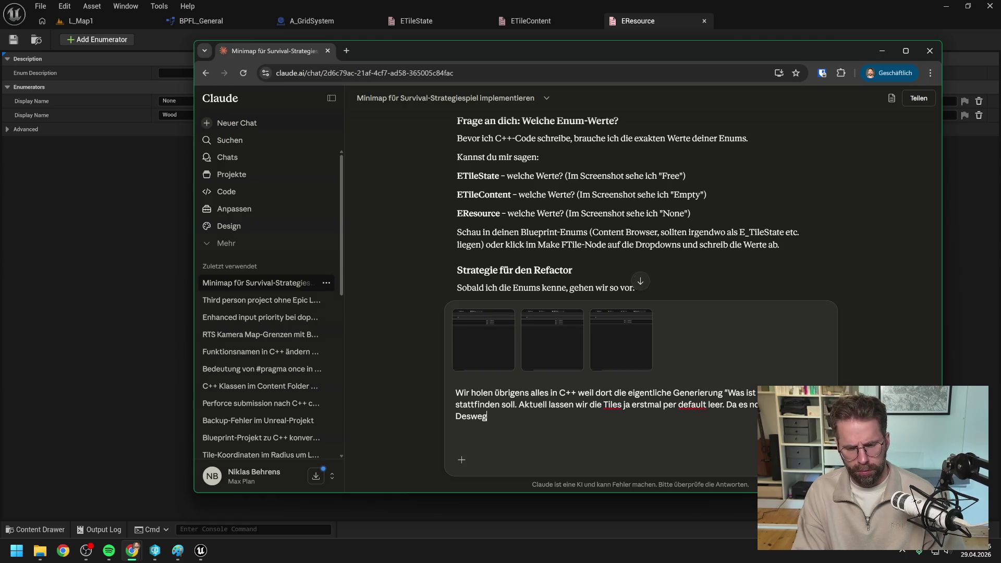
type("en gerieren wi")
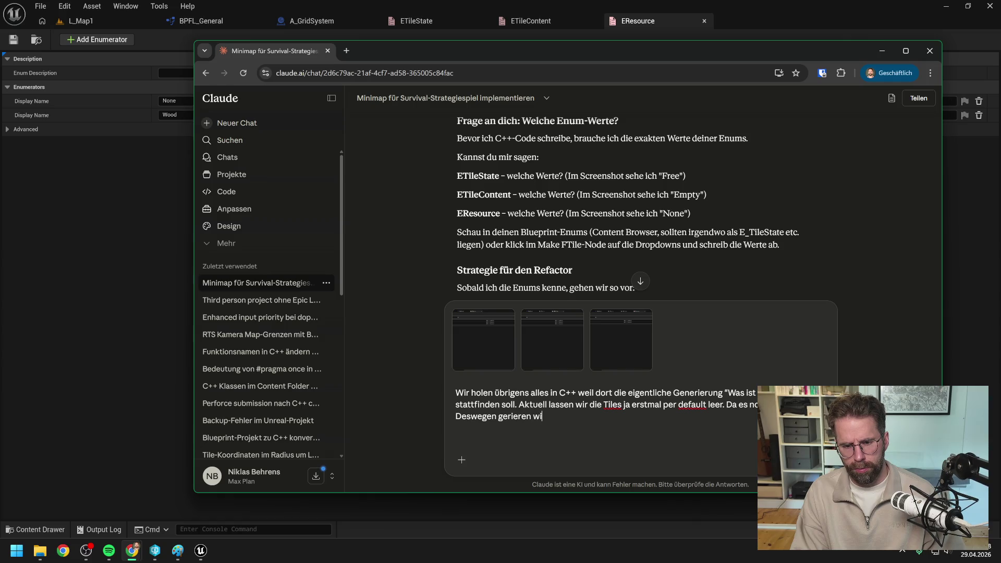
type("r auch um den Mi")
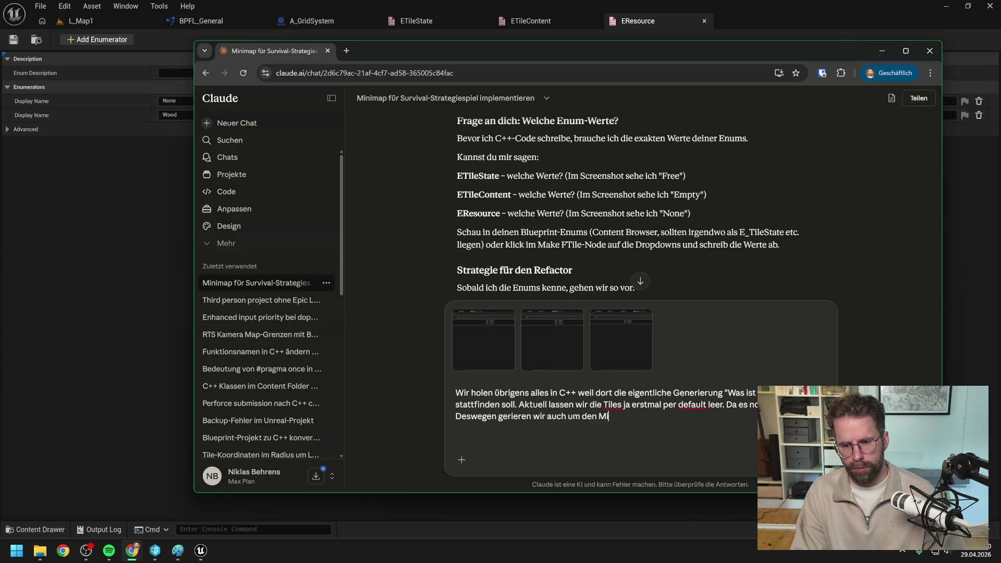
type("ttelpunkt der Map,")
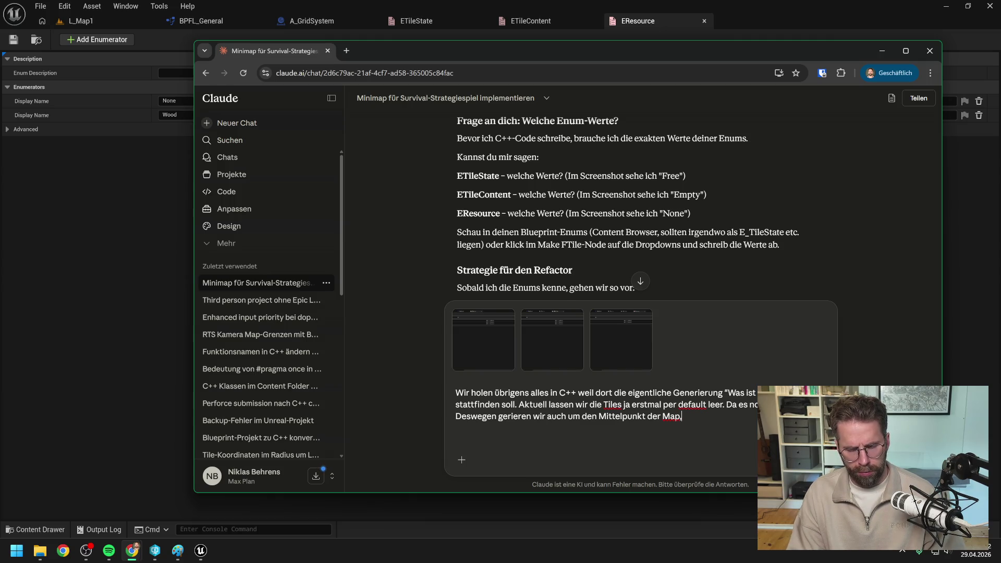
key("BackSpace")
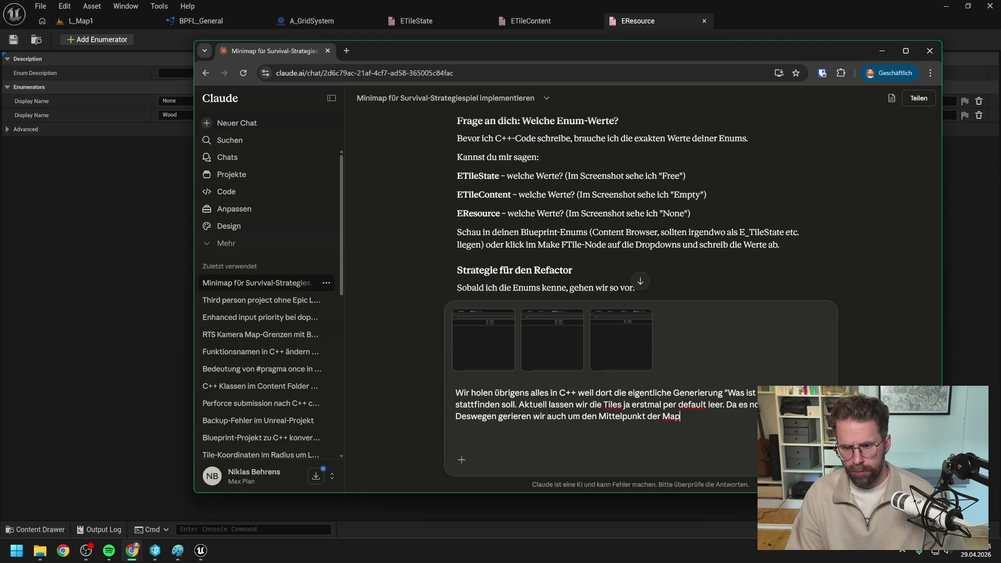
key("Return")
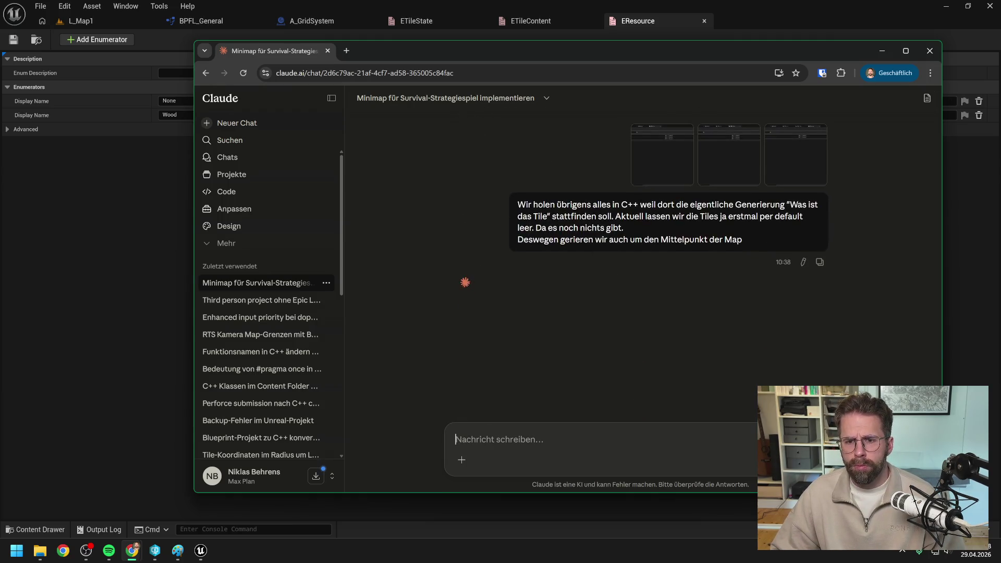
left_click_drag(571, 52, 1000, 52)
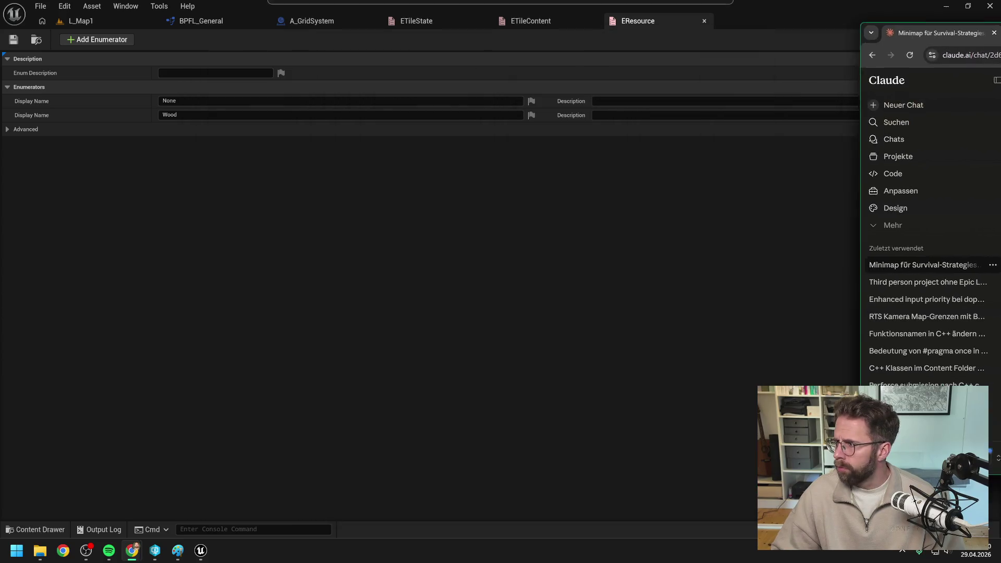
Review the ETileContent, ETileState and A_GridSystem tabs, then close Unreal Editor.
left_click(587, 228)
left_click(542, 23)
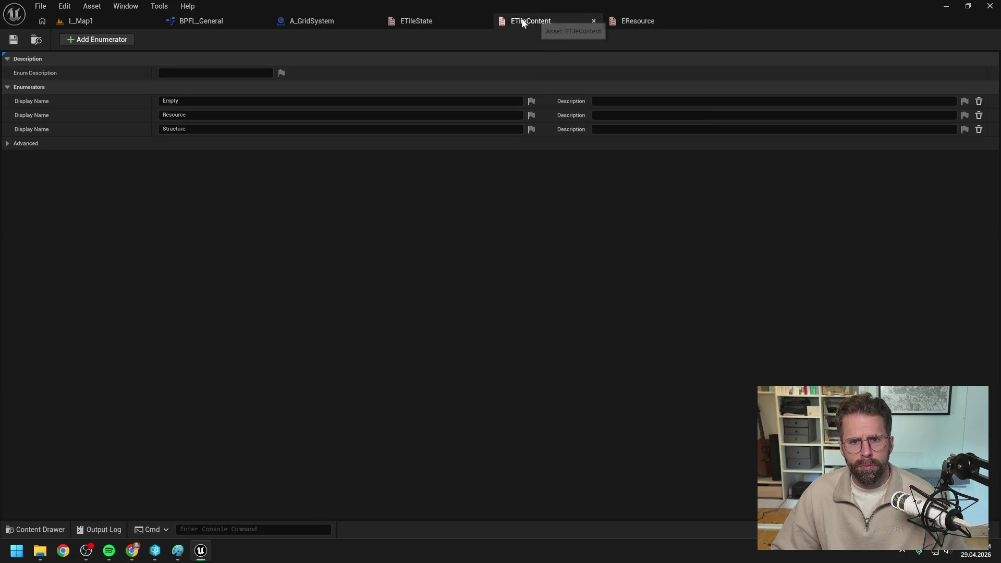
left_click(435, 20)
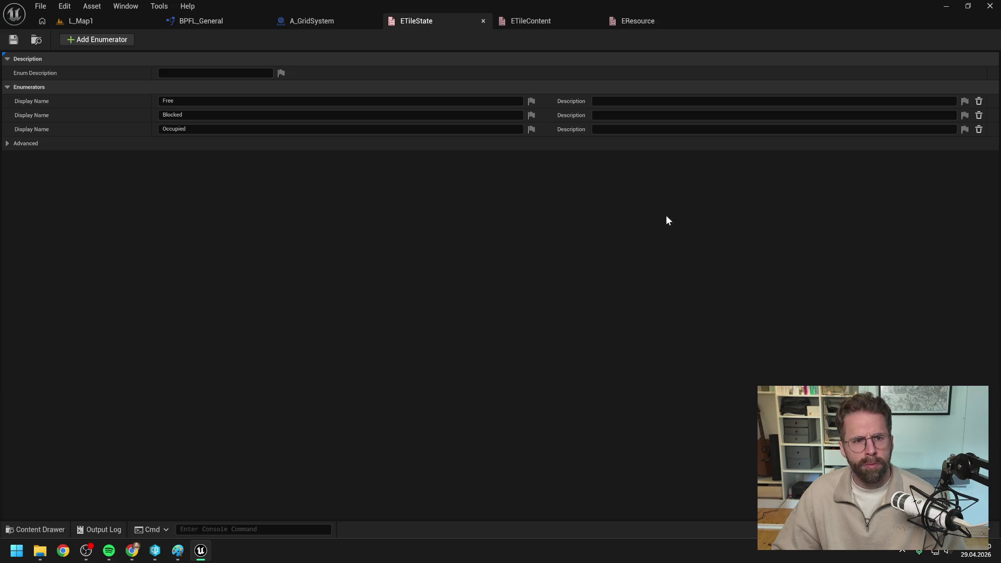
left_click(305, 20)
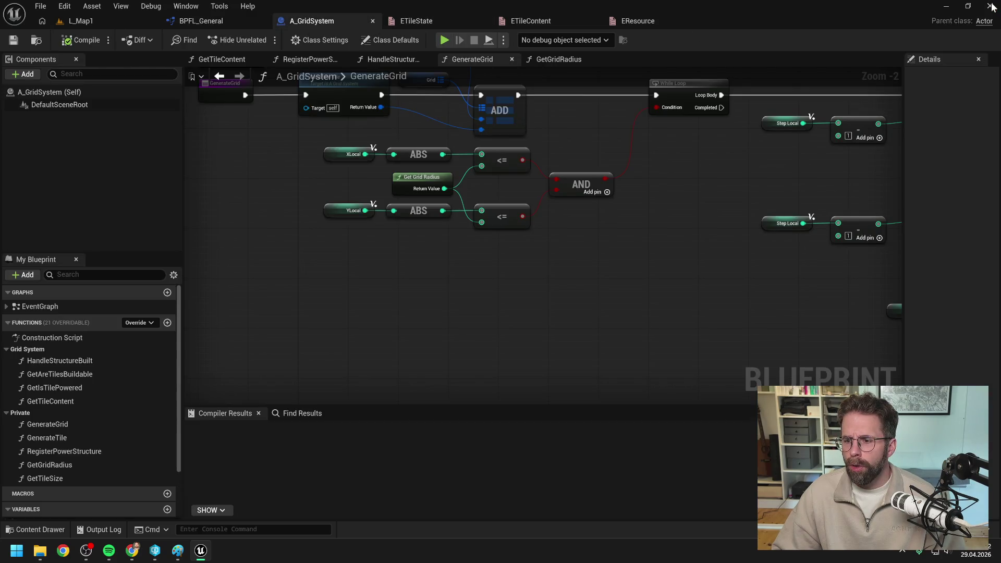
left_click(990, 7)
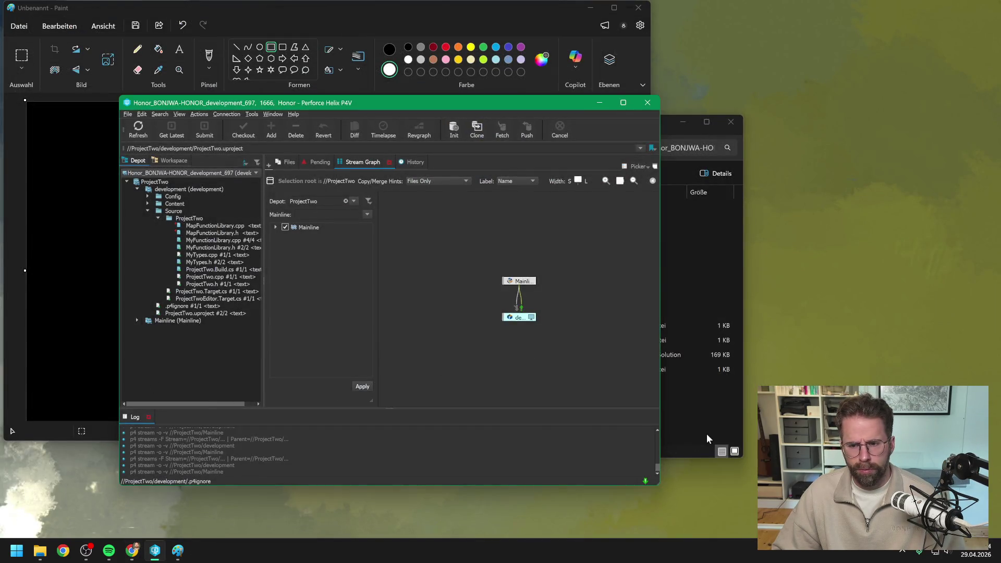
Open the ProjectTwo solution in Visual Studio and open MyTypes.h.
left_click(700, 442)
double_click(418, 355)
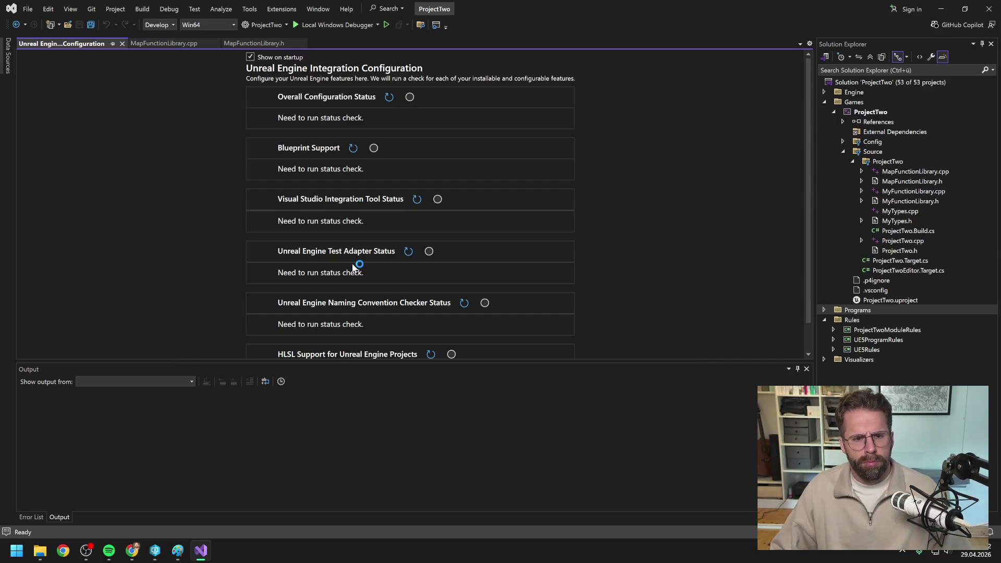
left_click(122, 44)
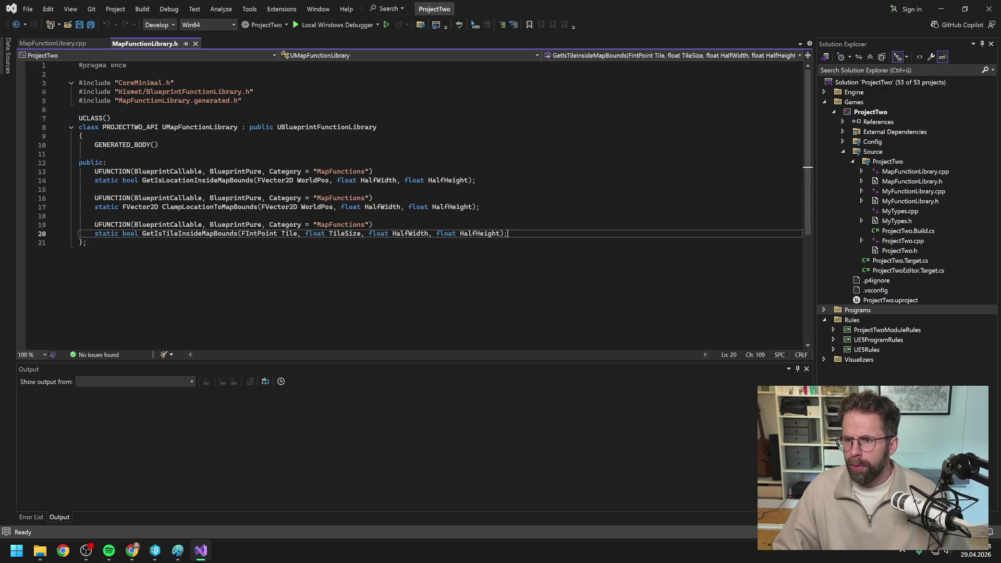
double_click(901, 221)
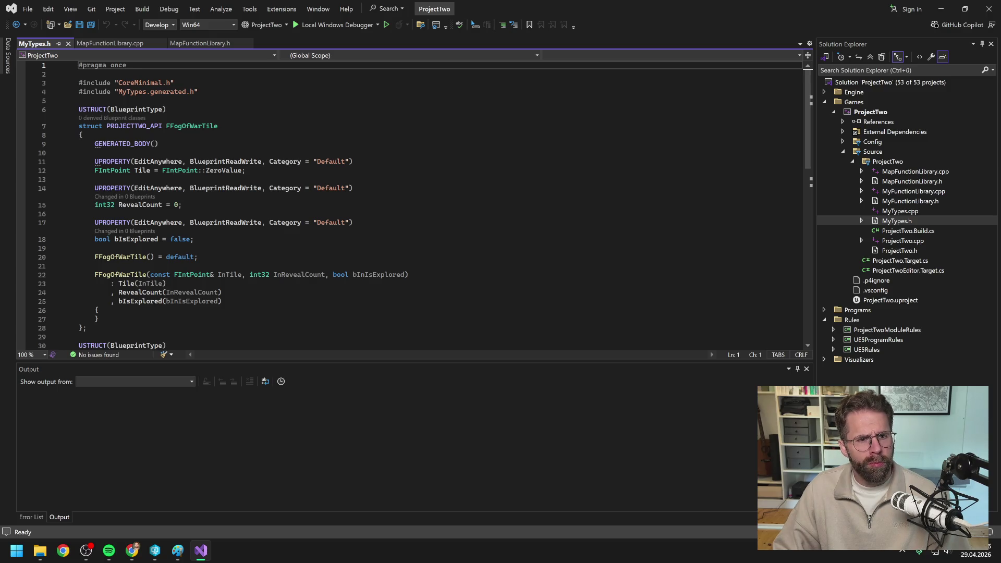
Collapse the FFogOfWarTile and FStructureTile struct bodies.
left_click(72, 127)
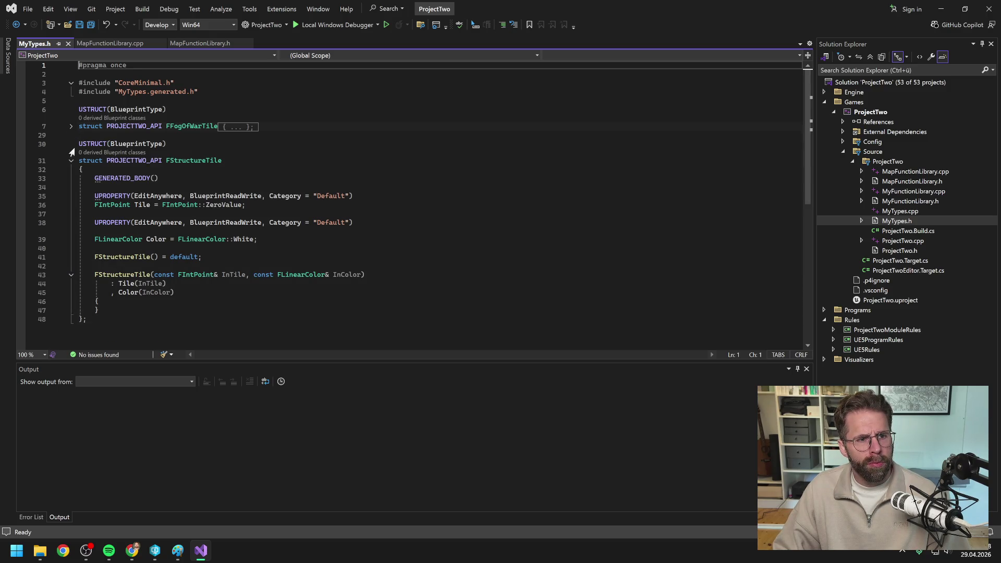
left_click(71, 161)
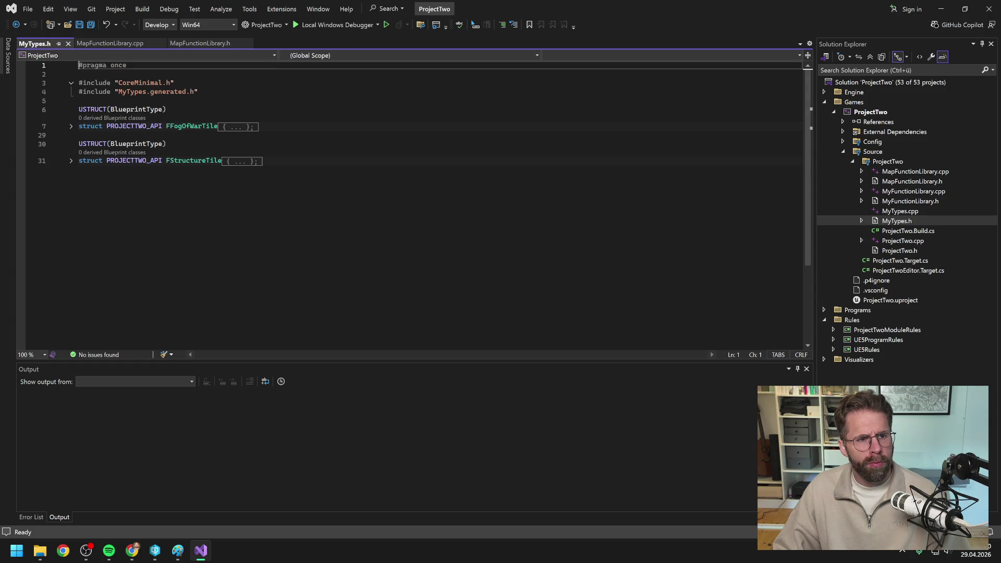
left_click(218, 161)
Paste the ETileState enum below FStructureTile in MyTypes.h and save.
key("ctrl+s")
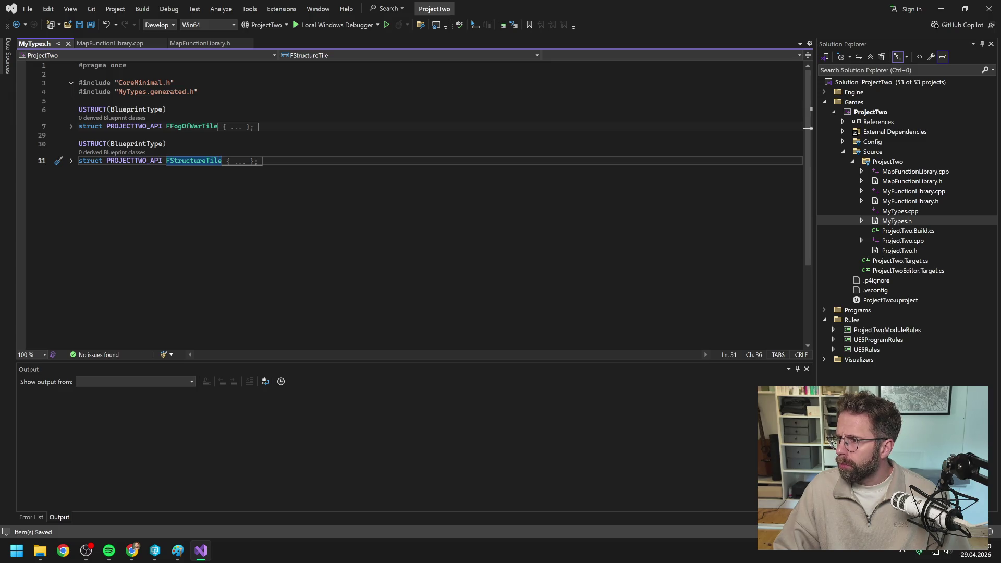
key("alt+Tab")
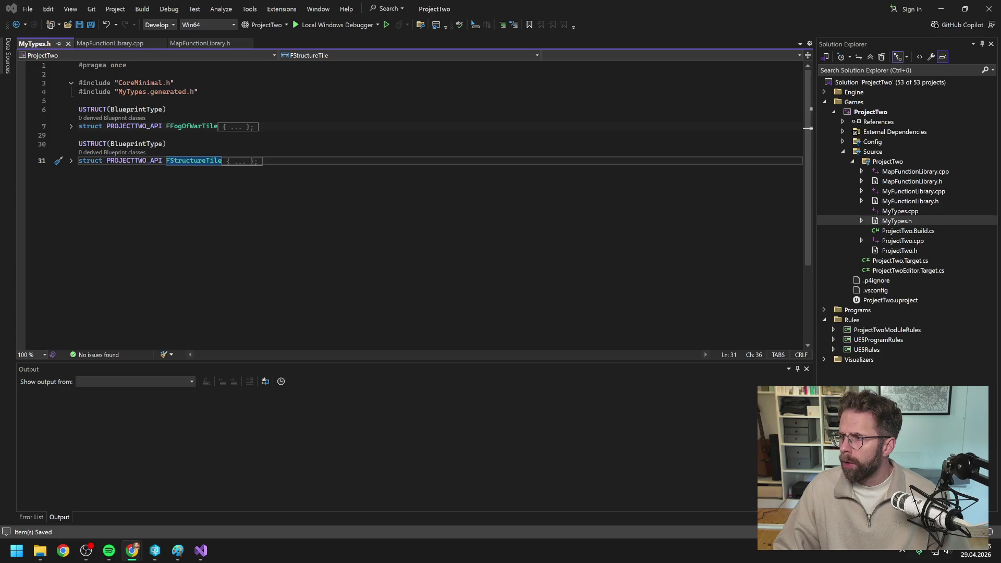
key("alt+Tab")
key("End")
key("Return")
type("UENUM(BlueprintType) enum class ETileState : uint8 {     Free      UMETA(DisplayName = \"Free\"),     Blocked   UMETA(DisplayName = \"Blocked\"),     Occupied  UMETA(DisplayName = \"Occupied\") };")
key("ctrl+s")
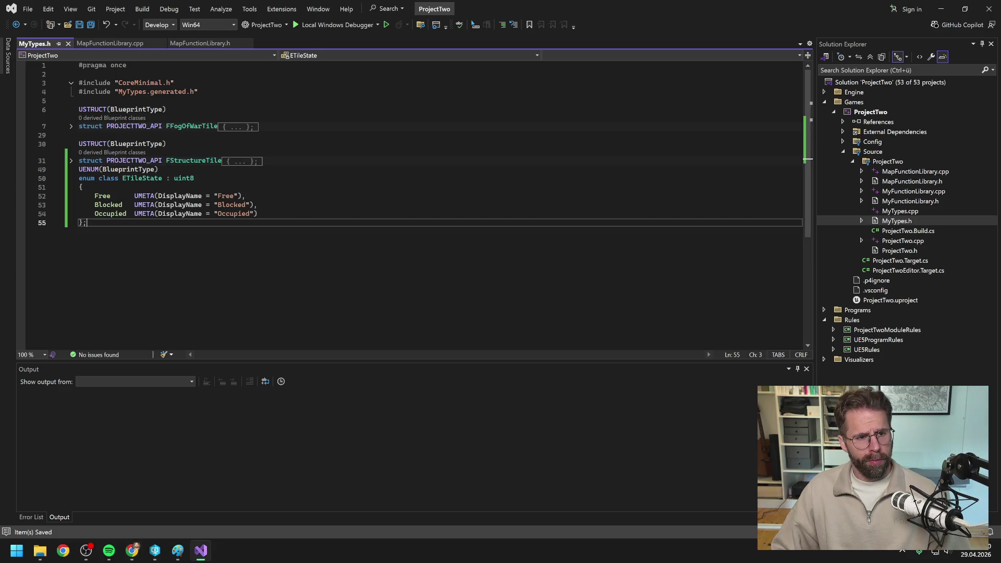
key("Return")
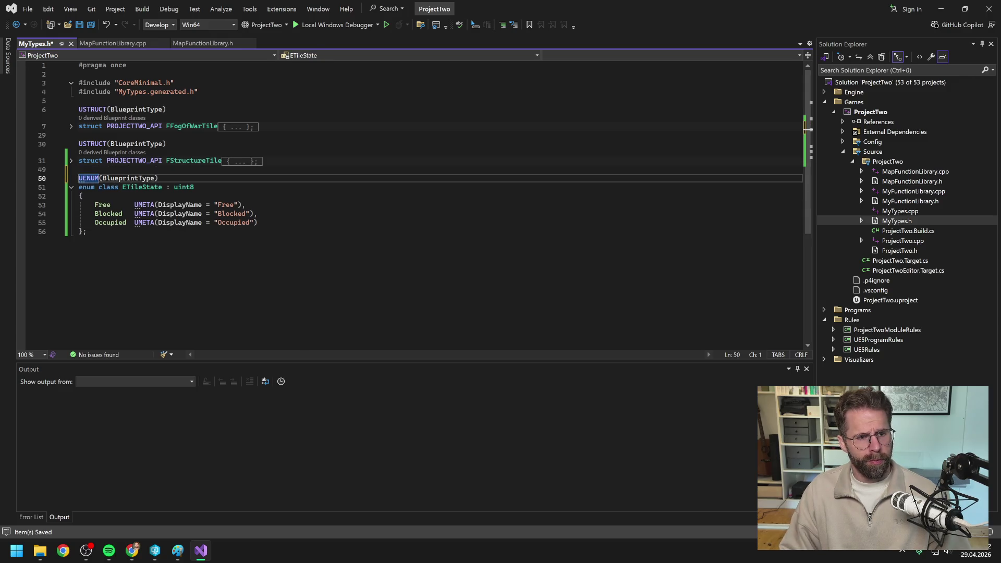
key("ctrl+s")
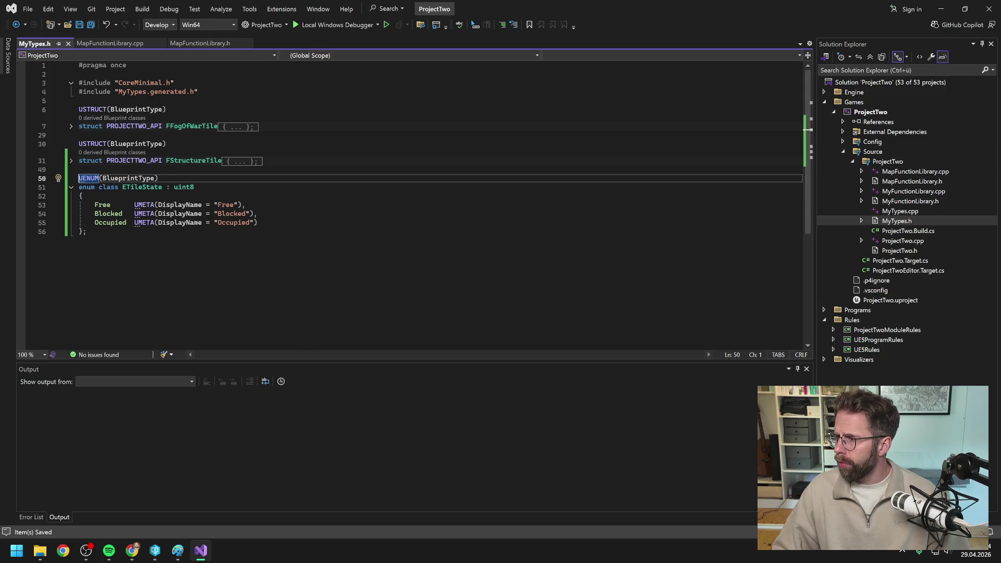
Paste the ETileContent enum after ETileState and save.
key("alt+Tab")
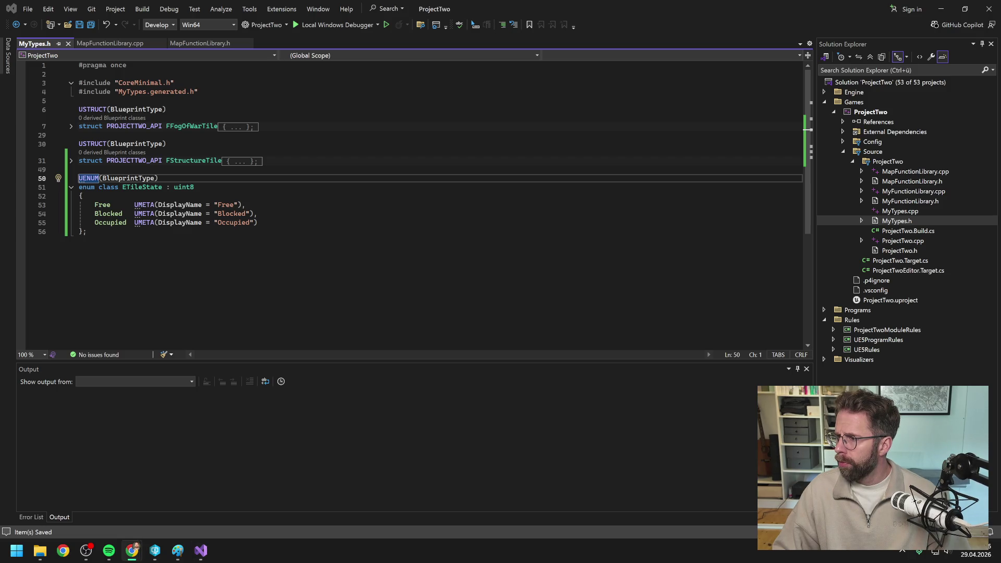
left_click(104, 231)
key("Return")
key("Return")
key("ctrl+v")
key("ctrl+s")
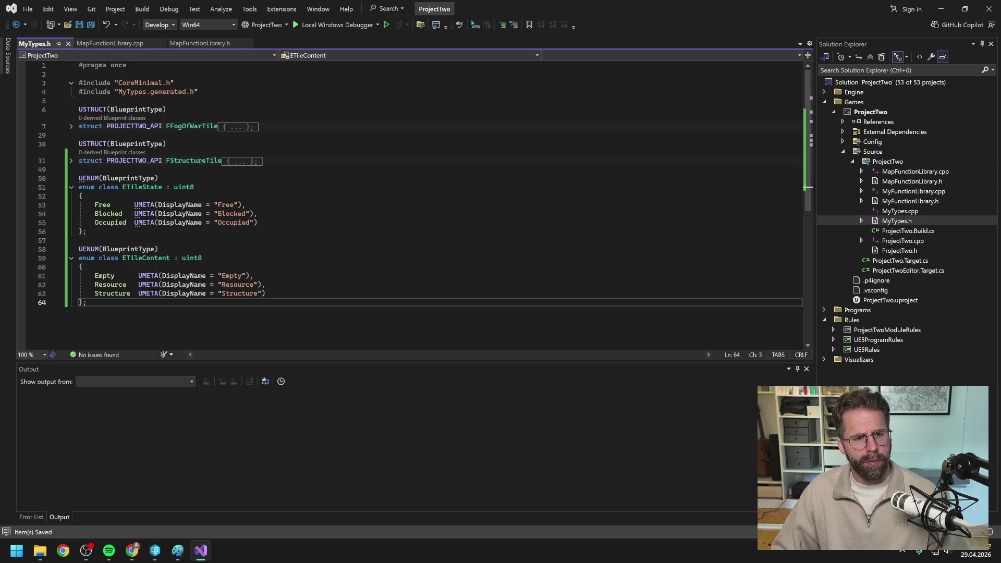
Paste the EResource enum after ETileContent and save.
key("alt+Tab")
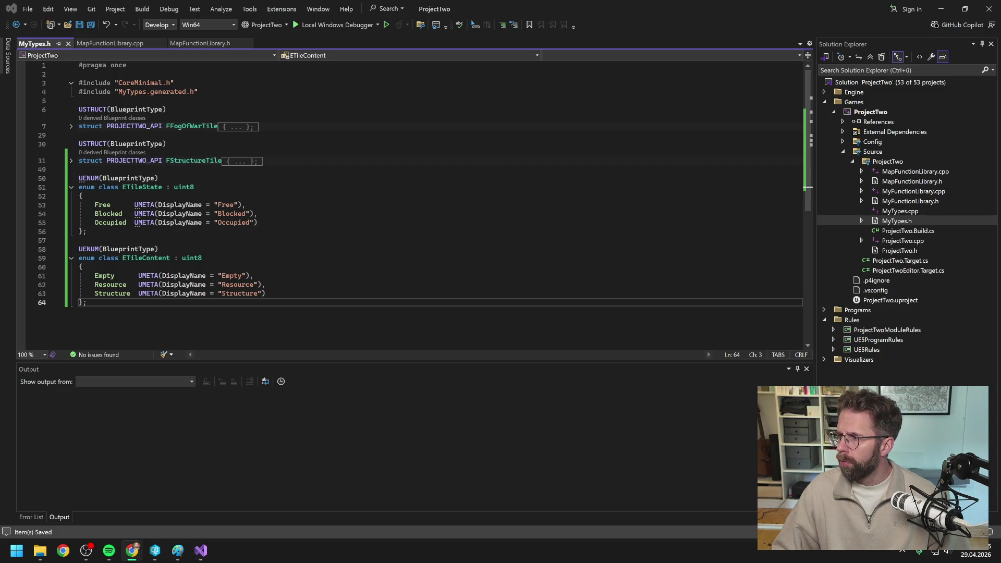
key("alt+Tab")
key("Return")
key("Return")
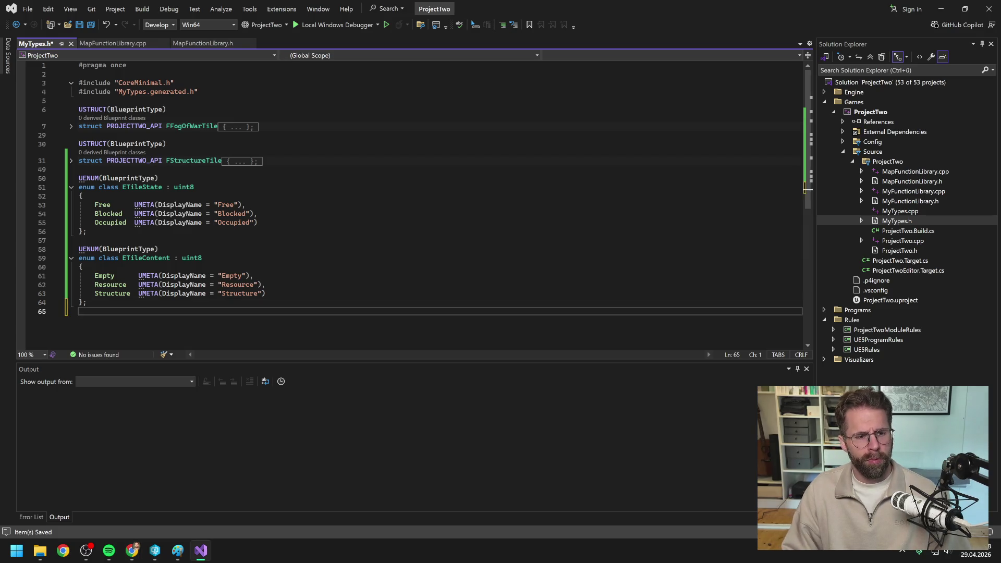
type("UENUM(BlueprintType) enum class EResource : uint8 { \tNone  UMETA(DisplayName = \"None\"), \tWood  UMETA(DisplayName = \"Wood\") };")
scroll(412, 204, "down", 1)
key("ctrl+s")
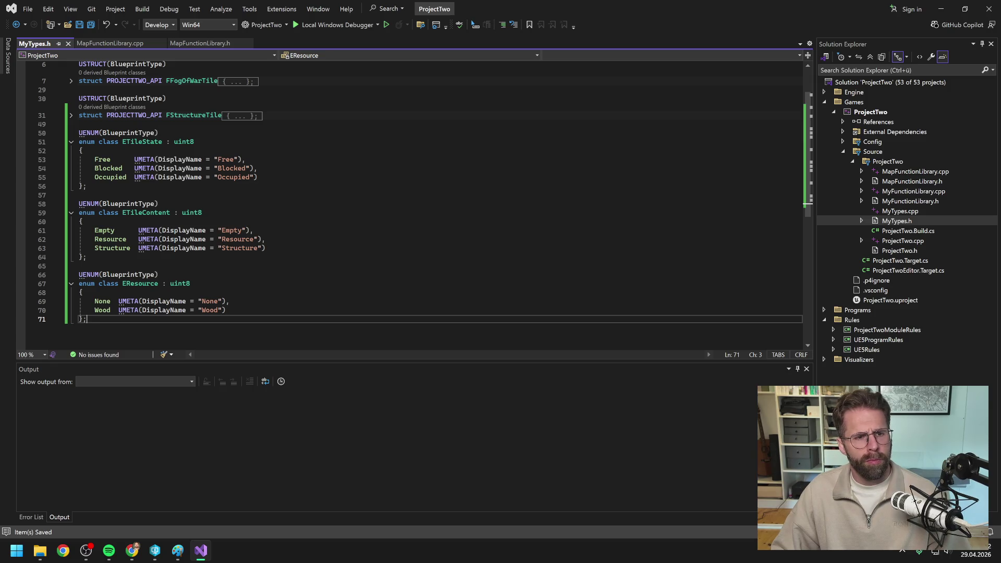
scroll(412, 203, "down", 1)
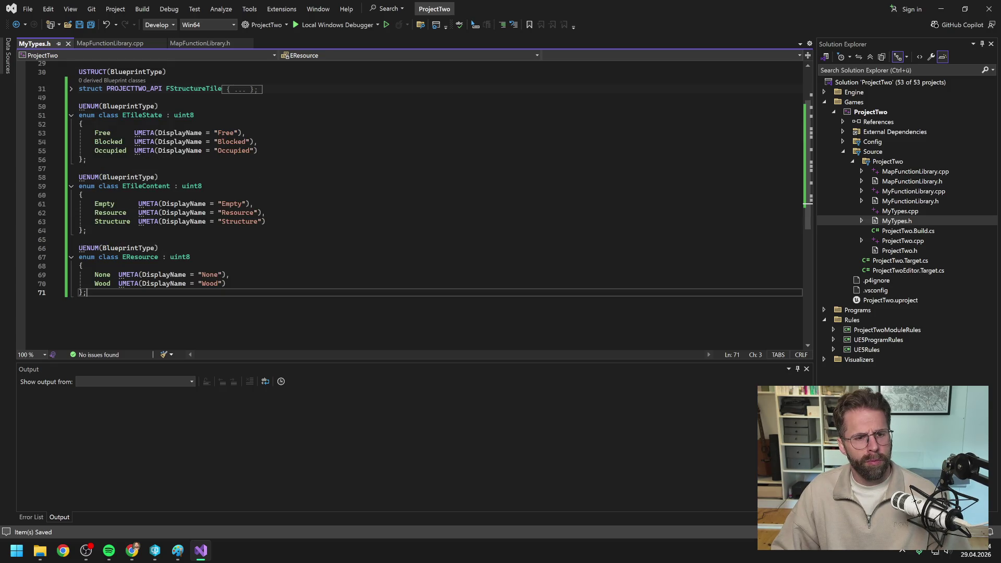
Paste the FTile struct copied from the chat after EResource.
key("alt+Tab")
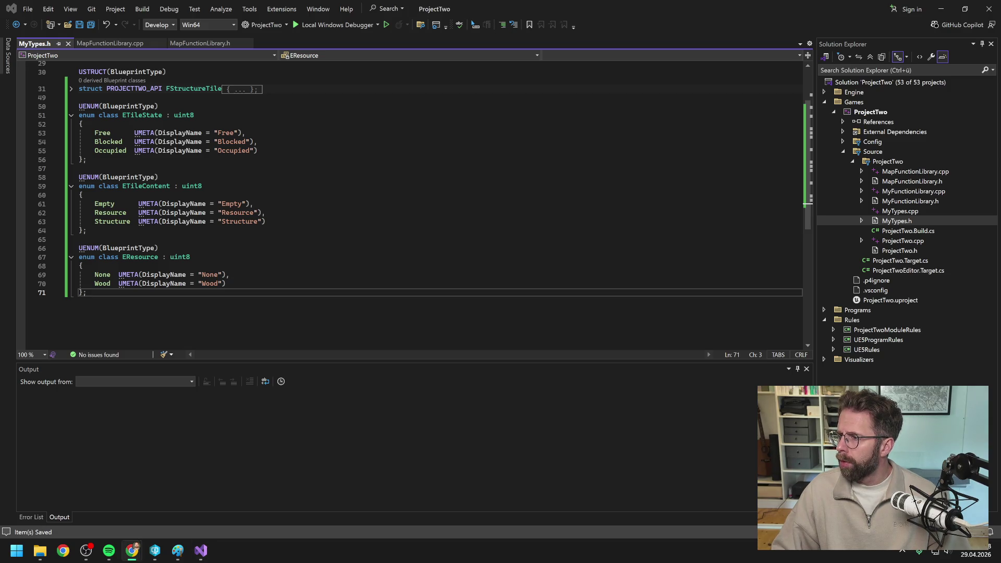
key("alt+Tab")
key("ctrl+v")
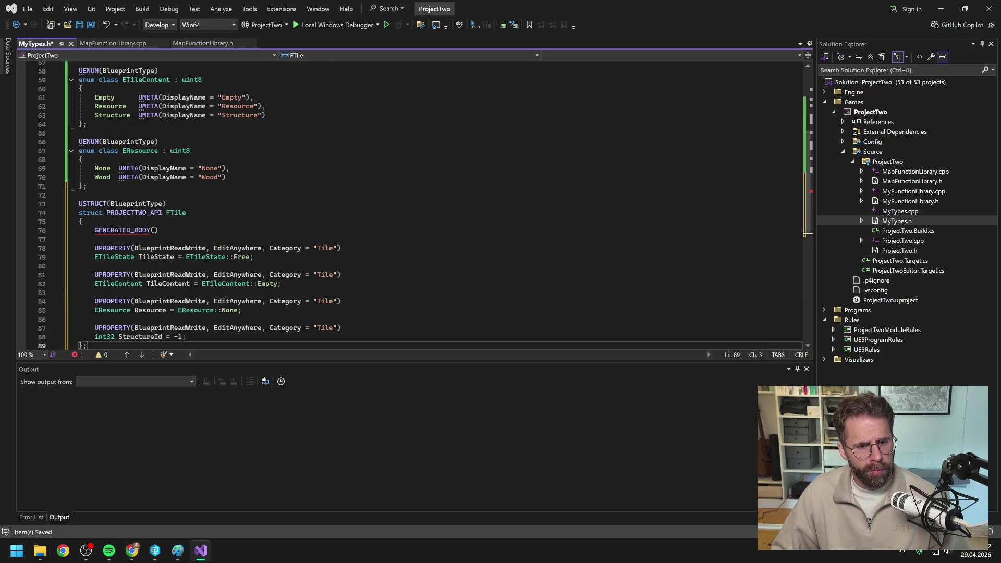
Fold FTile, EResource, ETileContent and ETileState, then scroll to the top of MyTypes.h.
scroll(412, 204, "up", 2)
scroll(412, 203, "up", 2)
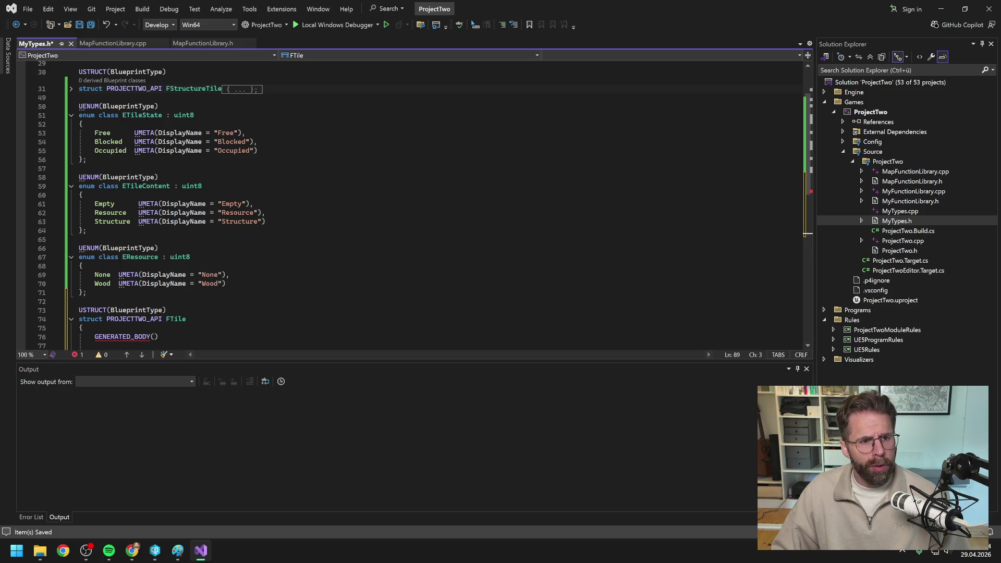
scroll(412, 203, "down", 11)
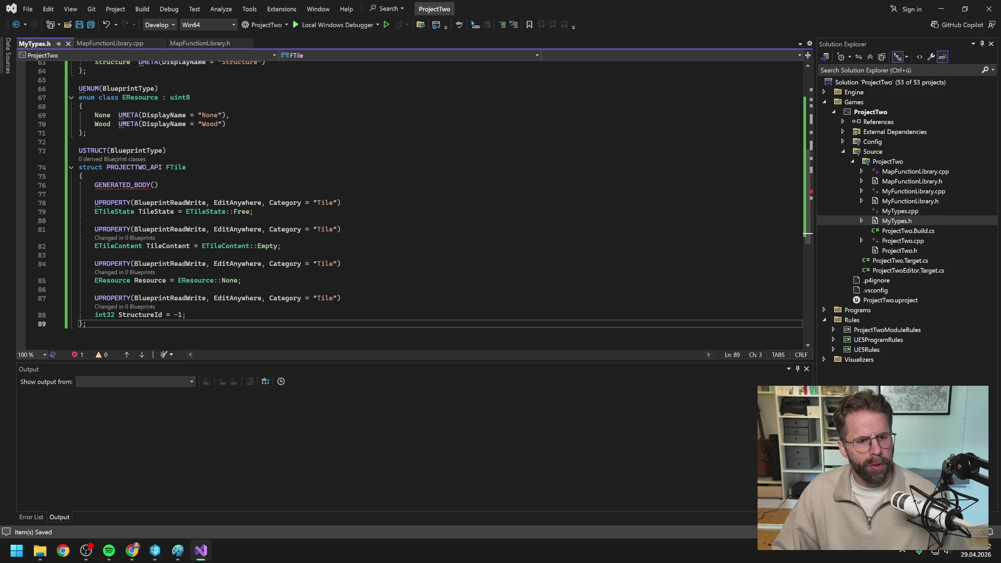
left_click(72, 168)
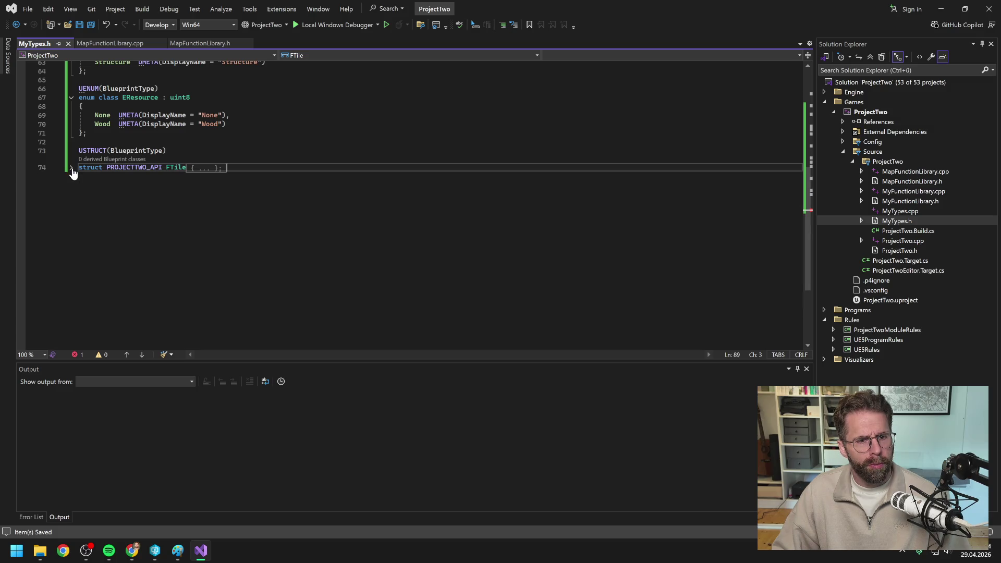
scroll(71, 167, "up", 2)
left_click(70, 151)
scroll(71, 154, "up", 4)
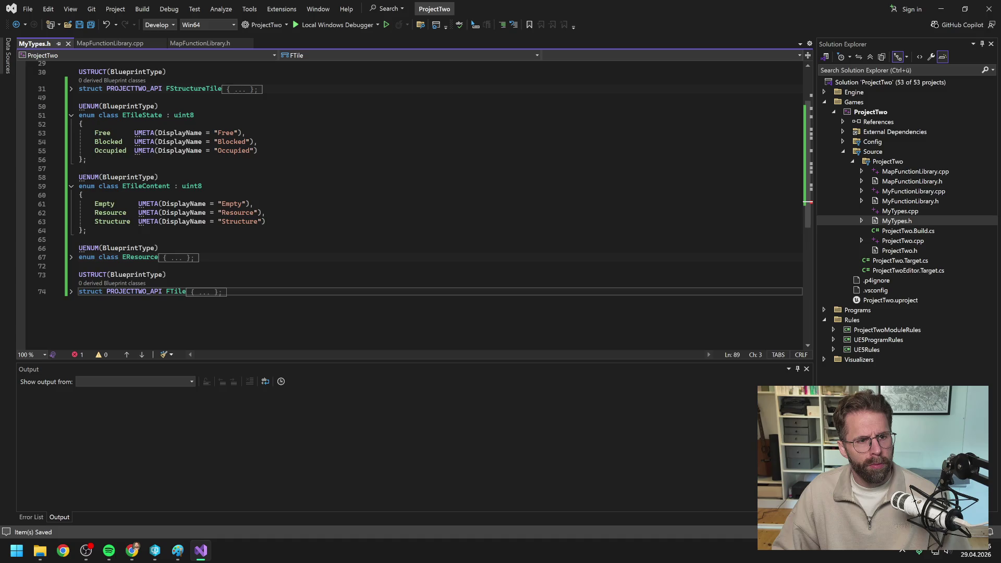
left_click(71, 186)
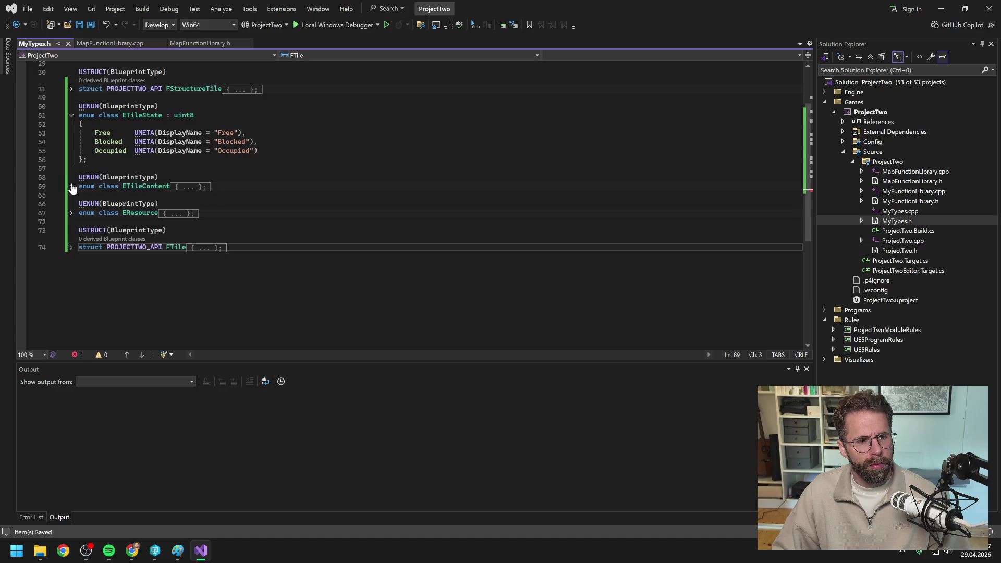
left_click(71, 115)
scroll(71, 116, "up", 2)
scroll(424, 171, "up", 1)
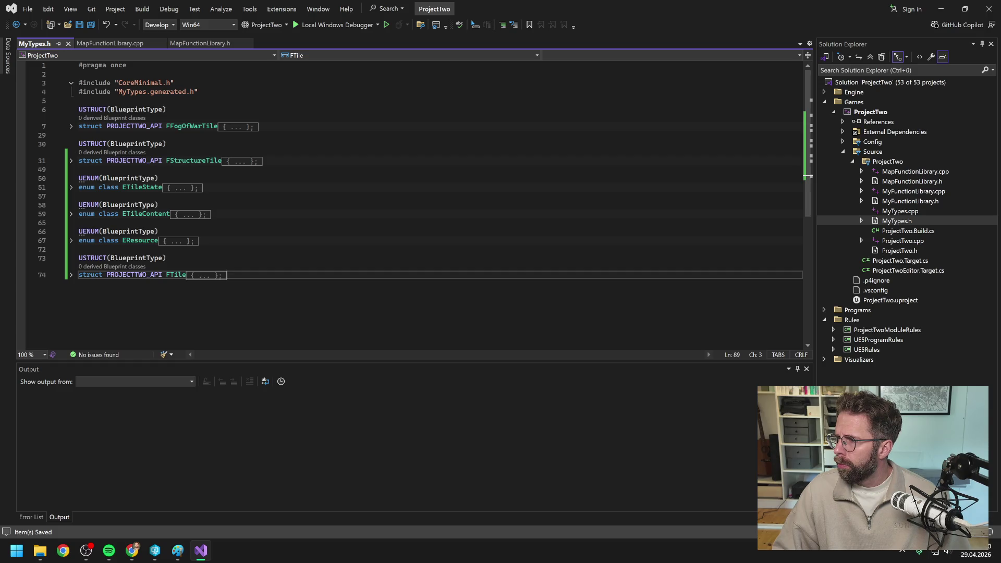
key("alt+Tab")
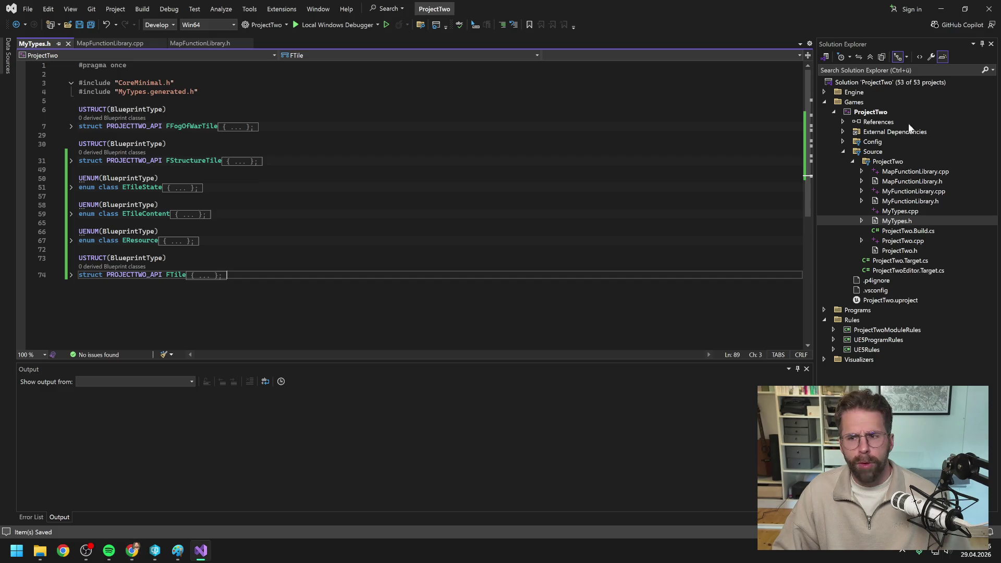
Build the ProjectTwo project from Solution Explorer, then close Visual Studio.
left_click(871, 112)
right_click(871, 112)
left_click(841, 111)
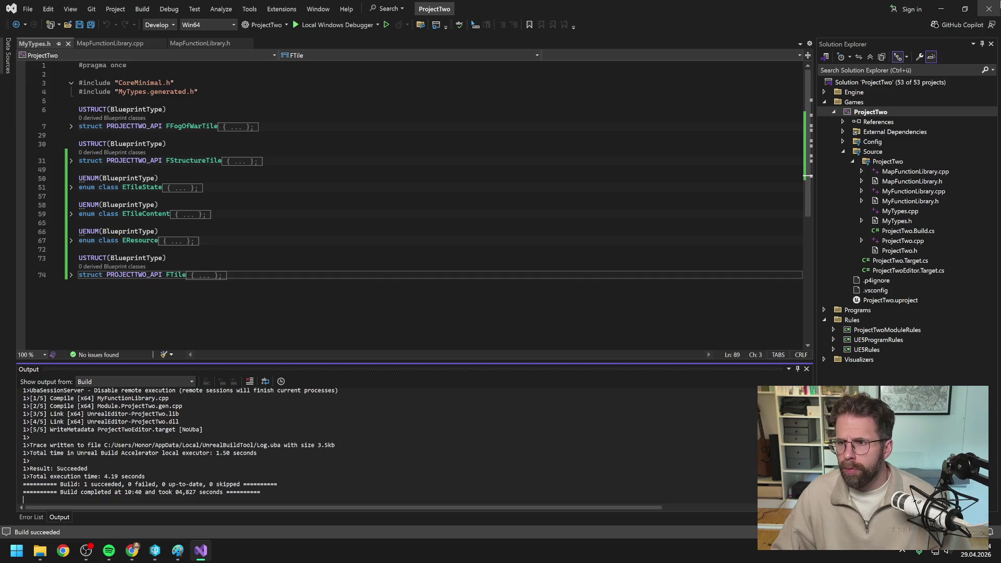
left_click(989, 8)
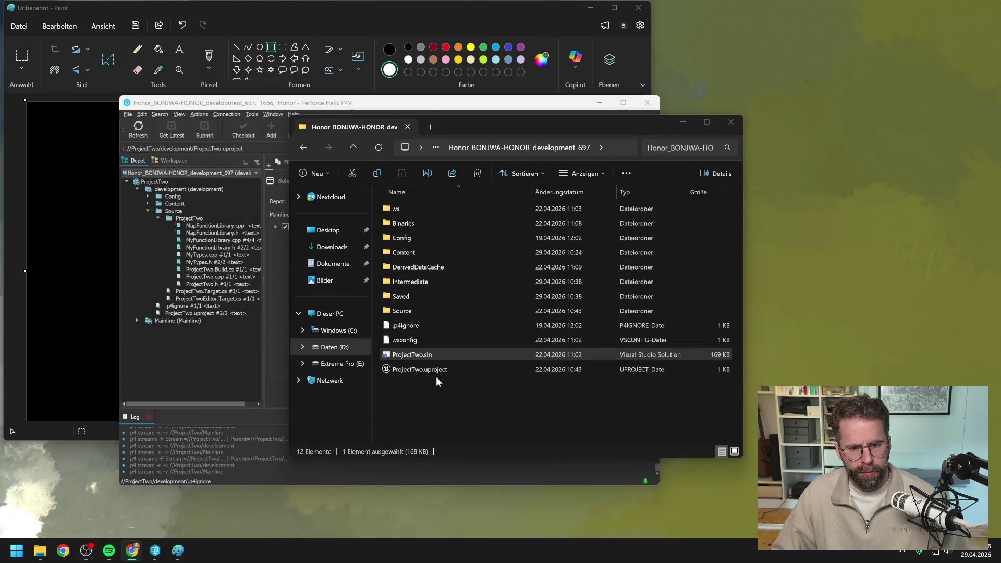
Select ProjectTwo.uproject in P4V and bring the relaunched Unreal Editor to the front.
left_click(187, 356)
left_click(193, 313)
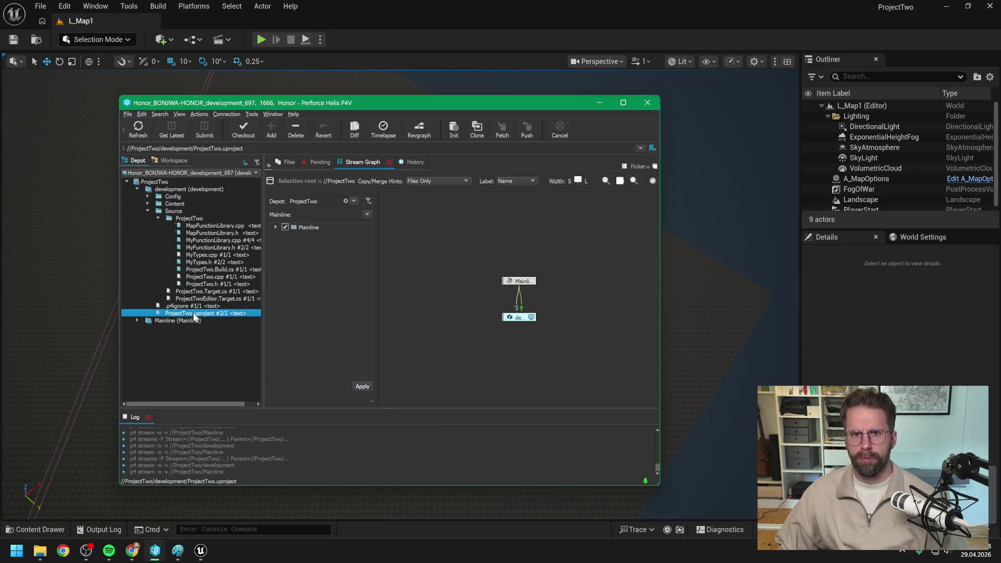
left_click(856, 346)
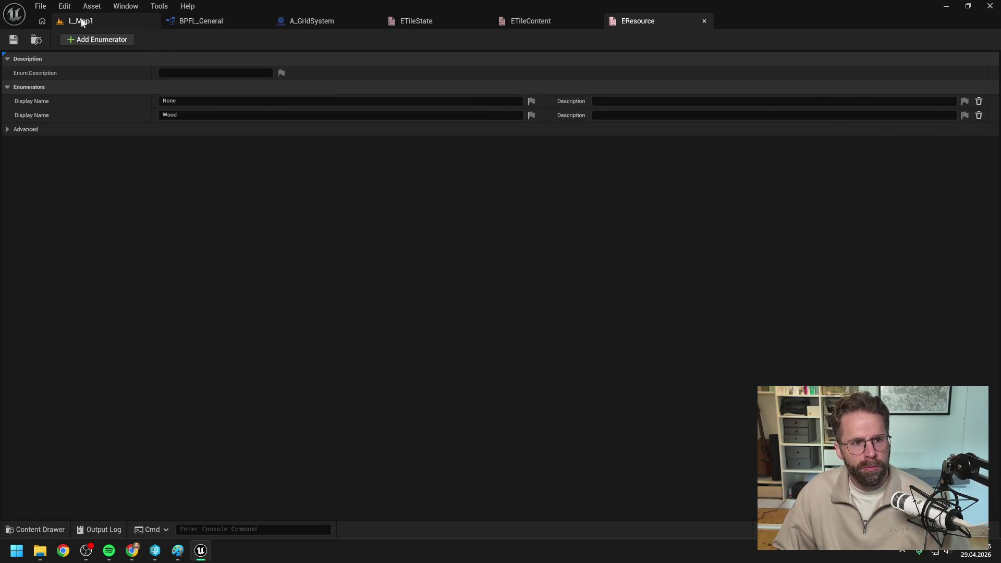
Run a brief Play test of L_Map1, stop it, and show the Content Drawer.
left_click(82, 20)
left_click(261, 39)
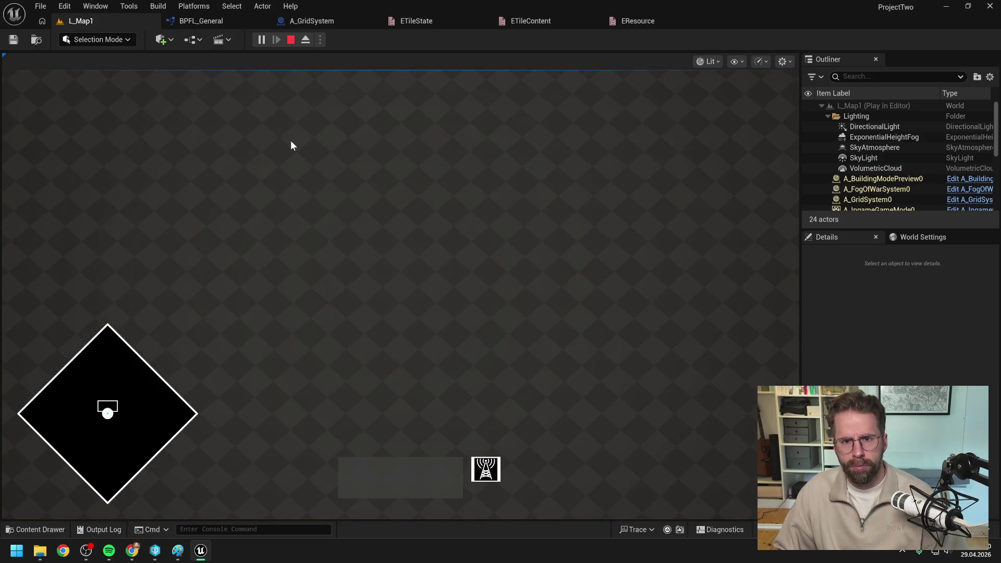
key("Escape")
key("ctrl+space")
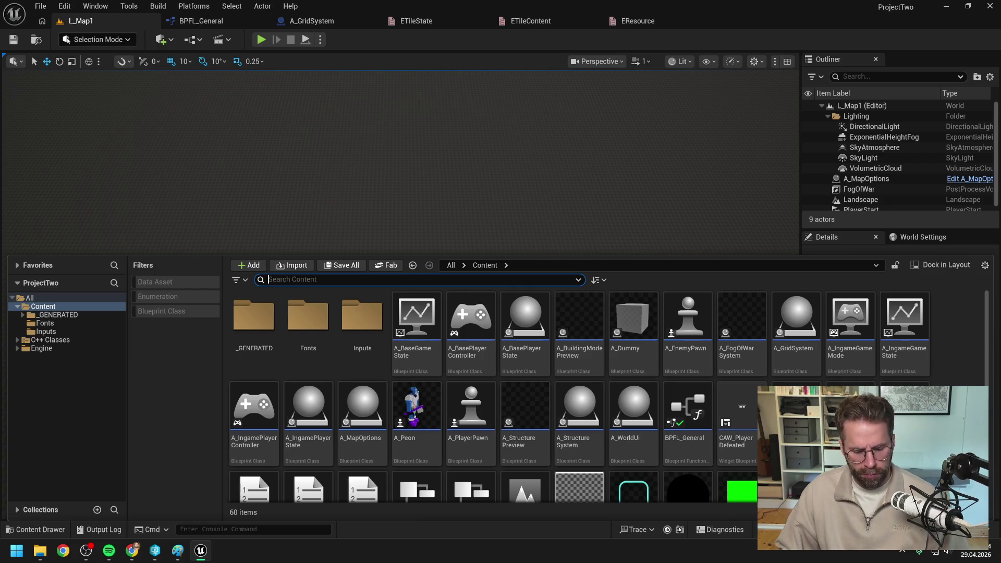
Search for 'grid sys' and open the A_GridSystem Blueprint.
type("grid sys")
double_click(257, 333)
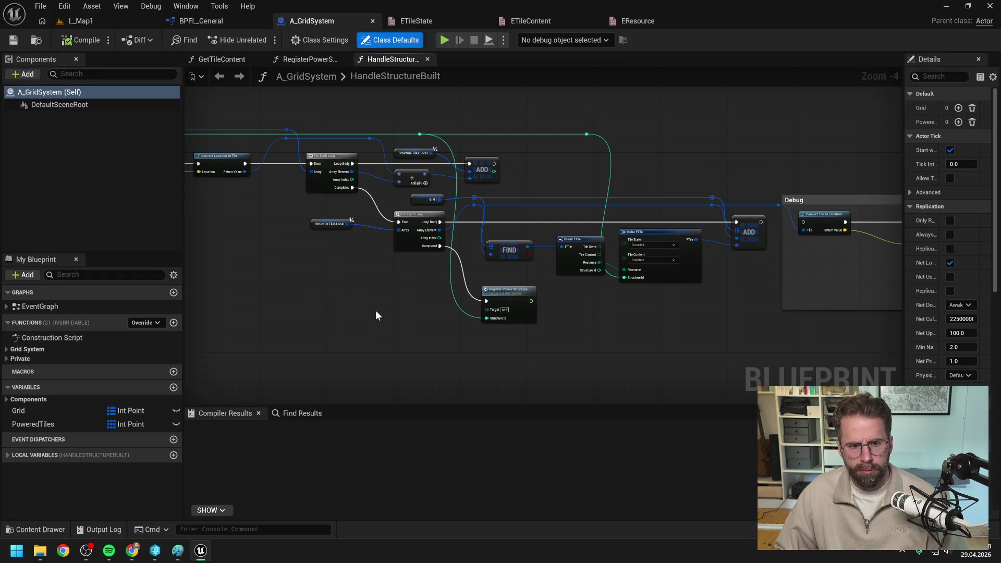
left_click_drag(371, 308, 538, 296)
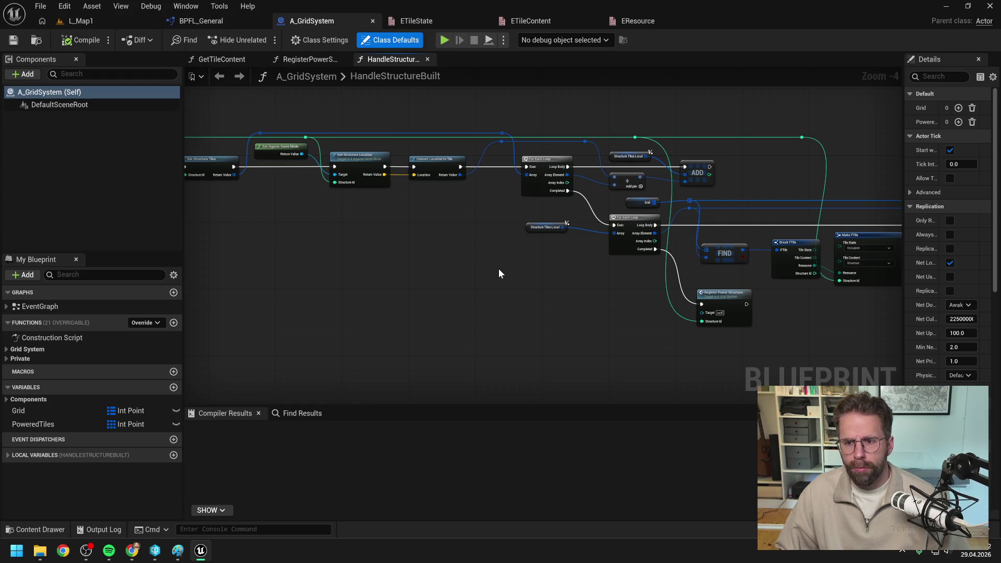
Search the Content Drawer for 'ftile' and review FTile's referencers in the Reference Viewer.
key("ctrl+space")
key("ctrl+a")
key("BackSpace")
type("ftile")
right_click(254, 348)
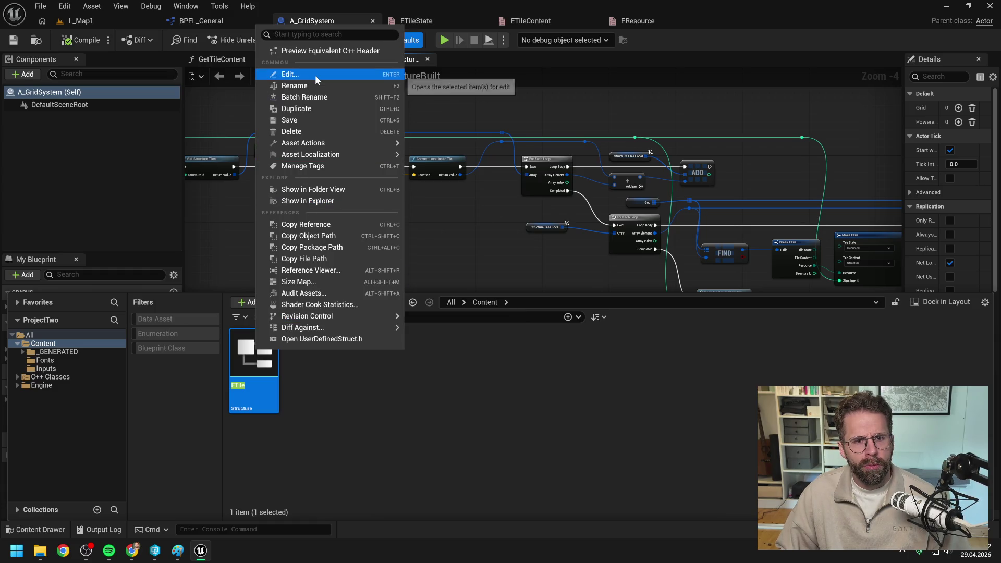
left_click(334, 270)
left_click_drag(425, 267, 555, 265)
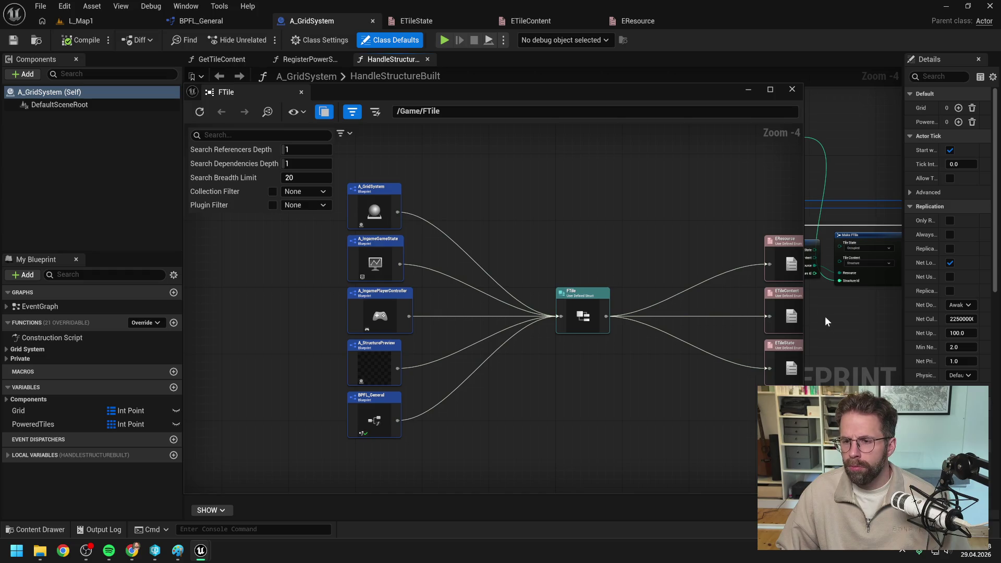
left_click(788, 90)
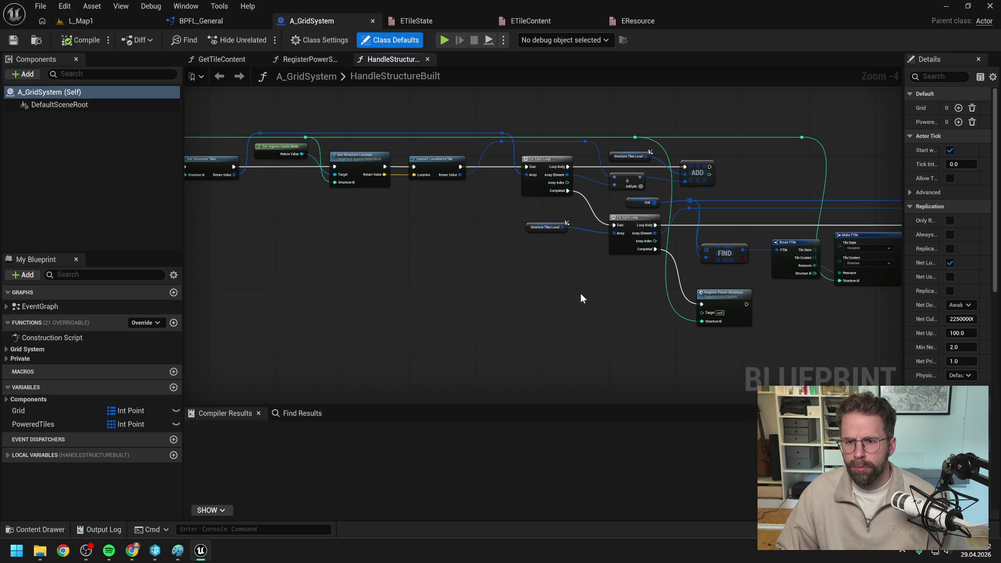
Search Find Results for 'ftile' and jump to the Make FTile node in GenerateTile.
left_click(301, 414)
type("ftile")
key("Return")
double_click(229, 460)
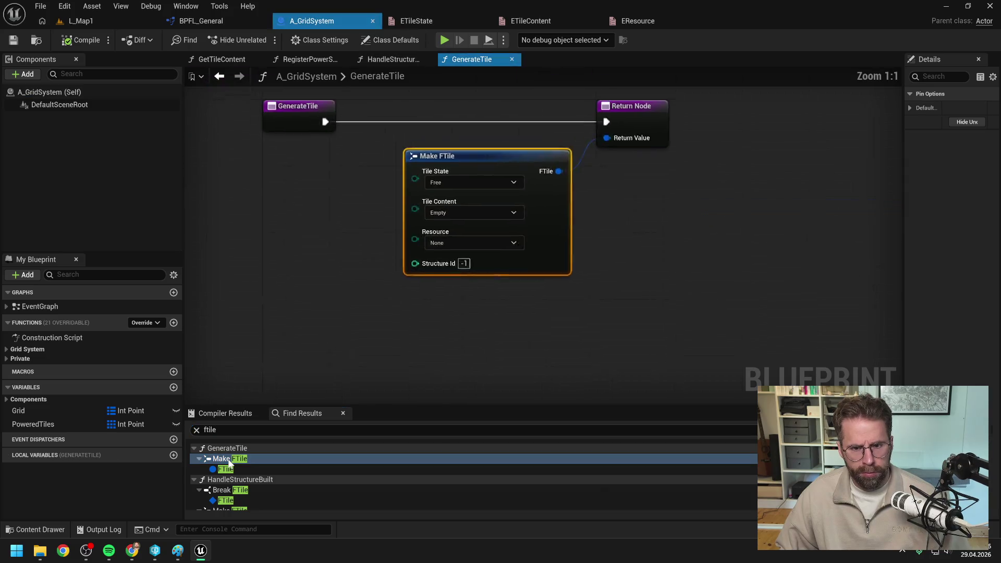
Add a Make Tile node to the GenerateTile graph.
left_click(465, 340)
right_click(486, 333)
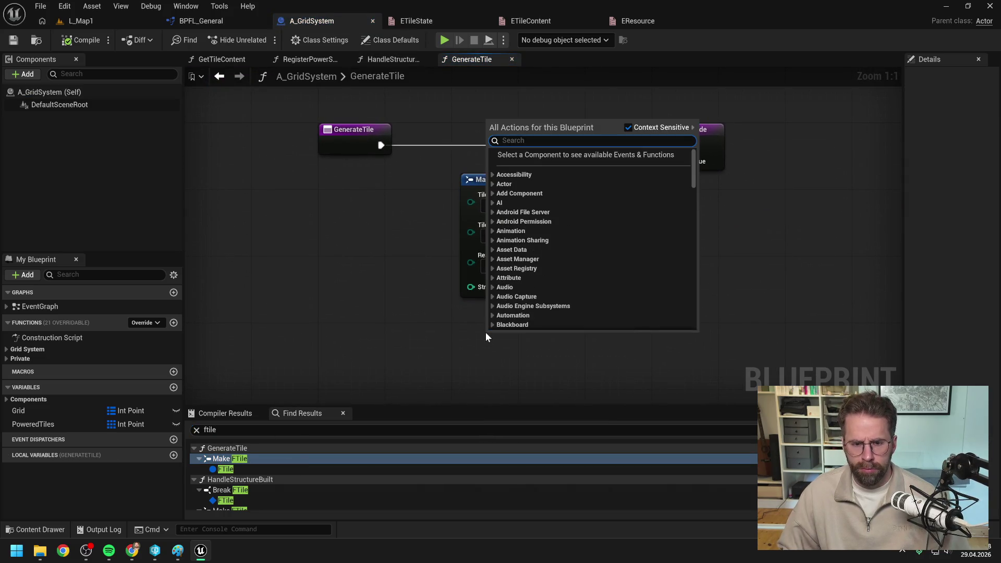
type("make tile")
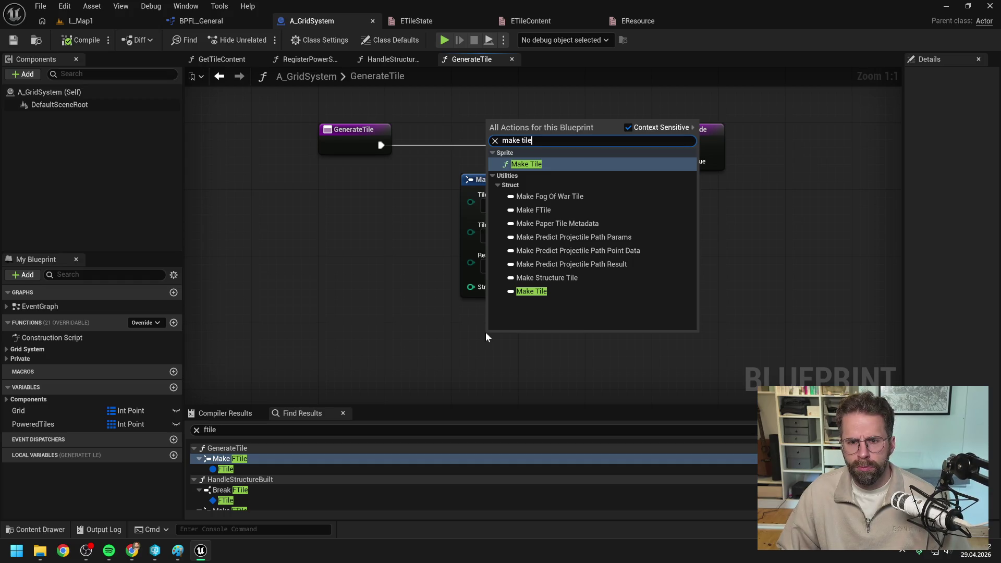
left_click(532, 291)
scroll(642, 257, "down", 2)
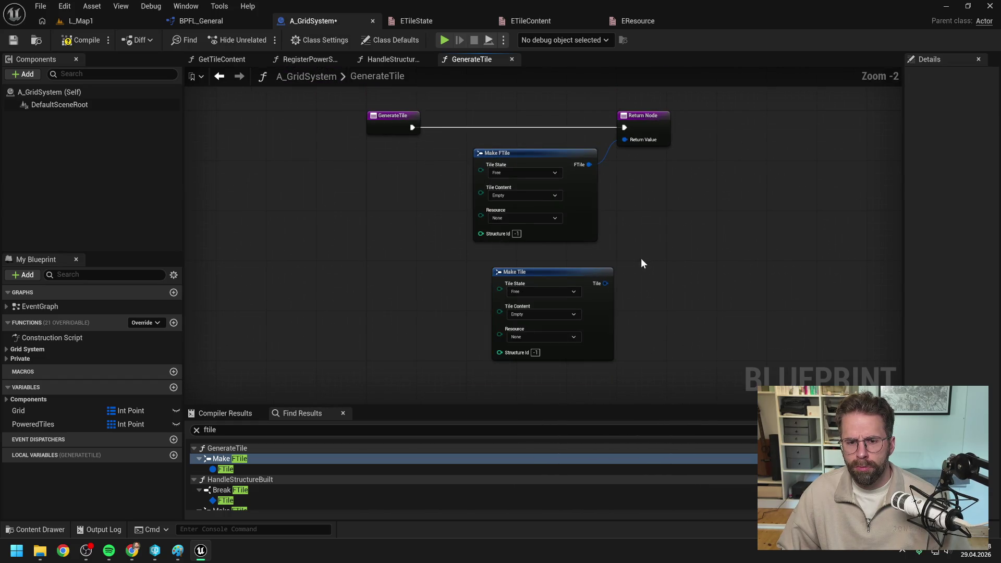
mouse_move(607, 283)
left_mouse_down()
mouse_move(637, 142)
mouse_move(628, 140)
left_mouse_up()
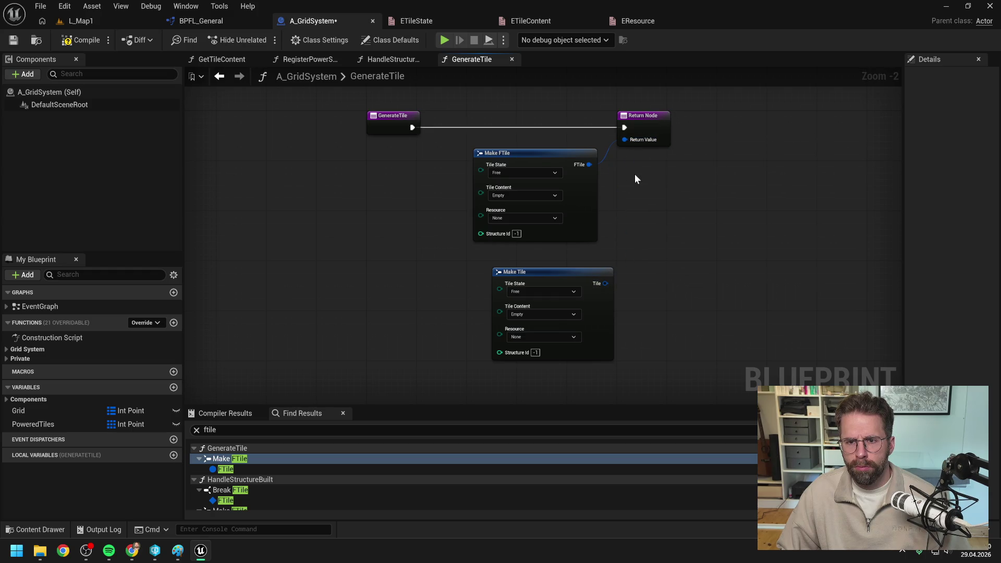
Change the Return Node's output type to Tile and wire Make Tile into it.
left_click(644, 129)
left_click_drag(897, 267, 759, 267)
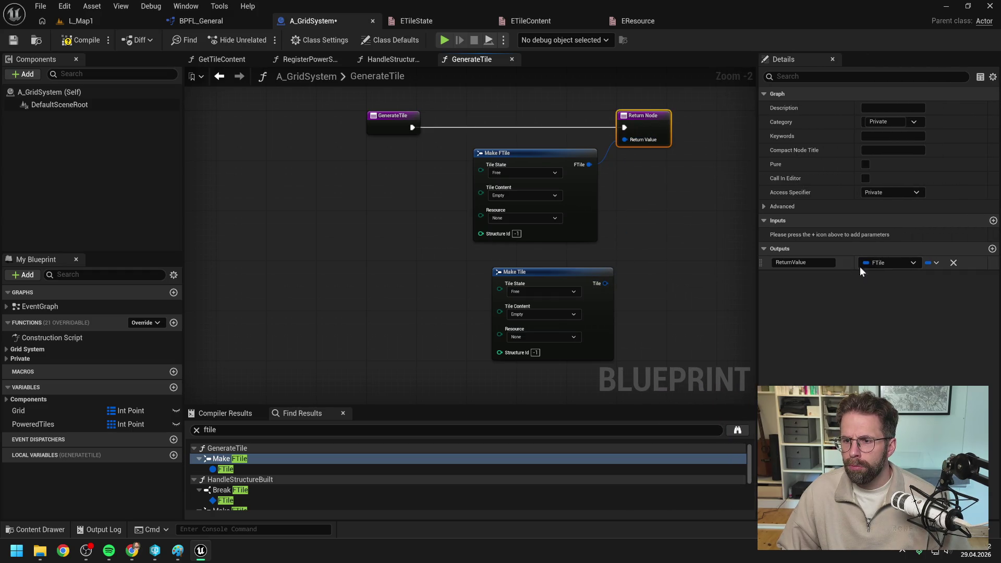
left_click(886, 262)
type("tile")
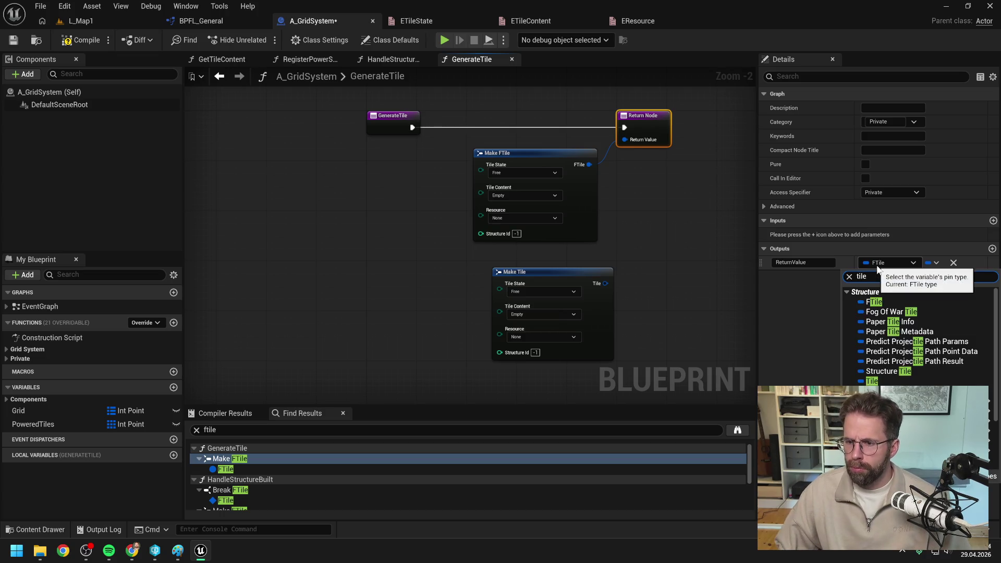
left_click(871, 384)
left_click(655, 265)
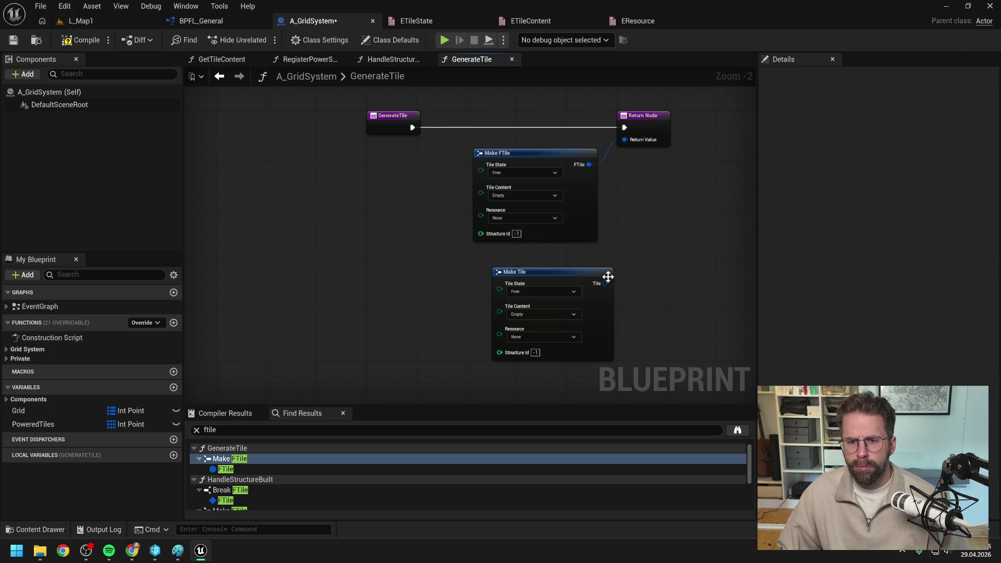
left_click_drag(604, 283, 624, 139)
Delete Make FTile, move Make Tile under the return node, and compile.
left_click(549, 230)
key("Delete")
mouse_move(554, 270)
left_mouse_down()
mouse_move(508, 136)
mouse_move(515, 142)
left_mouse_up()
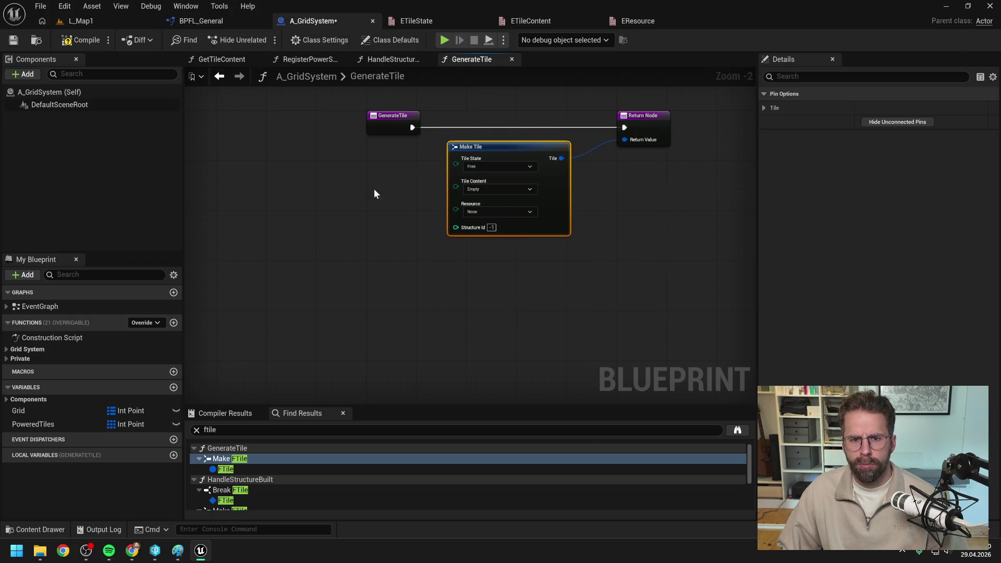
left_click(389, 182)
left_click(99, 42)
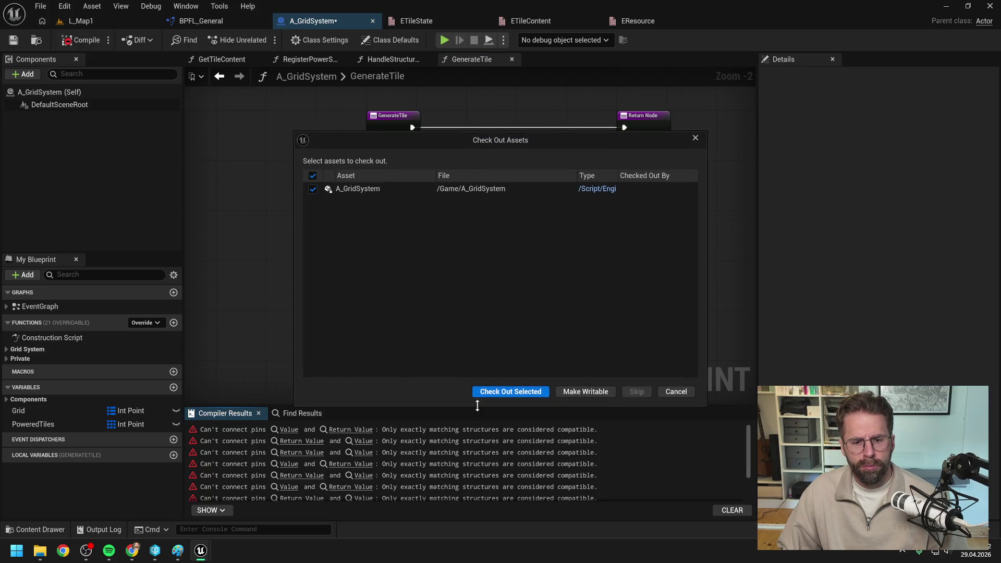
Change the Grid map variable's value type to Tile in GenerateGrid and compile.
key("Escape")
left_click(385, 429)
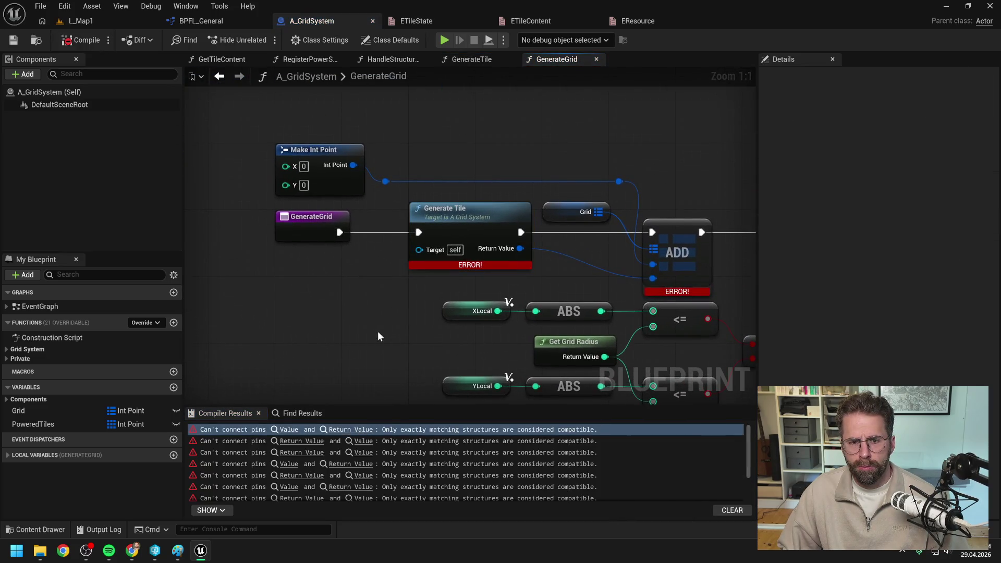
left_click_drag(449, 264, 495, 290)
left_click(493, 216)
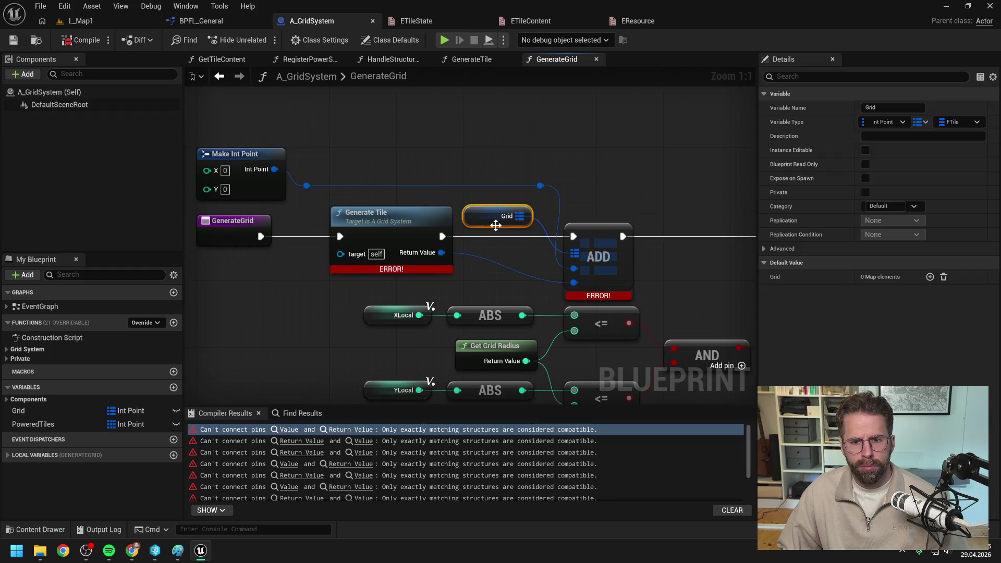
left_click(950, 121)
type("tile")
left_click(873, 241)
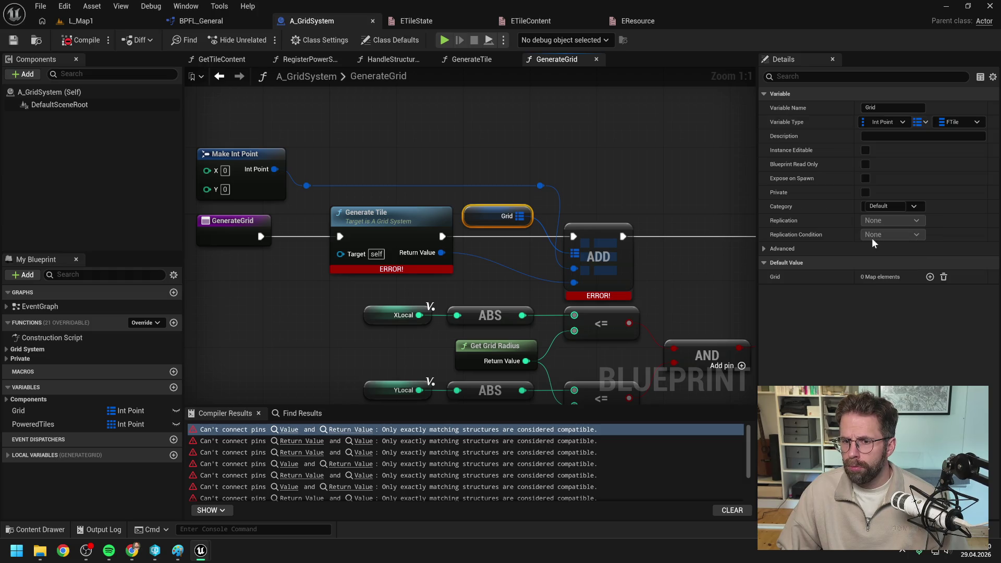
left_click(534, 296)
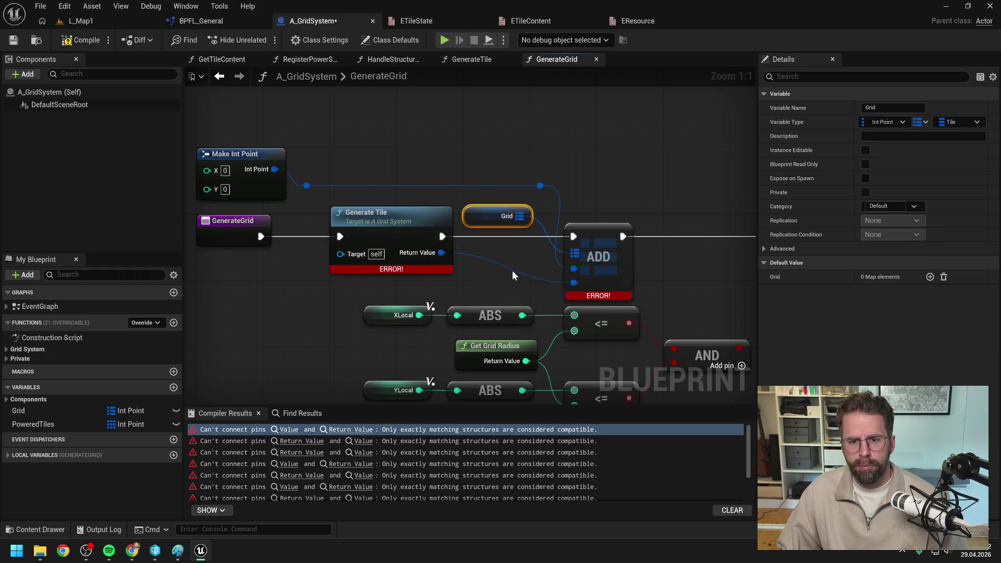
left_click(64, 47)
Reconnect Grid and Generate Tile's result to the ADD node, then recompile.
left_click(579, 188)
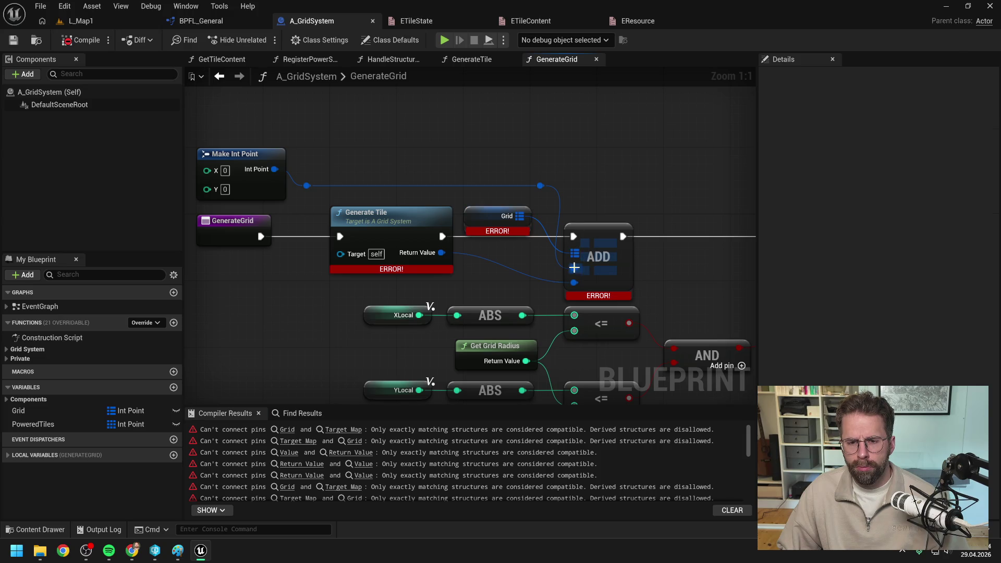
left_click_drag(571, 172, 618, 165)
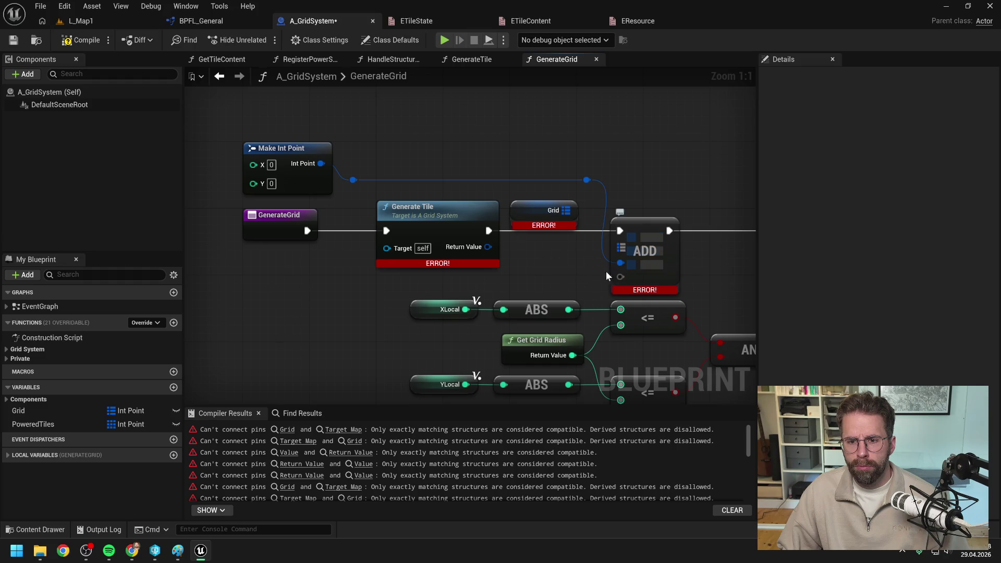
left_click(64, 40)
left_click_drag(571, 212, 616, 243)
left_click_drag(488, 247, 620, 277)
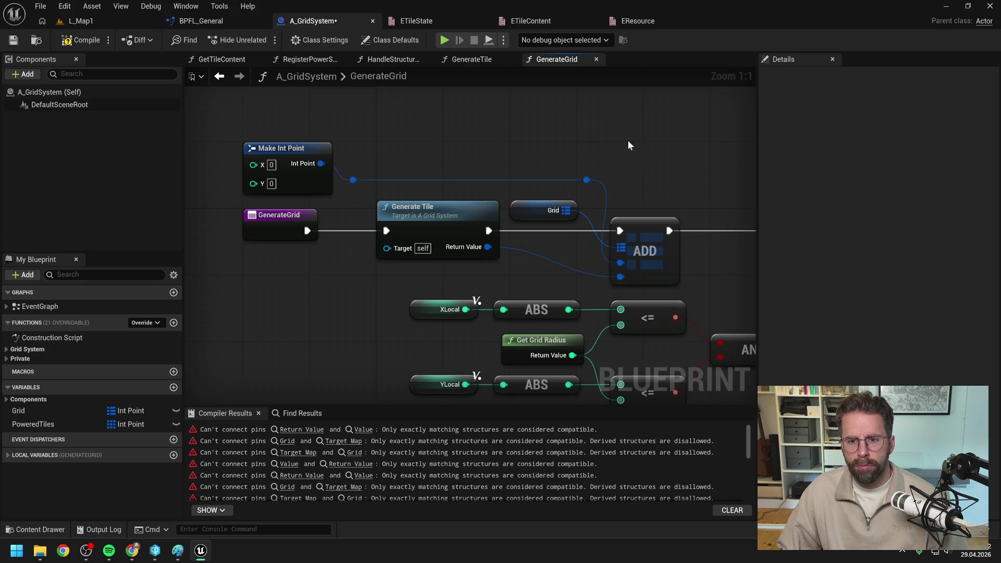
left_click(77, 42)
Check the other Generate Tile and ADD nodes, then reopen the GenerateTile function graph.
scroll(618, 136, "down", 3)
mouse_move(593, 174)
left_mouse_down()
mouse_move(577, 145)
mouse_move(486, 136)
mouse_move(407, 162)
left_mouse_up()
scroll(511, 181, "up", 1)
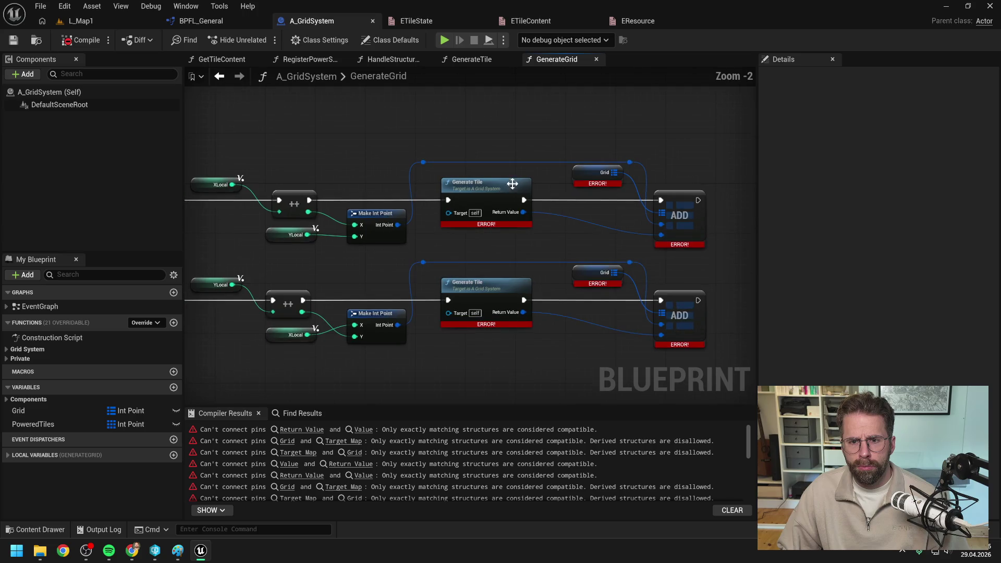
left_click_drag(543, 254, 506, 252)
double_click(453, 193)
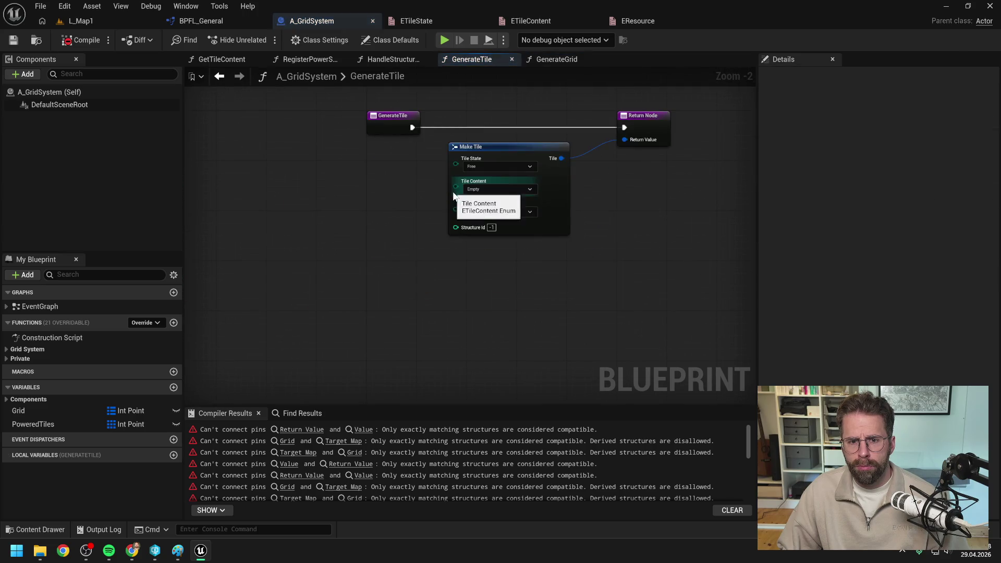
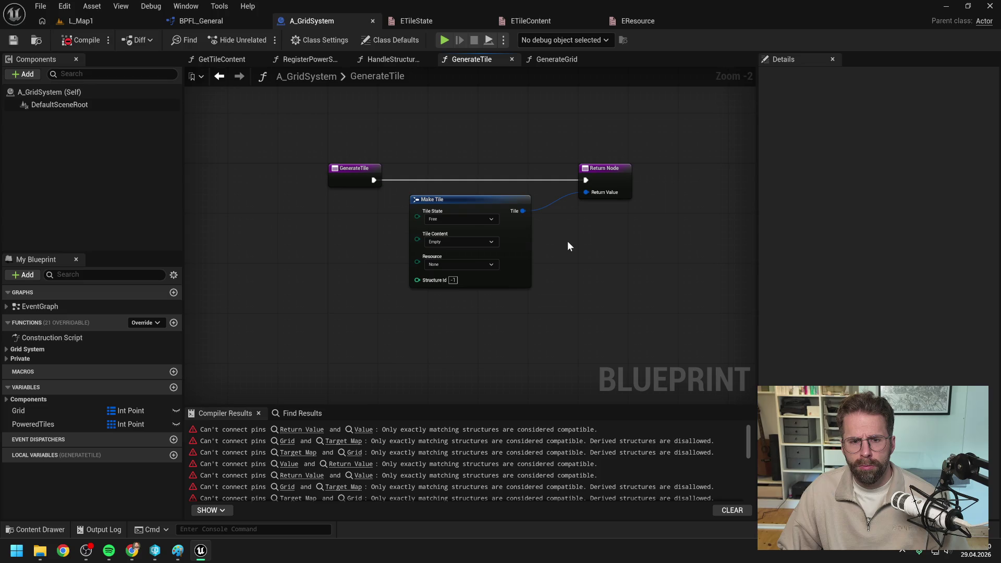
In GenerateTile, wire the Make Tile output into the Return Value and recompile.
left_click(586, 193, "alt")
key("ctrl+s")
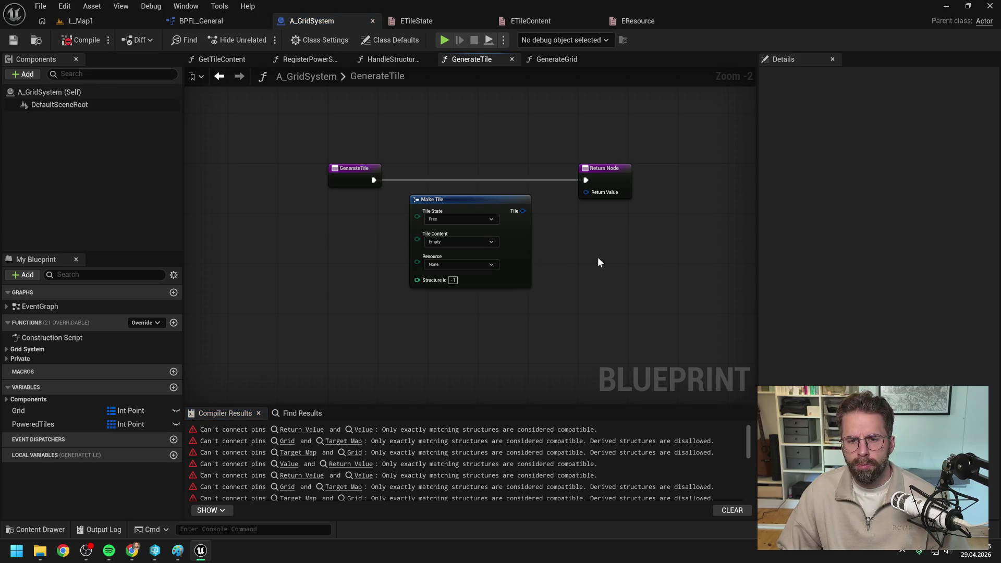
left_click(594, 190)
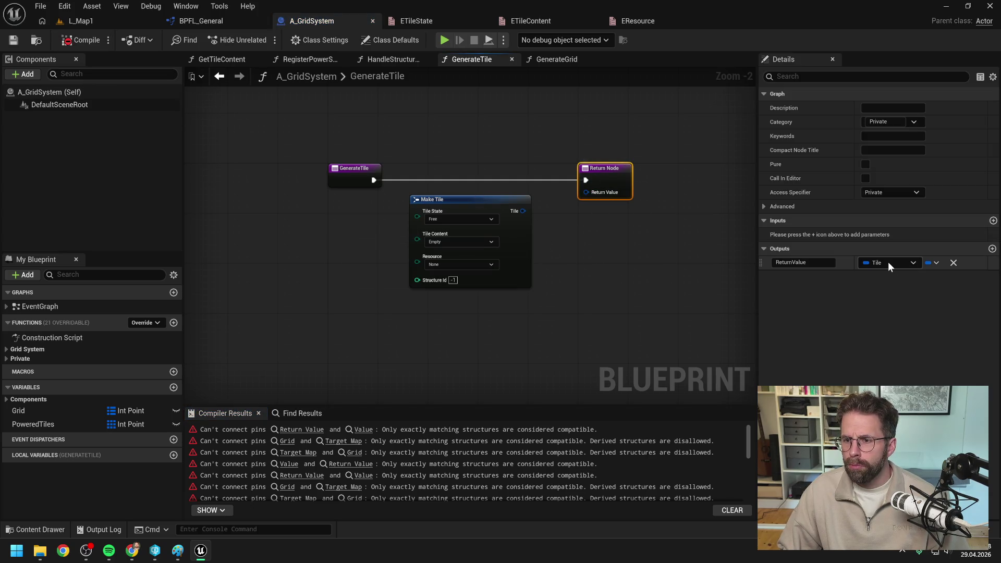
left_click(631, 261)
left_click_drag(523, 211, 585, 192)
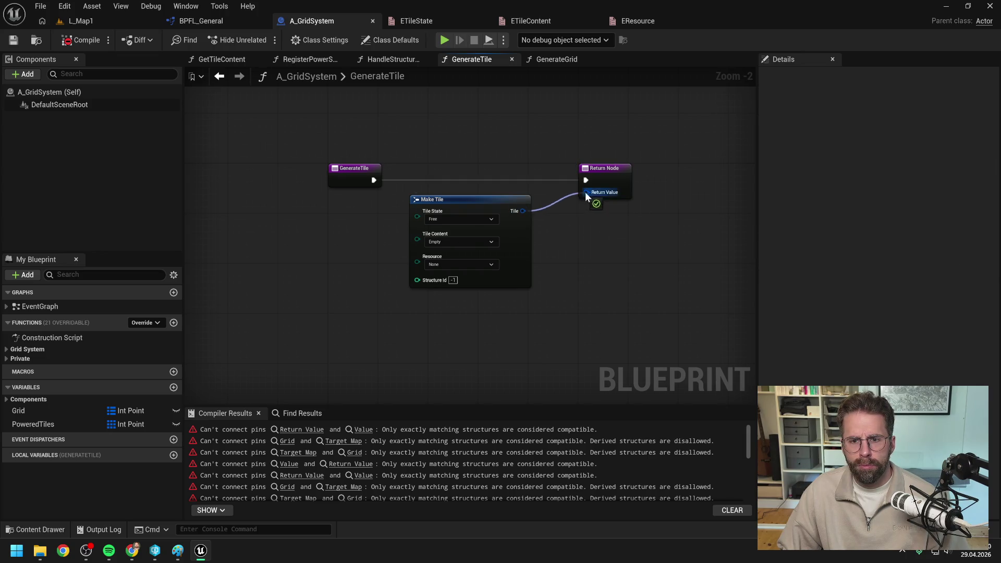
key("ctrl+s")
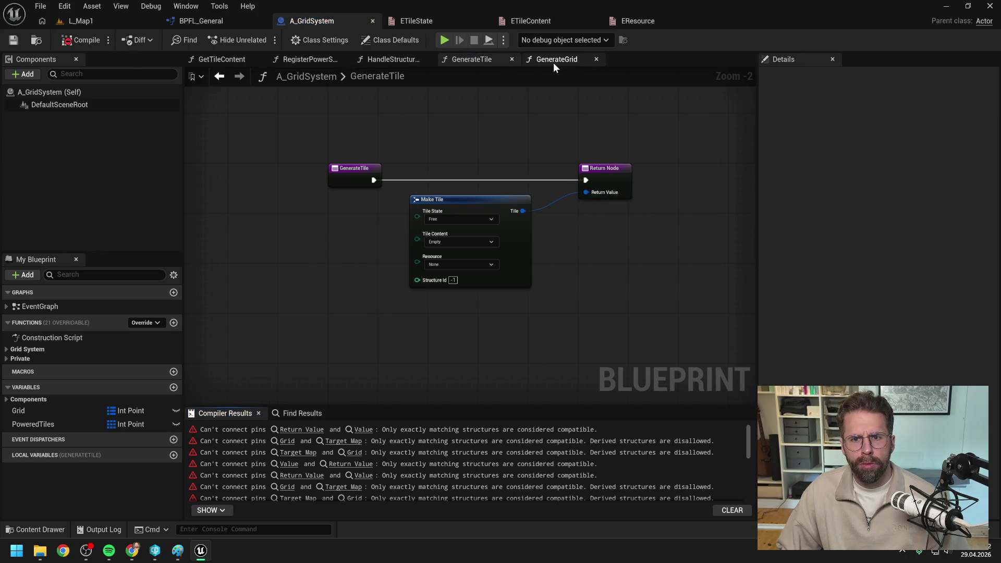
In GenerateGrid, reconnect Grid and Generate Tile's result into the top ADD node.
left_click(553, 61)
left_click(624, 212, "alt")
left_click(72, 40)
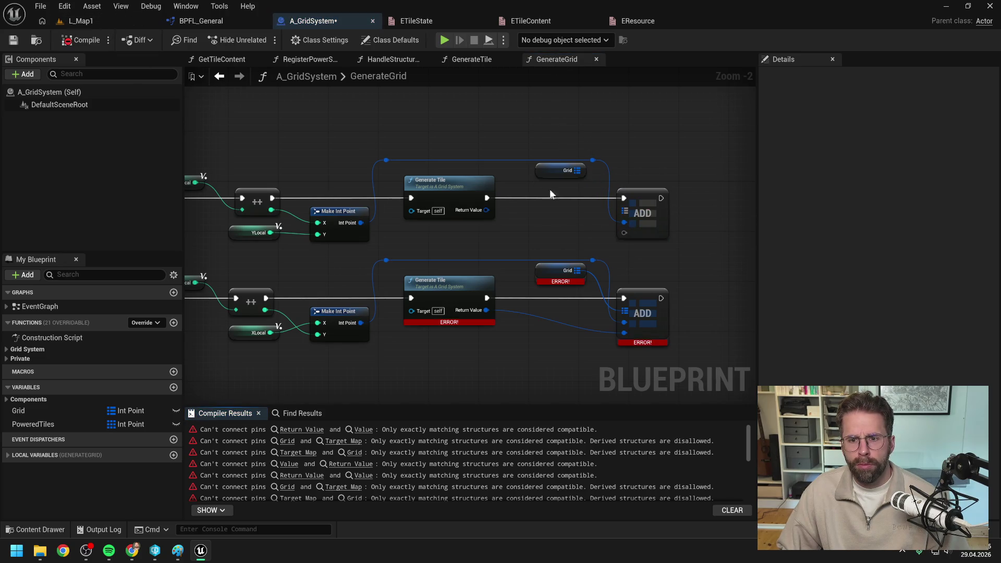
left_click_drag(578, 170, 624, 212)
left_click_drag(485, 210, 624, 233)
Refresh the erroring nodes in the lower row to clear their ERROR labels.
left_click_drag(447, 193, 622, 285)
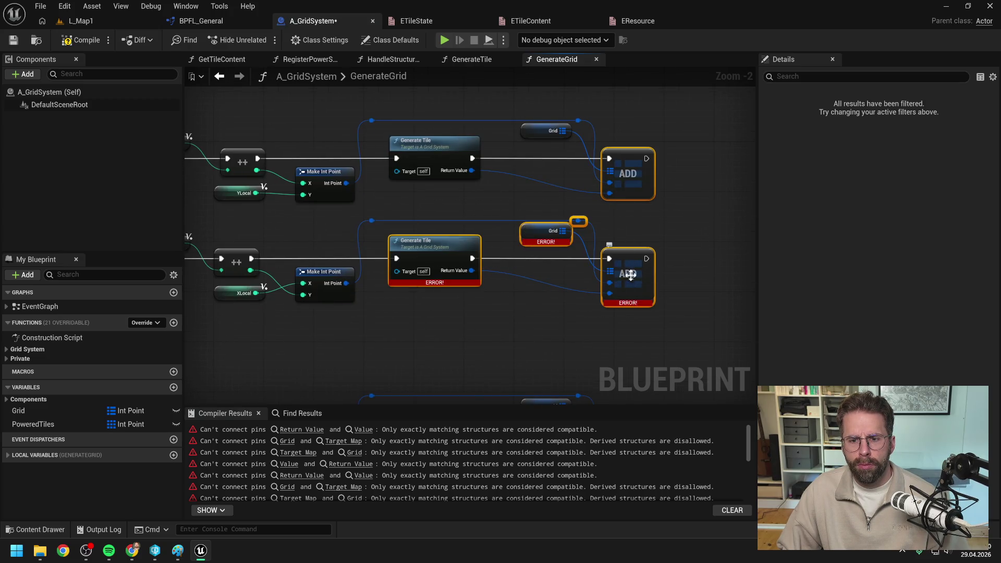
right_click(628, 287)
left_click(659, 323)
left_click(370, 267)
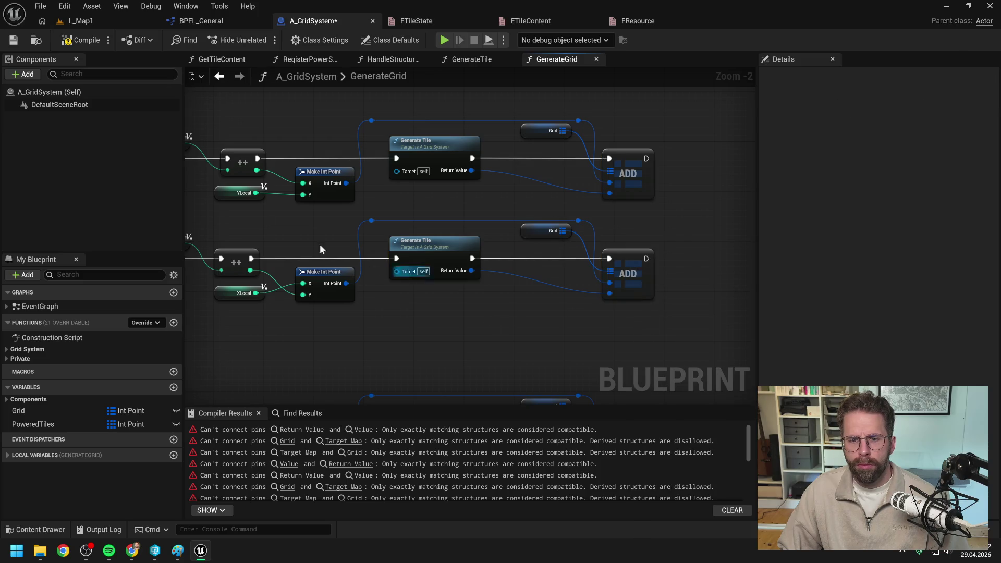
left_click(72, 40)
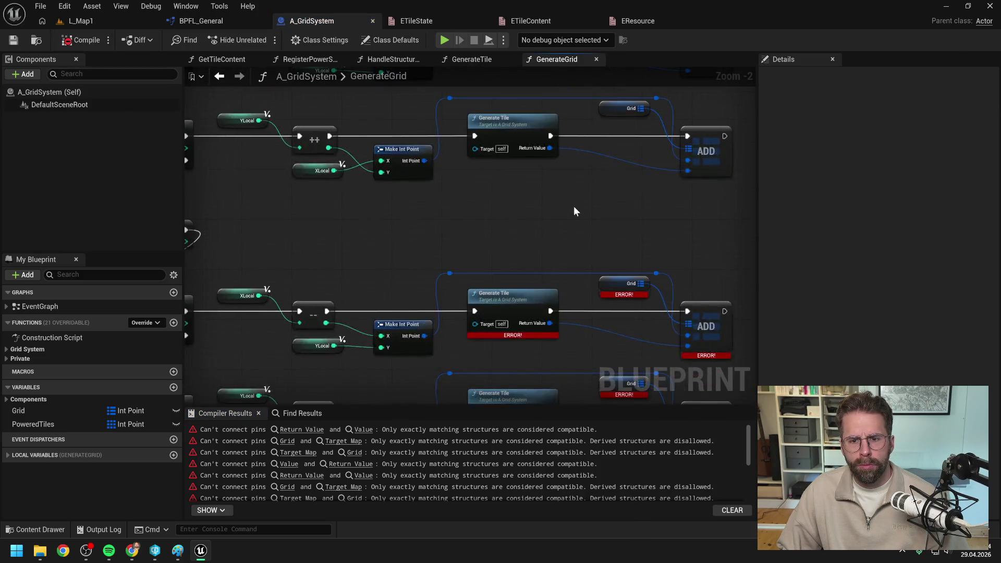
Refresh the Generate Tile, Grid and ADD nodes, then compile the blueprint.
scroll(573, 206, "down", 2)
left_click_drag(405, 133, 693, 335)
right_click(504, 187)
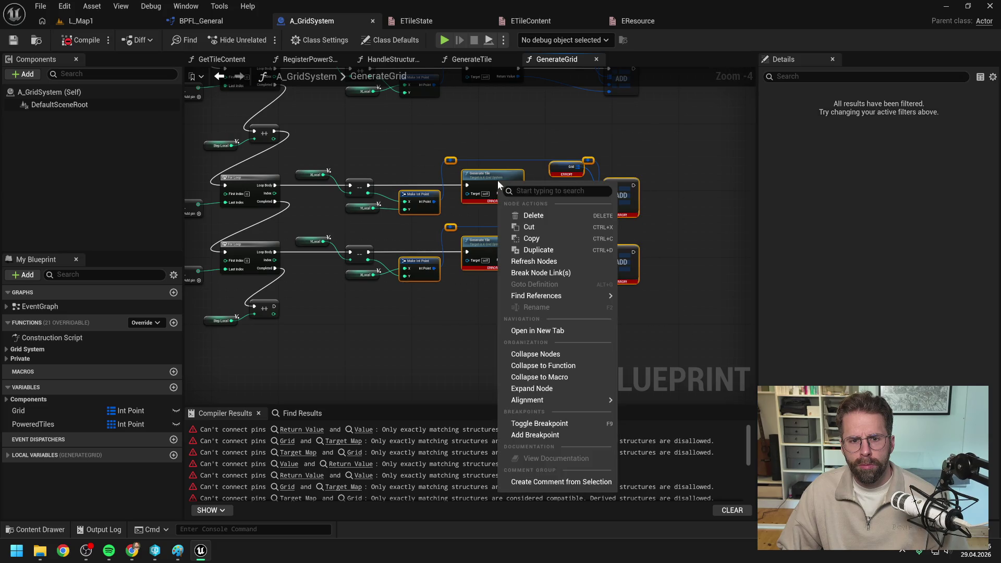
left_click(537, 271)
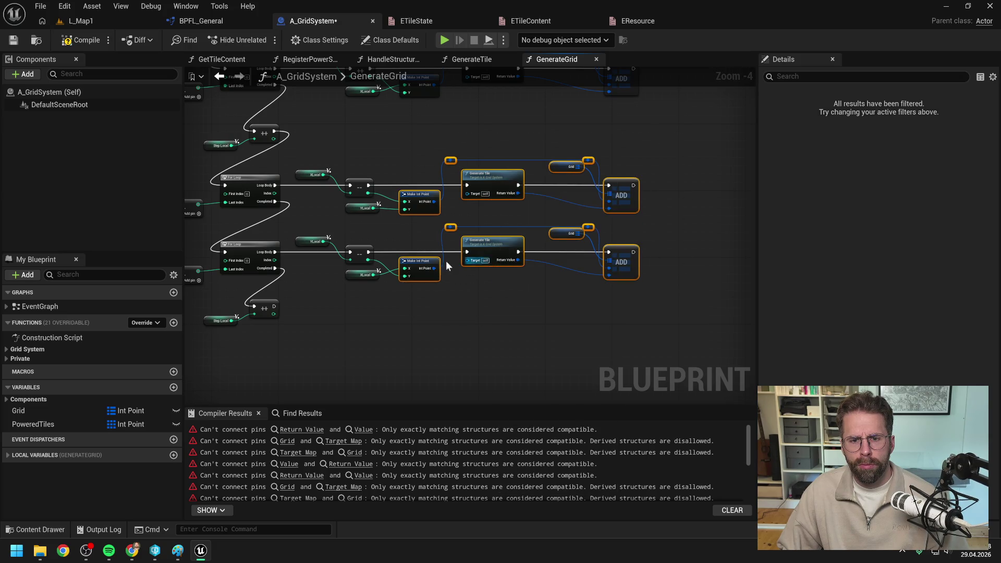
left_click(78, 40)
left_click_drag(386, 168, 567, 168)
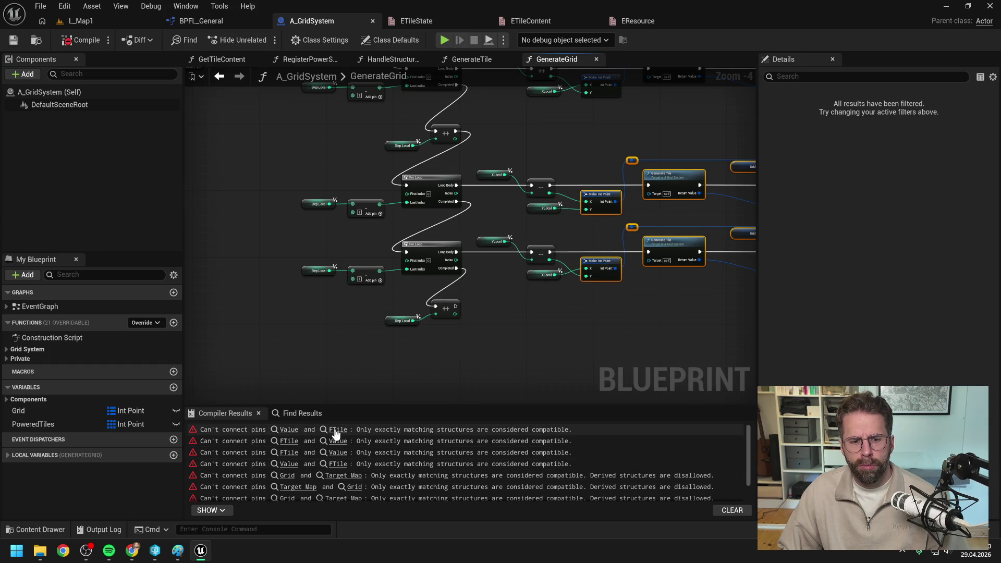
Go to the HandleStructureBuilt error and add a Break Tile node off FIND's output.
left_click(438, 429)
scroll(459, 313, "down", 1)
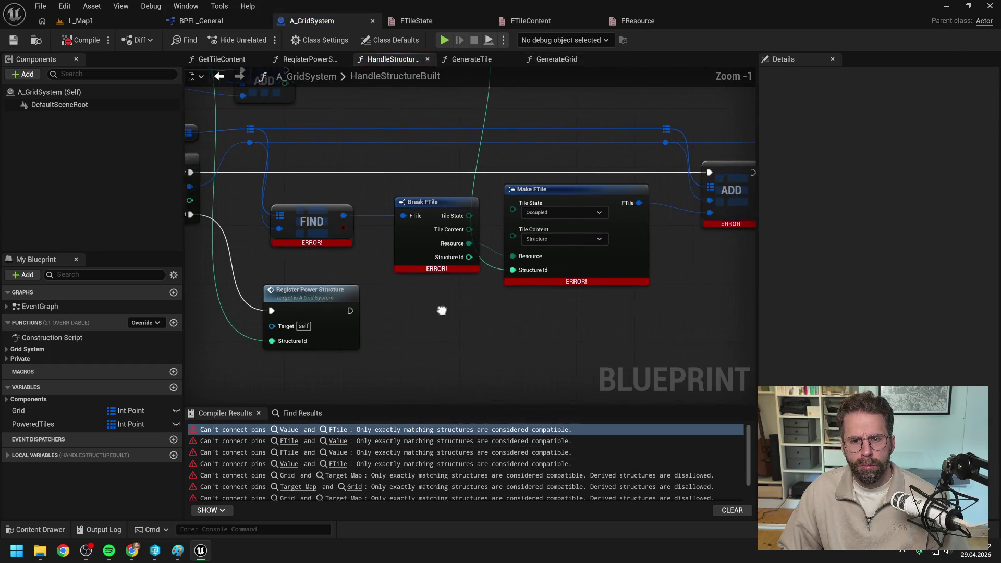
left_click_drag(440, 313, 525, 319)
mouse_move(460, 236)
left_mouse_down()
mouse_move(600, 272)
mouse_move(521, 305)
left_mouse_up()
type("break")
key("Return")
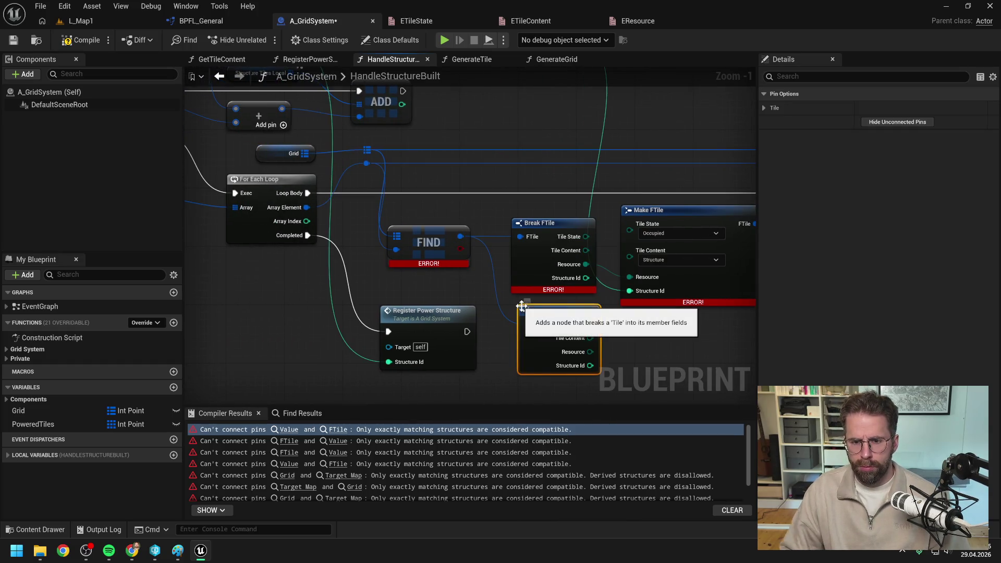
Add a Make Tile node below Break Tile and wire its output into ADD.
right_click(485, 318)
type("make tile")
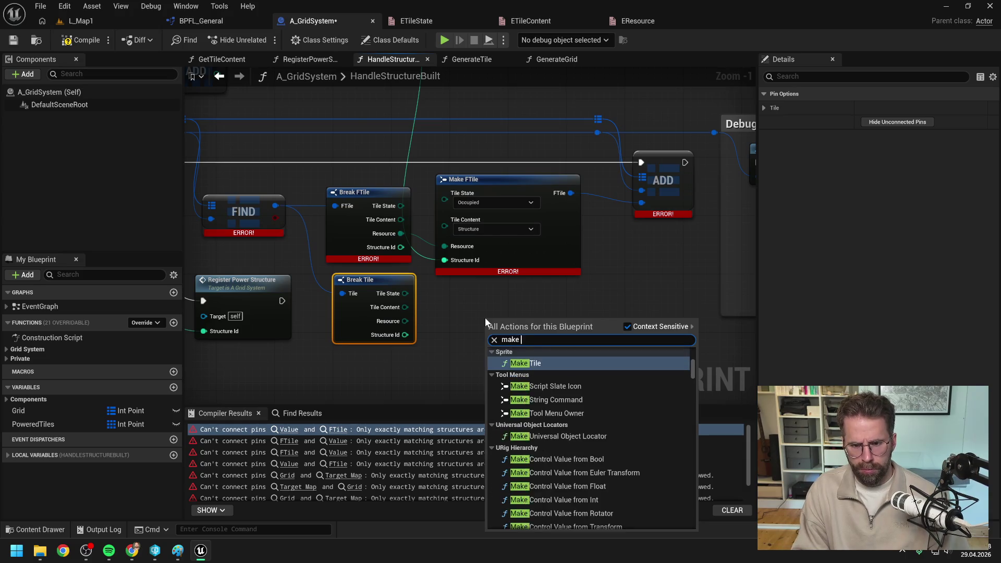
left_click(540, 492)
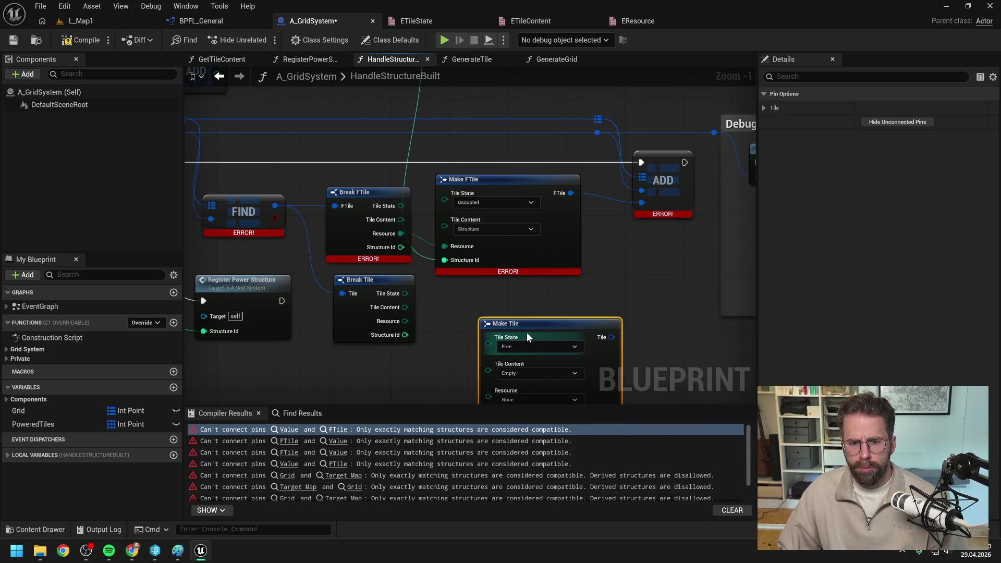
left_click_drag(526, 334, 480, 293)
left_click_drag(529, 312, 617, 209)
scroll(593, 260, "down", 1)
left_click_drag(584, 284, 574, 251)
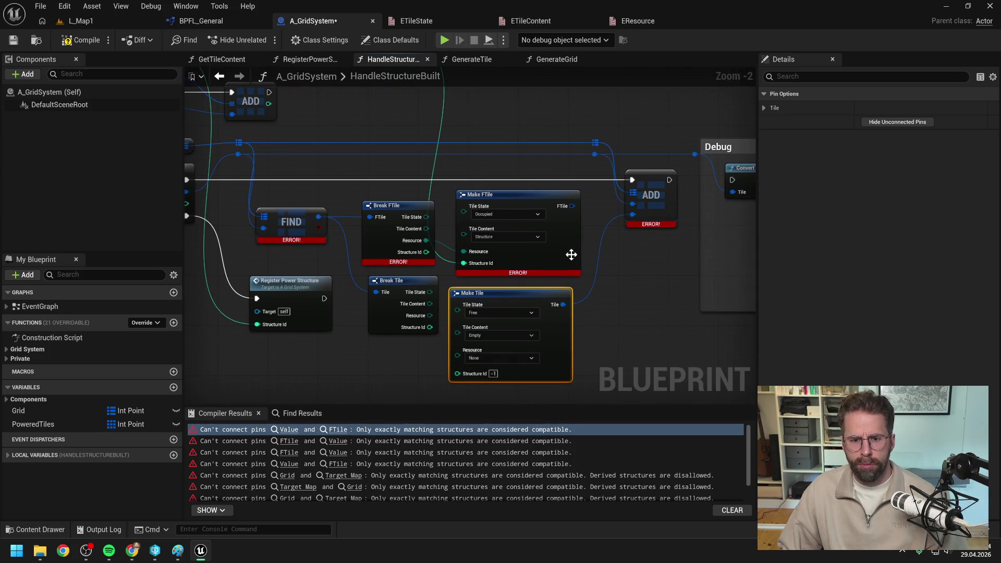
Set Make Tile's Tile State to Occupied and Tile Content to Structure.
left_click(508, 313)
left_click(486, 345)
left_click(501, 335)
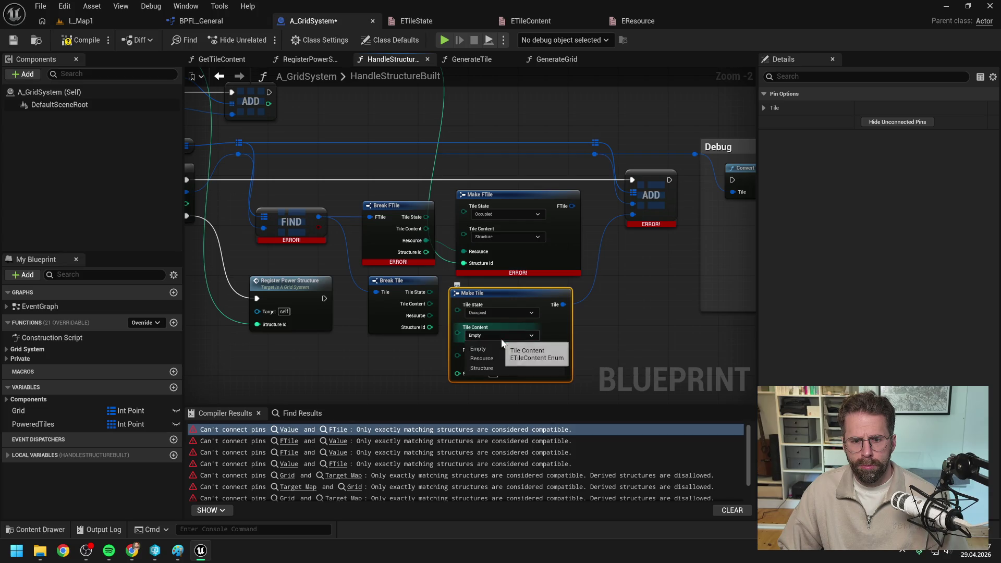
left_click(486, 367)
left_click(627, 335)
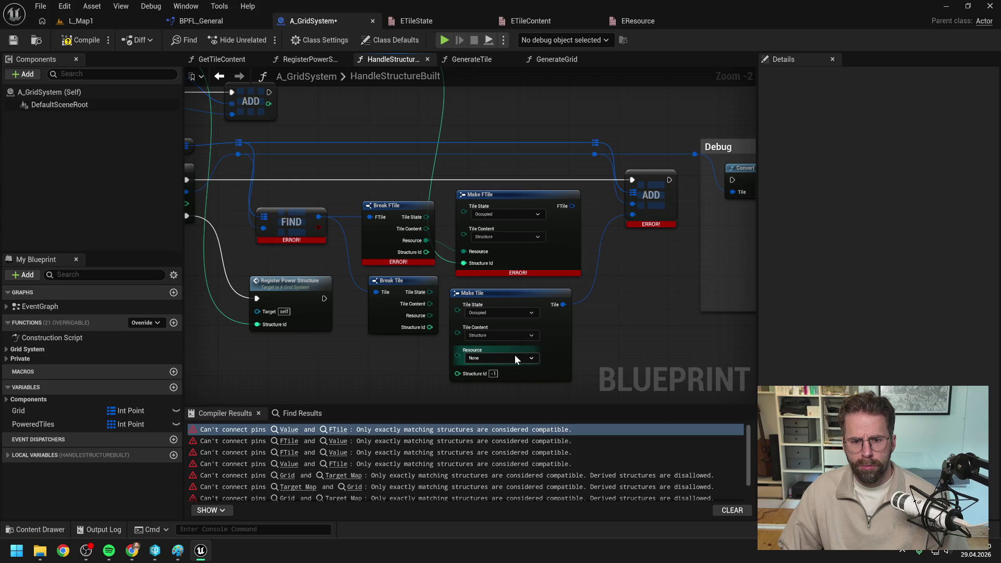
left_click(521, 289)
Feed the structure id and Break Tile's Resource into Make Tile.
scroll(516, 293, "down", 2)
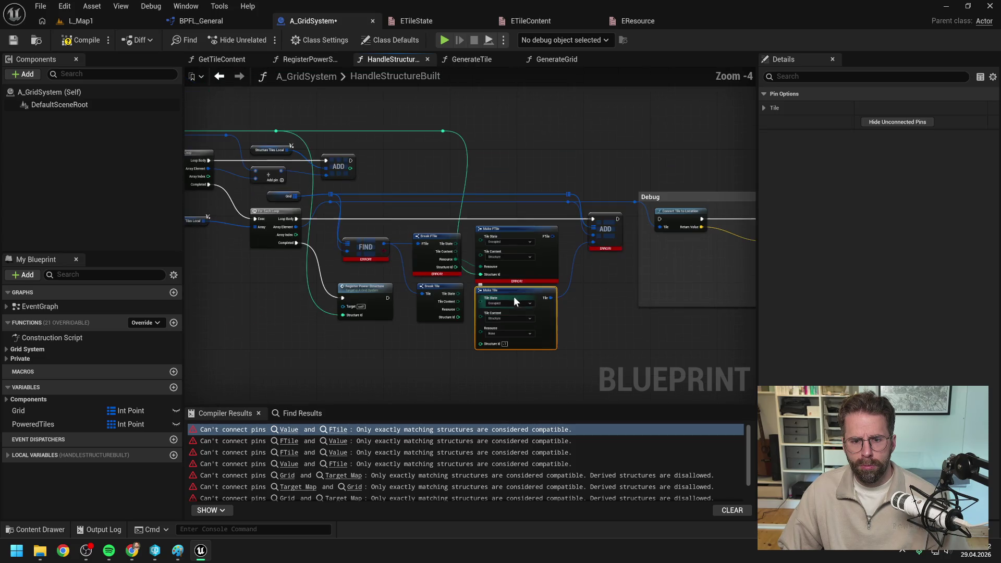
left_click_drag(443, 131, 480, 344)
scroll(463, 334, "up", 2)
left_click(447, 348)
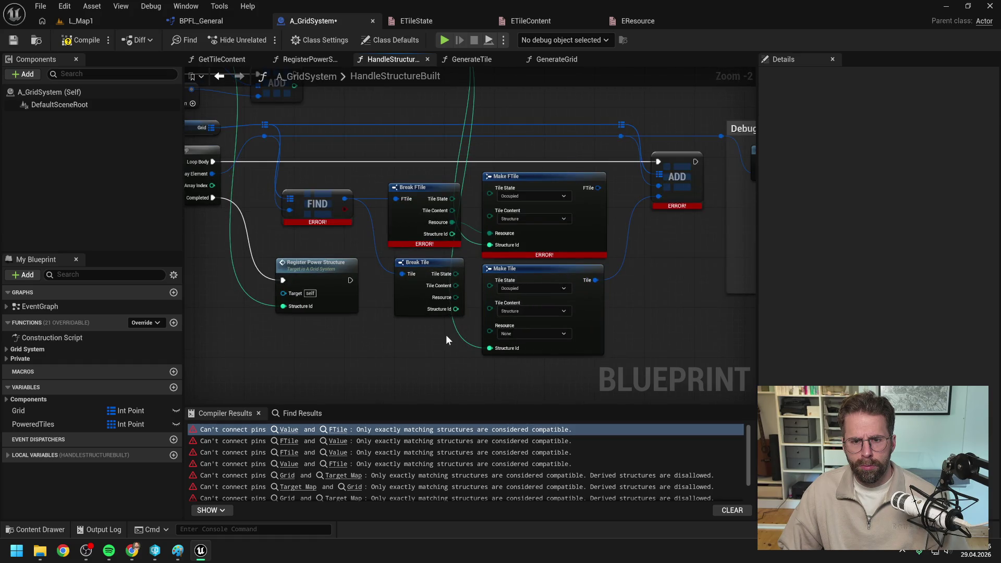
left_click_drag(456, 297, 490, 334)
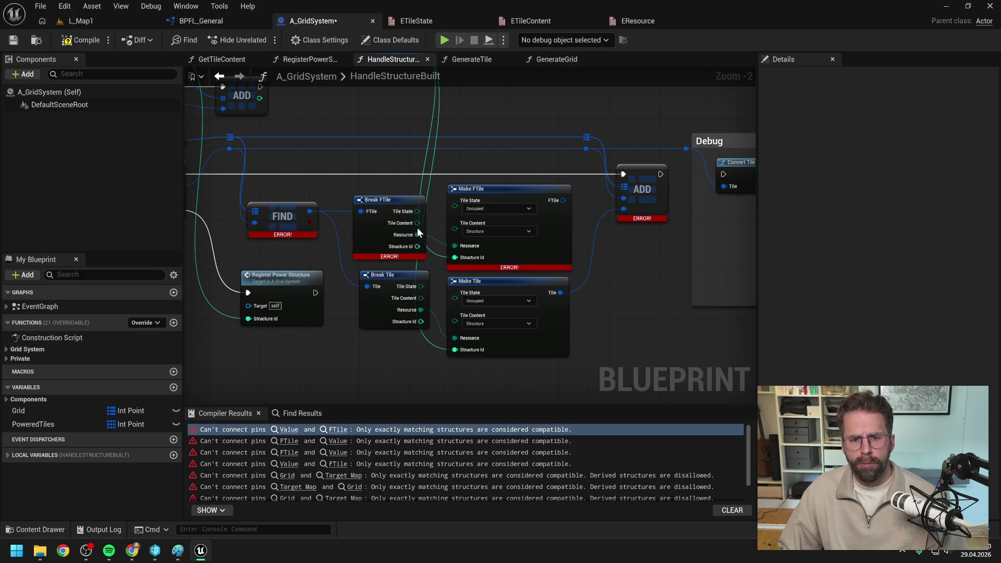
Delete the old Break FTile and Make FTile nodes, tidy the replacements, and compile.
left_click(385, 206)
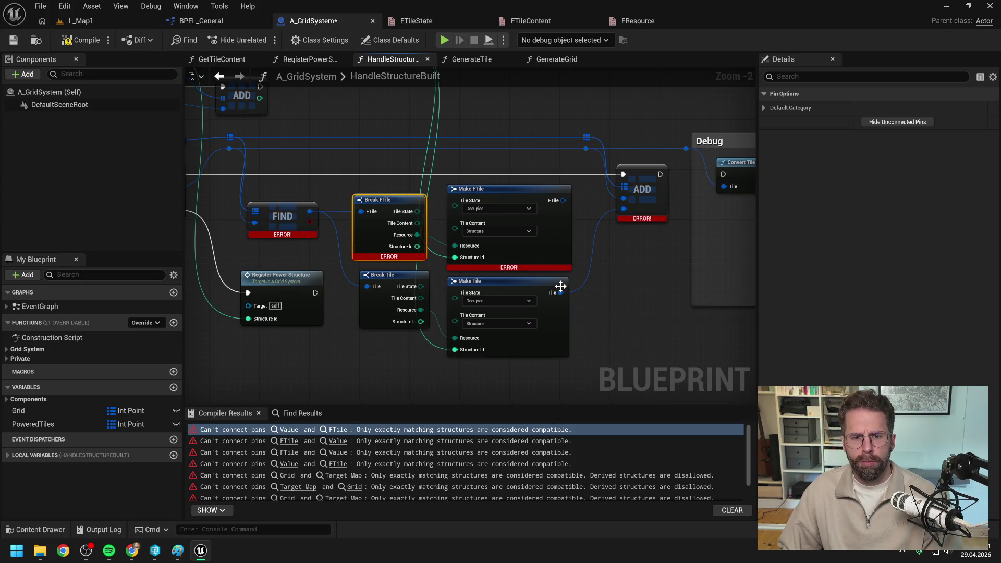
left_click(516, 205, "ctrl")
key("Delete")
left_click_drag(480, 281, 502, 210)
mouse_move(404, 280)
left_mouse_down()
mouse_move(395, 203)
mouse_move(385, 205)
left_mouse_up()
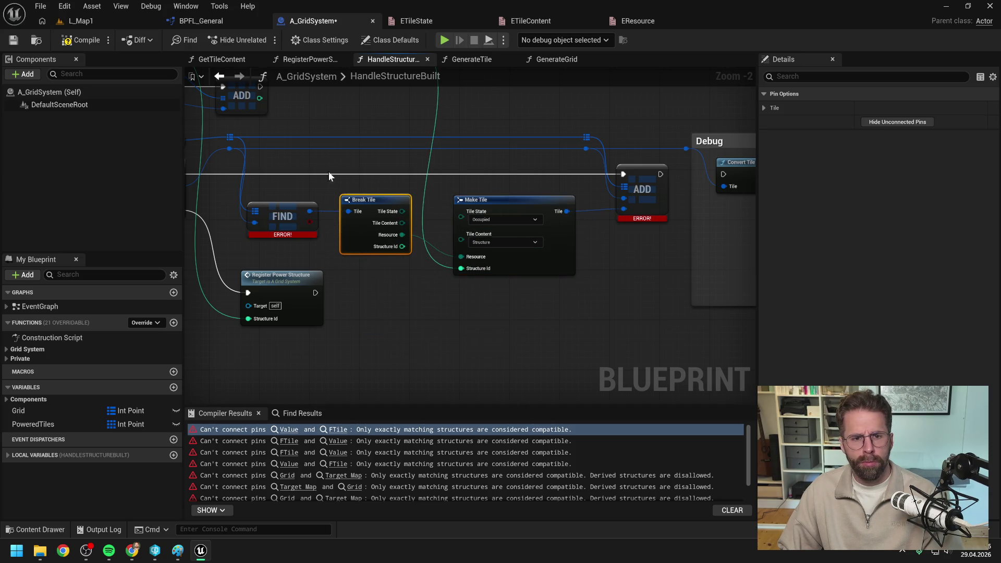
left_click(84, 44)
left_click(284, 430)
Refresh the Grid, FIND, Return and Branch nodes in GetAreTilesBuildable and save.
scroll(552, 286, "down", 2)
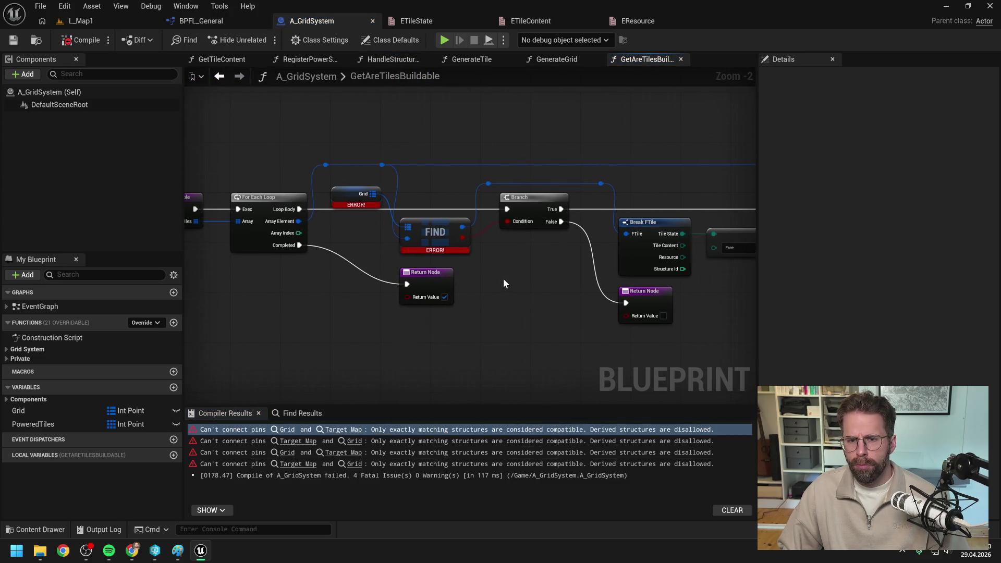
scroll(503, 283, "down", 1)
left_click_drag(355, 135, 560, 312)
right_click(528, 208)
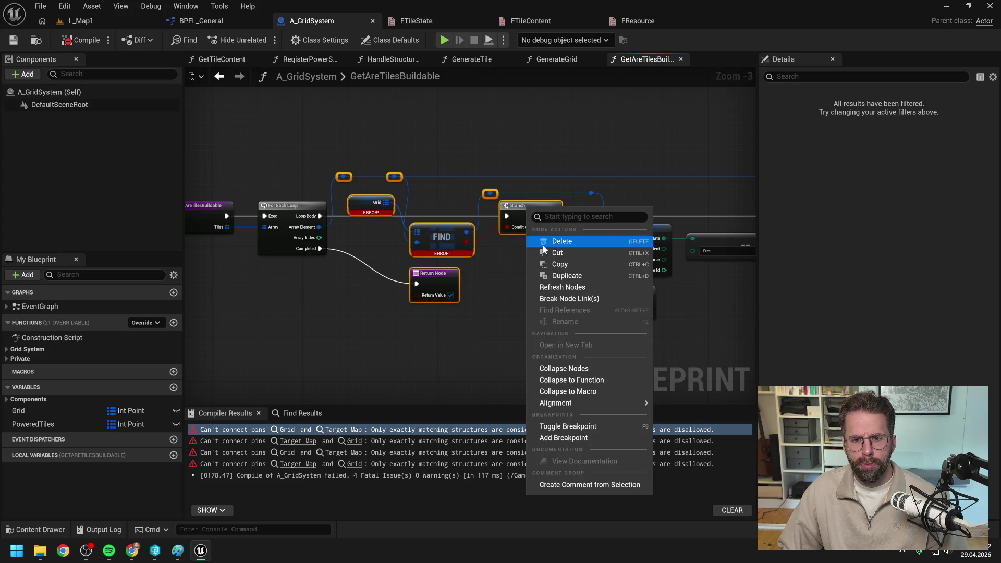
left_click(562, 287)
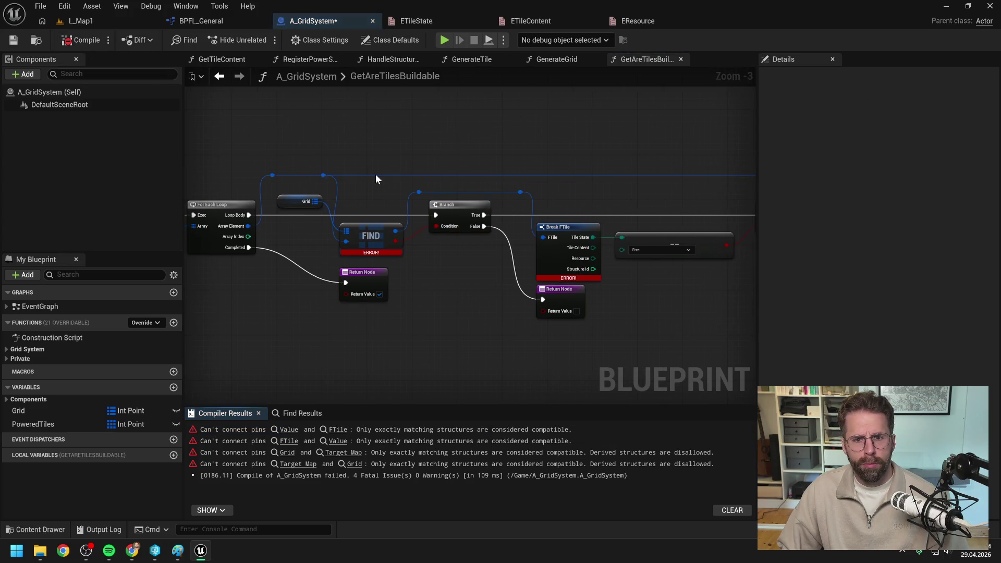
key("ctrl+s")
Add Break Tile from the tile reroute, delete the conversion node, and wire Tile State to the equality check.
mouse_move(520, 192)
left_mouse_down()
mouse_move(558, 201)
mouse_move(575, 136)
mouse_move(624, 236)
left_mouse_up()
type("break tile")
key("Return")
key("Delete")
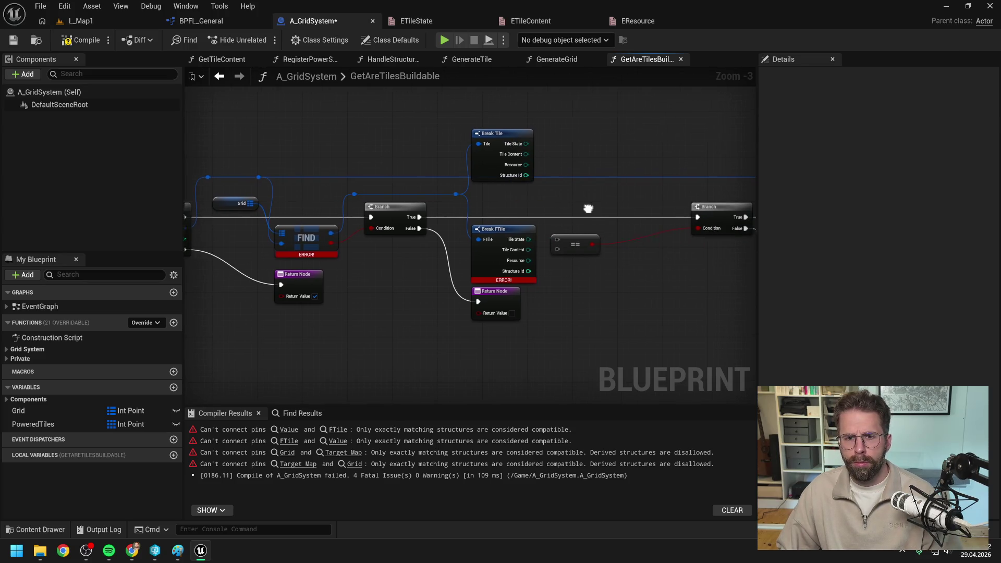
left_click_drag(498, 144, 533, 238)
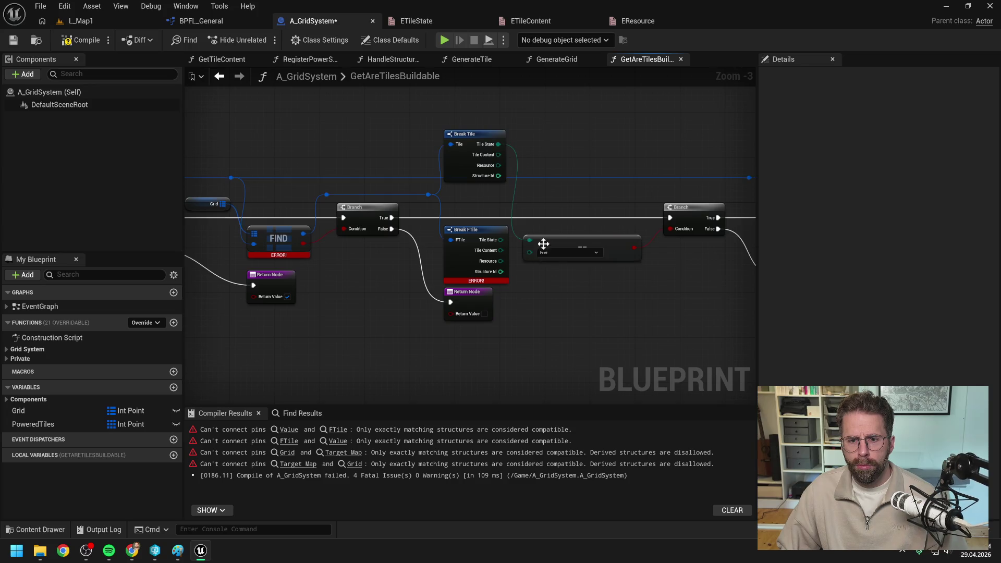
Delete the old Break FTile, move Break Tile into its place, and compile.
left_click(482, 232)
key("Delete")
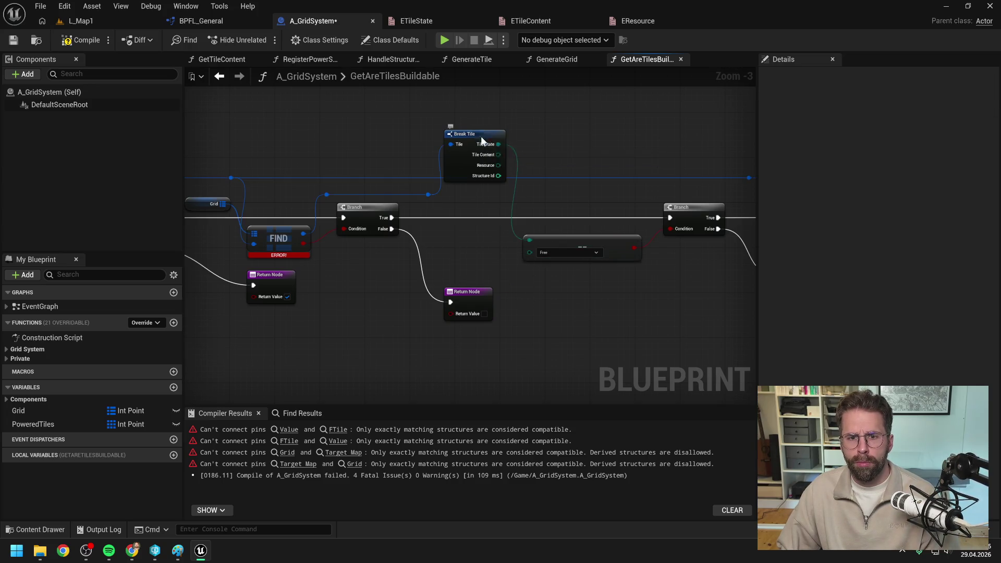
left_click_drag(481, 135, 479, 233)
left_click(84, 40)
mouse_move(562, 151)
left_mouse_down()
mouse_move(450, 170)
mouse_move(482, 147)
mouse_move(424, 202)
left_mouse_up()
left_click(353, 428)
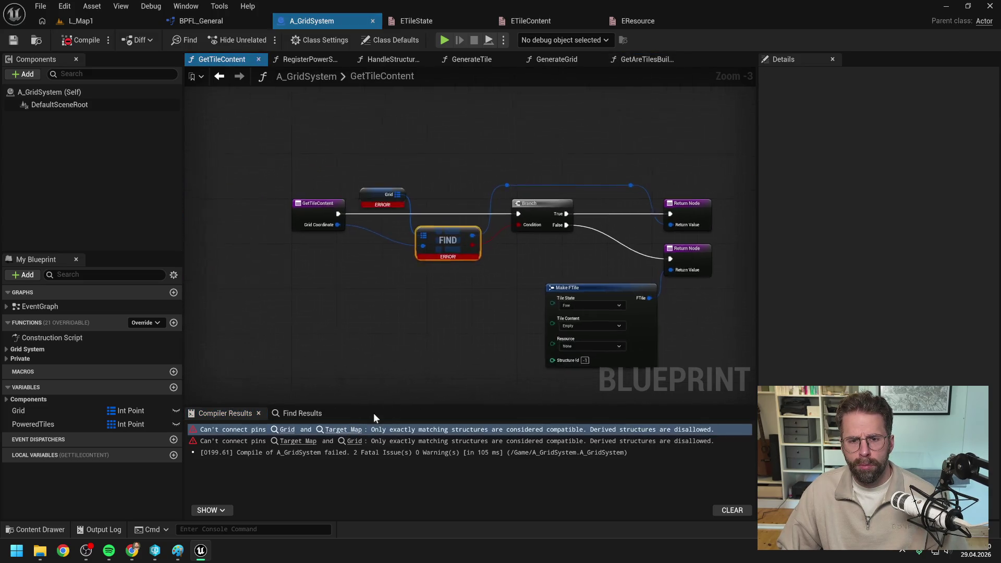
Change GetTileContent's return value type to Tile and compile.
left_click_drag(571, 286, 441, 248)
left_click(595, 185)
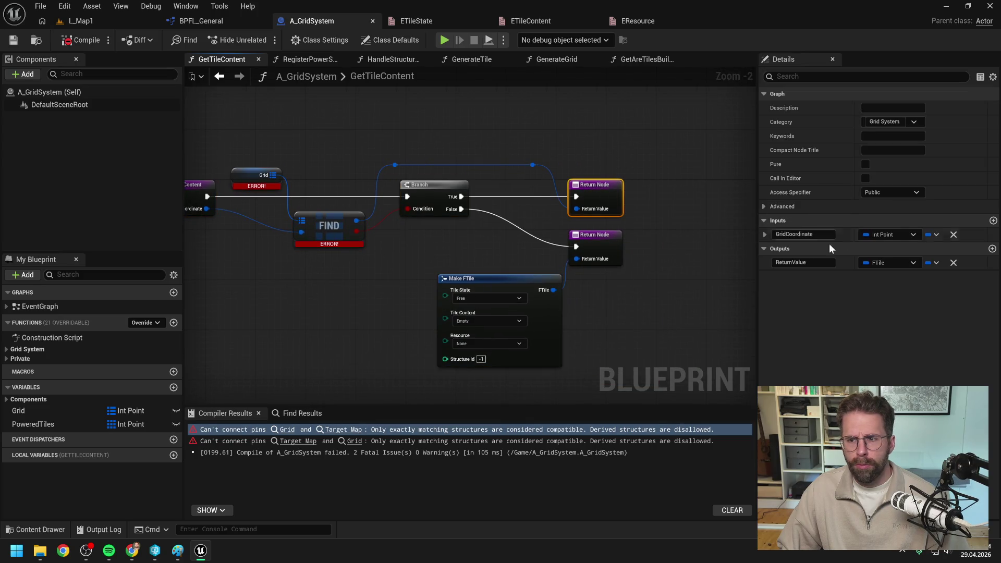
left_click(891, 263)
type("tile")
key("Escape")
key("ctrl+s")
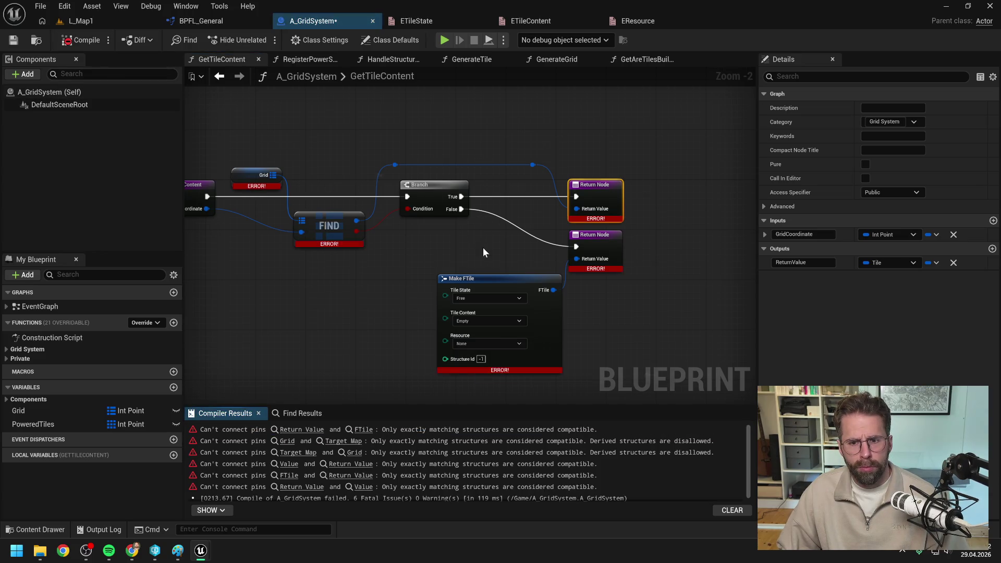
key("Return")
Replace the Make FTile node with a new Make Tile feeding the return node.
mouse_move(576, 259)
left_mouse_down()
mouse_move(517, 264)
mouse_move(317, 323)
left_mouse_up()
type("ma")
key("Return")
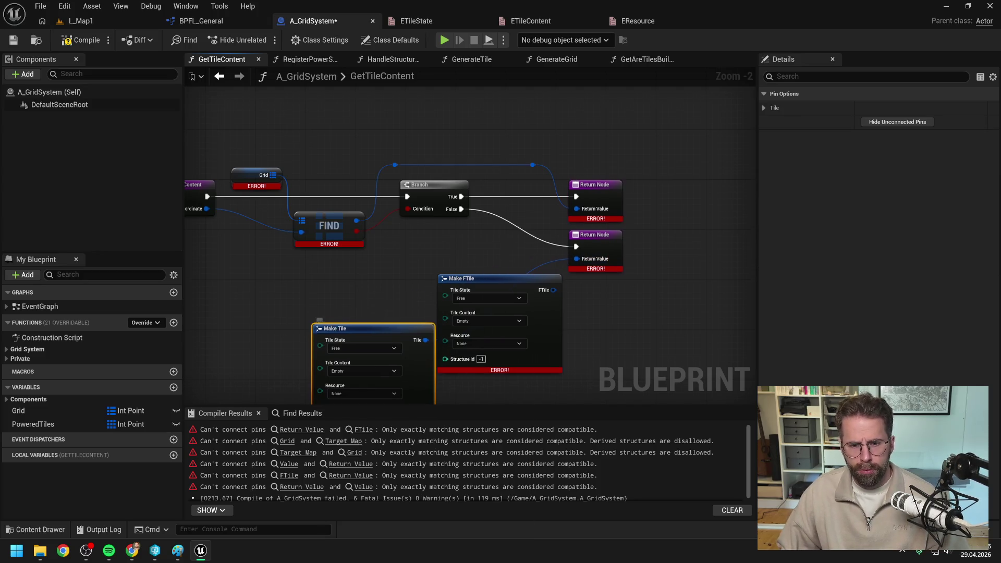
mouse_move(362, 279)
left_mouse_down()
mouse_move(342, 264)
mouse_move(476, 209)
left_mouse_up()
left_click(489, 229)
key("Delete")
left_click_drag(238, 220, 387, 249)
Refresh the erroring nodes and compile A_GridSystem with F7.
left_click_drag(289, 122, 543, 222)
right_click(582, 169)
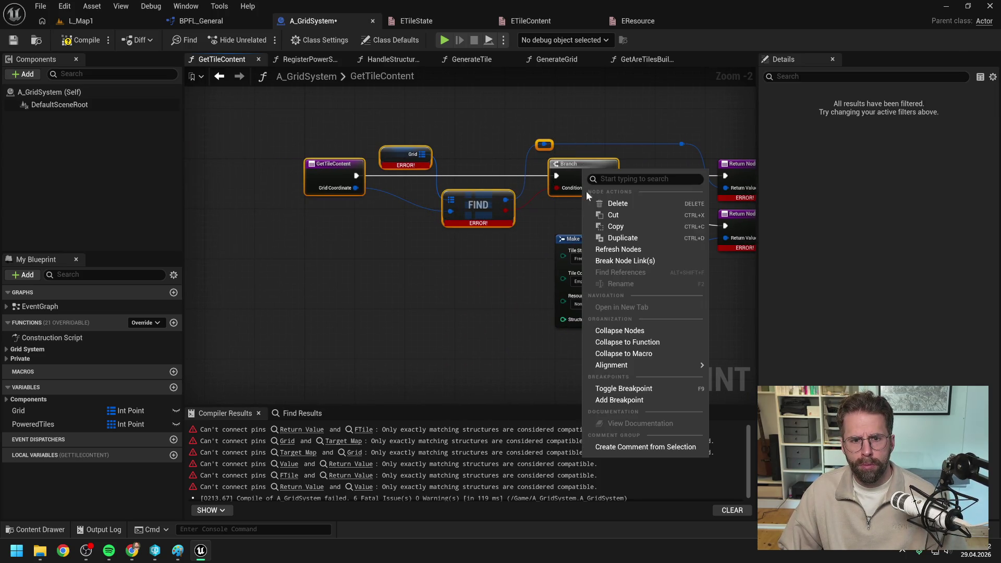
left_click(604, 251)
key("F7")
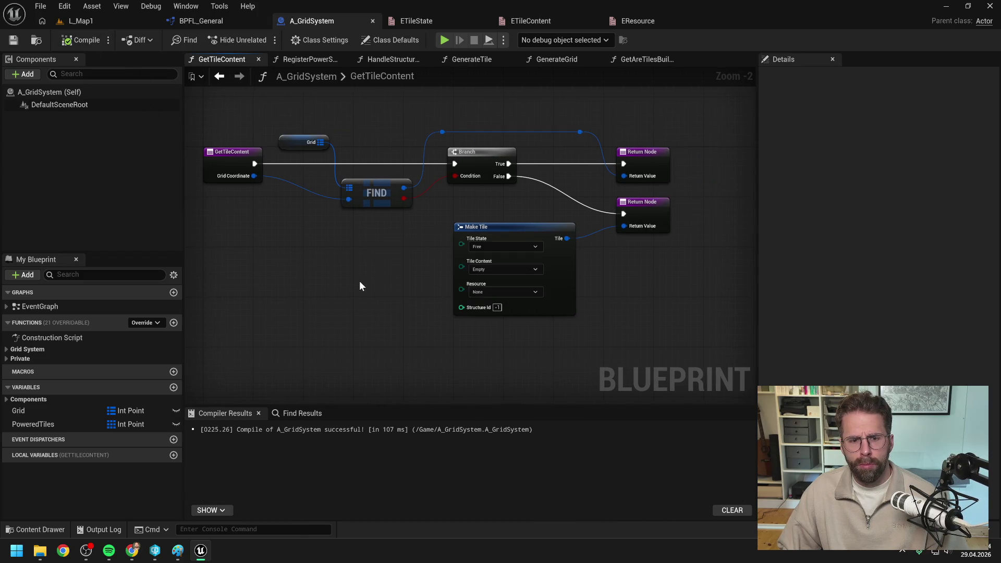
Close the extra function graphs and play the L_Map1 level in the editor.
left_click(256, 113)
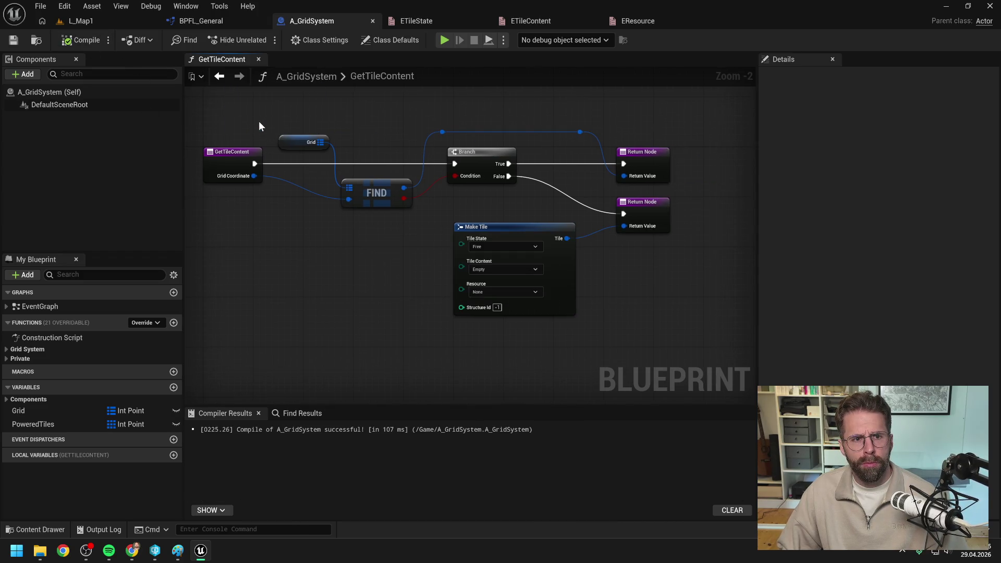
left_click(77, 20)
left_click(267, 38)
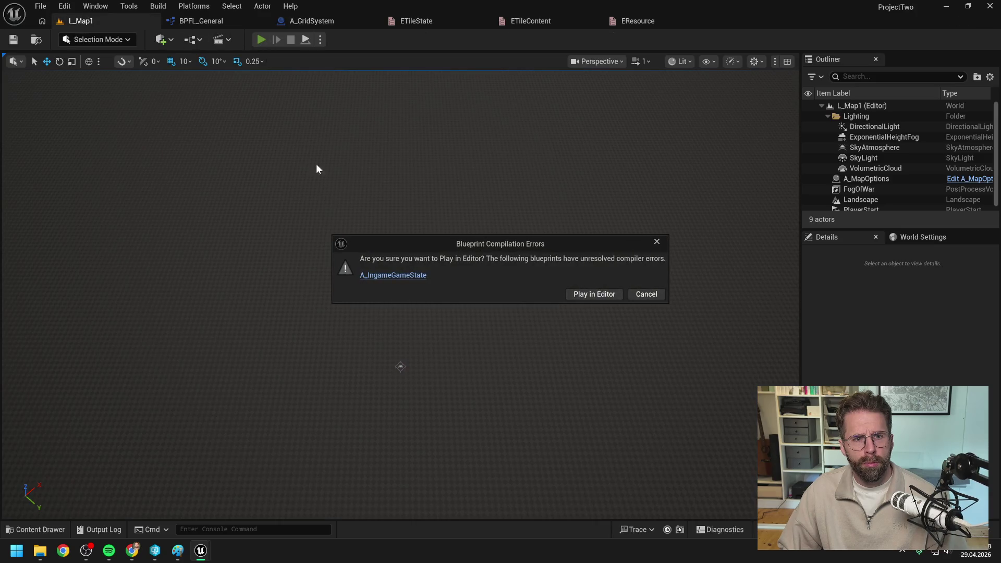
Open A_IngameGameState from the error, make GetTileContent return Tile, and compile.
left_click(397, 276)
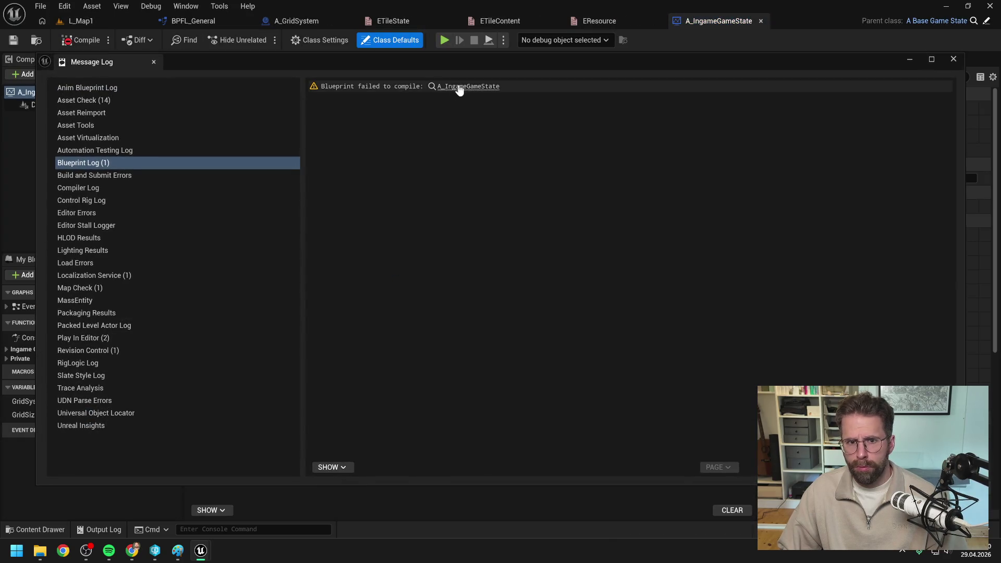
left_click(952, 59)
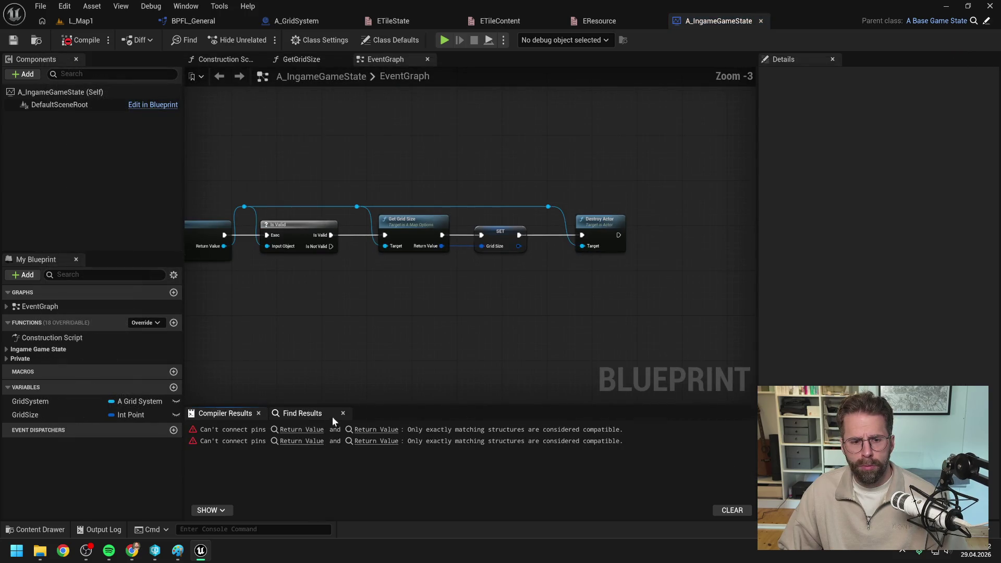
left_click(308, 430)
left_click(642, 218)
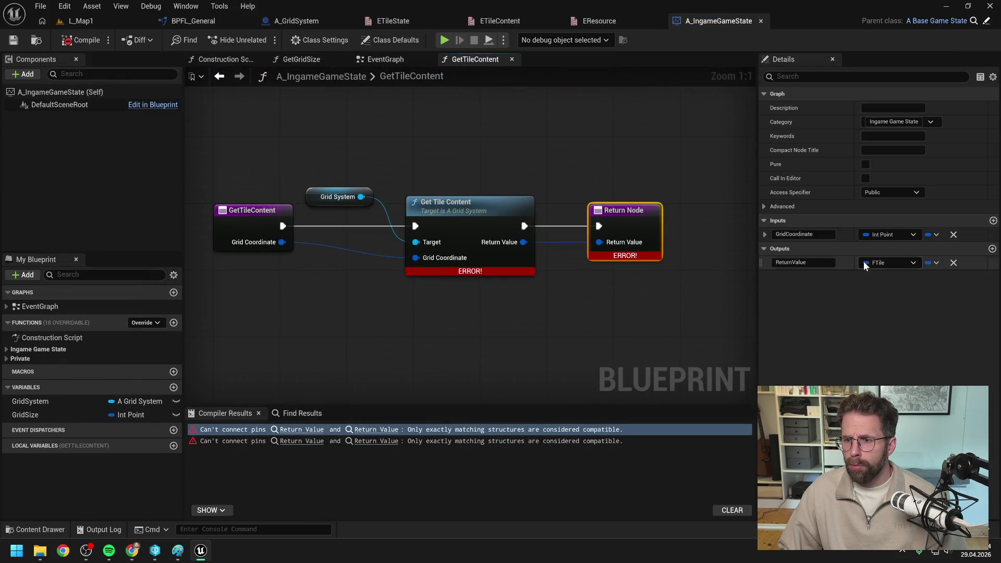
left_click(881, 263)
type("tile")
left_click(872, 381)
key("F7")
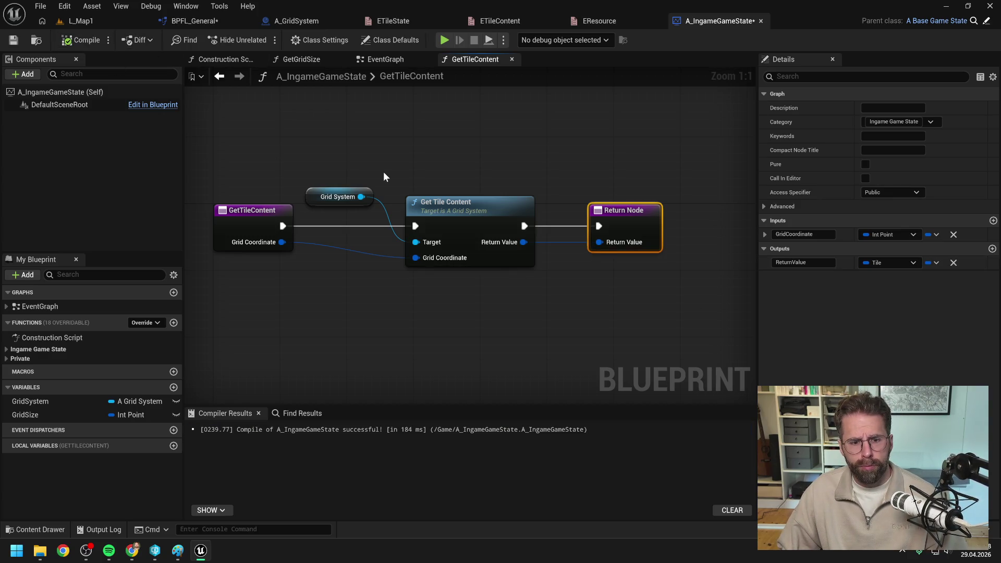
left_click(493, 390)
left_click(112, 28)
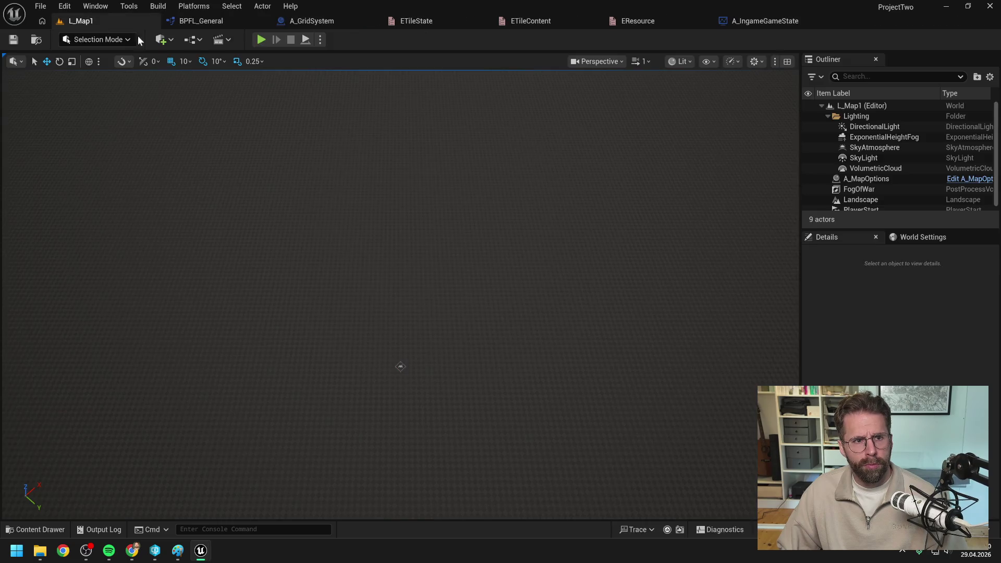
Play the level, open the failing BPFL_General library, and locate its compiler error.
key("alt+p")
left_click(405, 291)
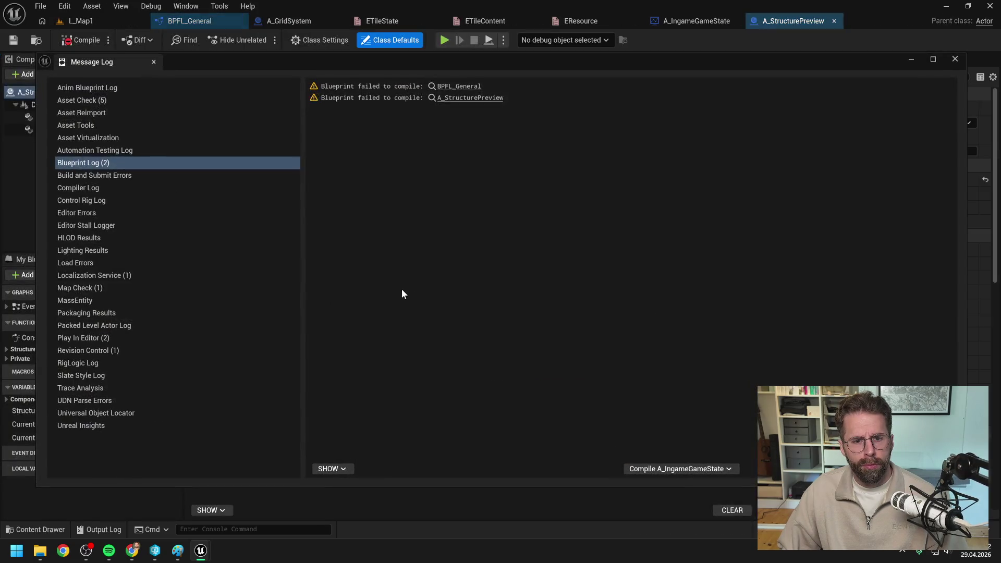
left_click(455, 87)
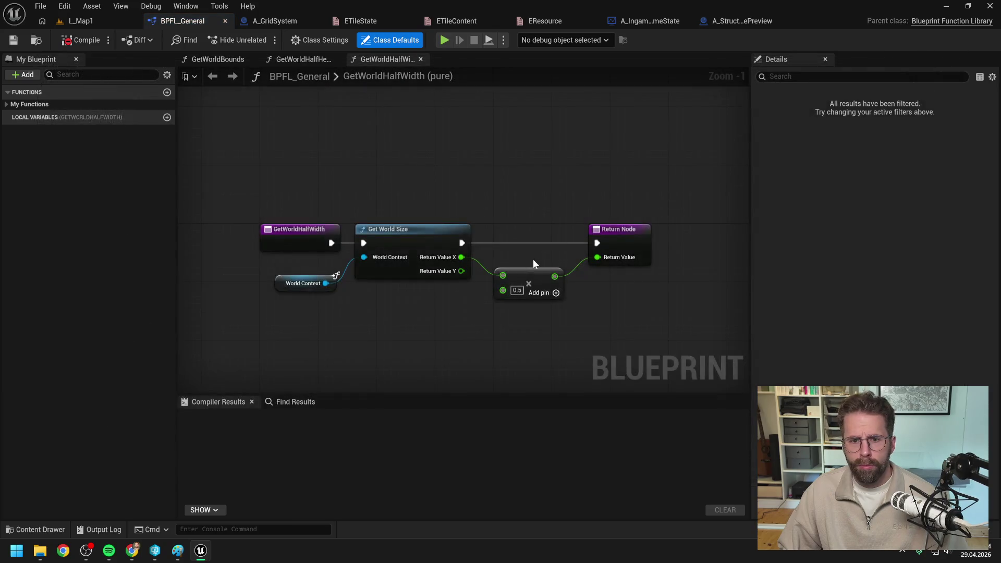
left_click(79, 39)
left_click(301, 418)
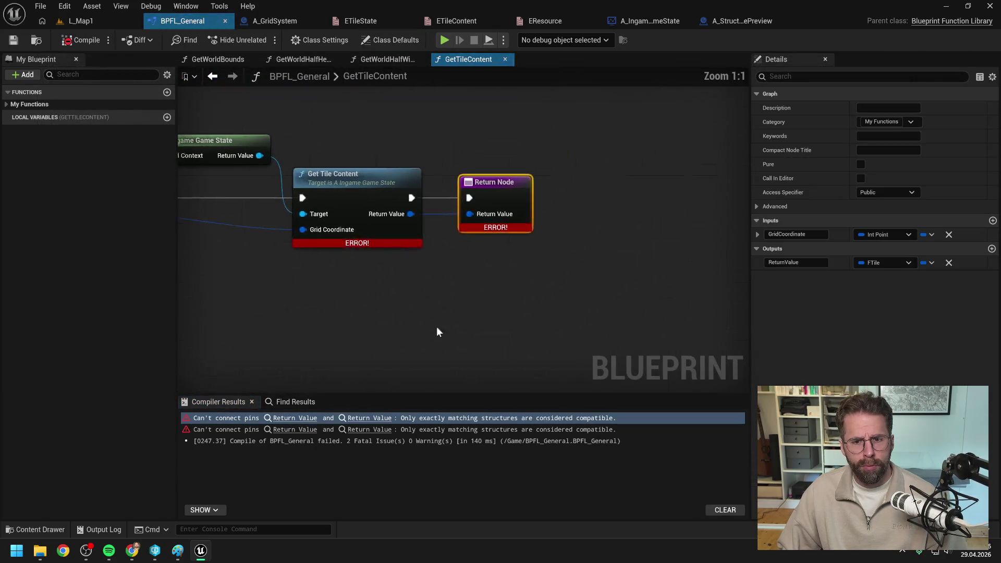
Set BPFL_General's GetTileContent return type to Tile, compile, and check out the asset.
left_click(885, 262)
type("tile")
left_click(872, 380)
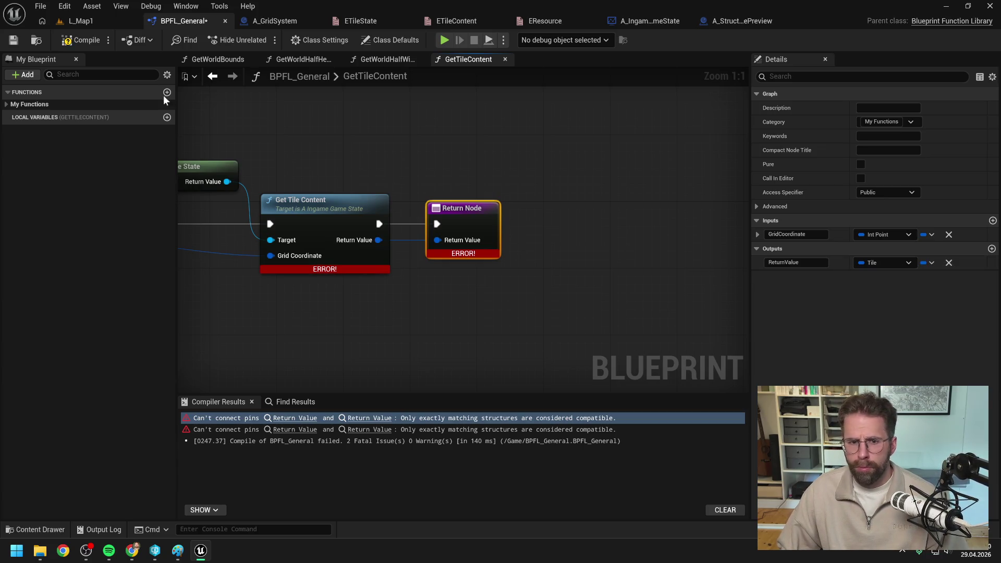
left_click(83, 40)
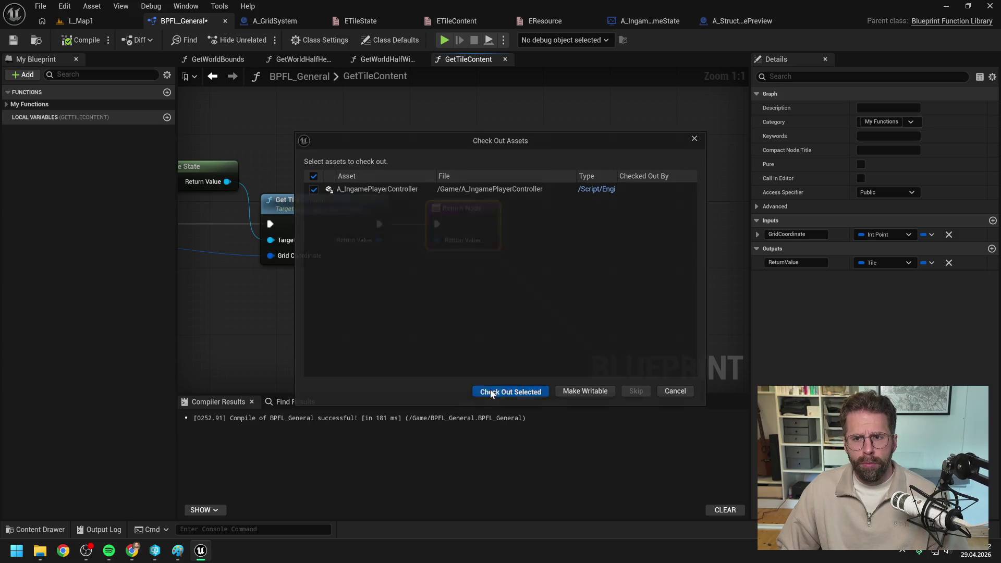
left_click(491, 392)
left_click(736, 19)
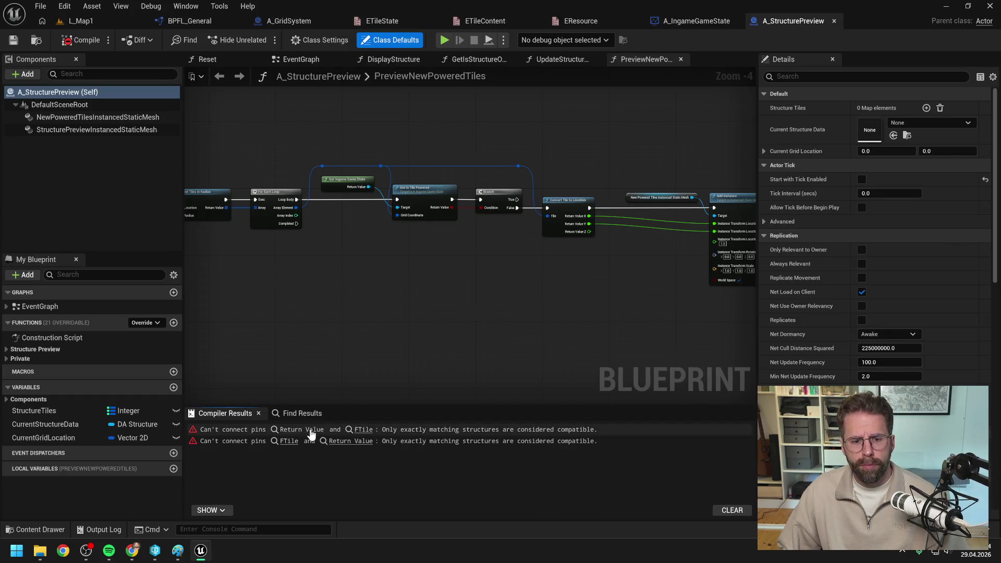
Add Break Tile off Get Tile Content's result and an Equal (Enum) node on Tile Content.
left_click(312, 431)
left_click_drag(408, 207, 390, 336)
key("Return")
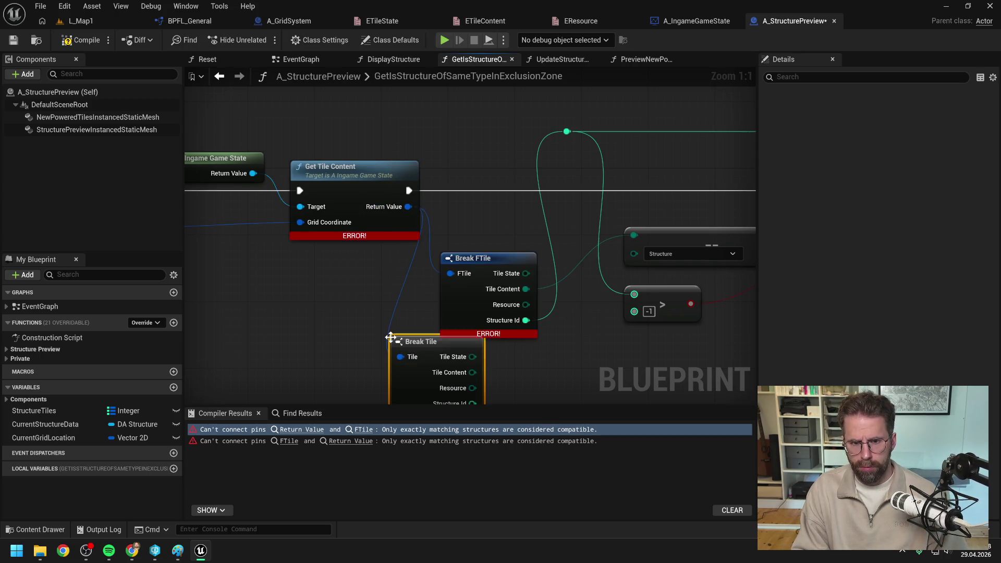
scroll(390, 336, "down", 1)
mouse_move(389, 335)
left_mouse_down()
mouse_move(533, 214)
mouse_move(511, 320)
left_mouse_up()
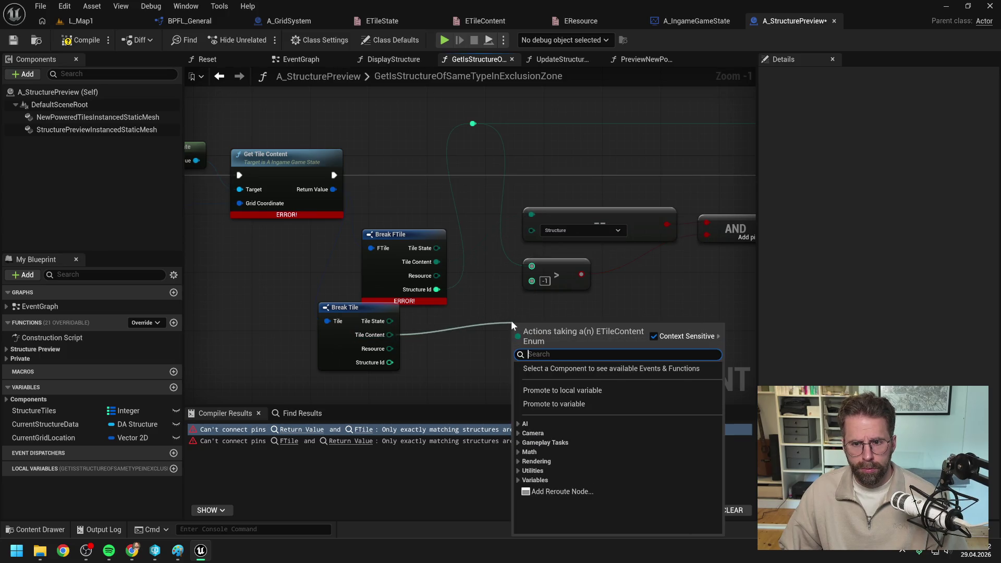
type("==")
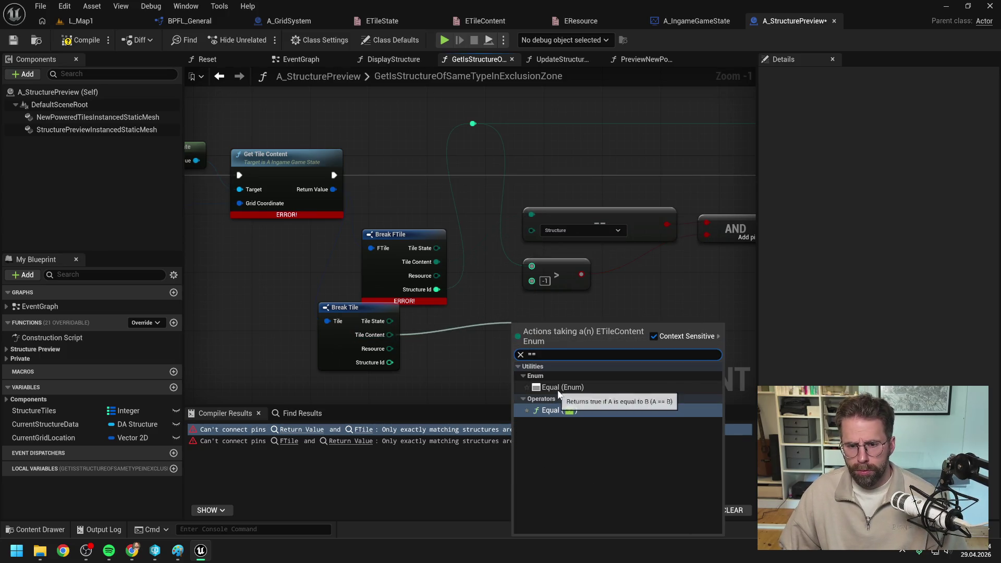
left_click(558, 388)
Compare Tile Content against Structure into the AND node and wire Structure Id onward.
left_click(500, 331)
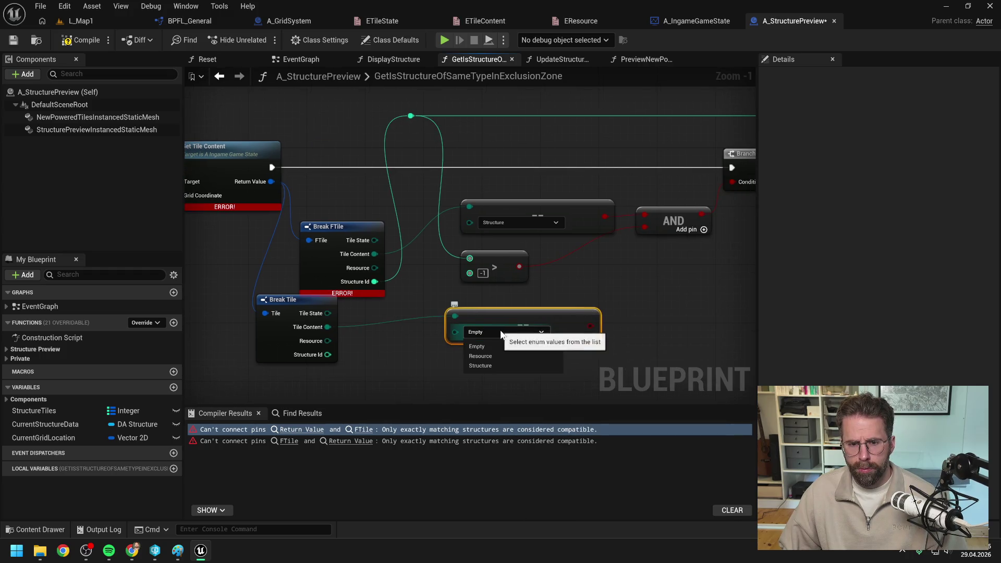
left_click(486, 365)
left_click_drag(591, 325, 645, 214)
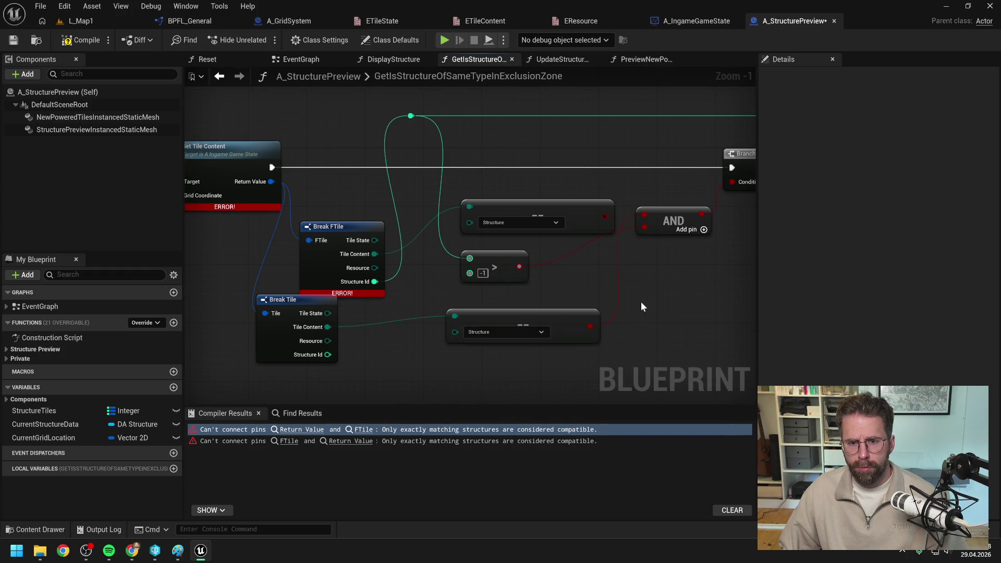
mouse_move(327, 355)
left_mouse_down()
mouse_move(352, 211)
mouse_move(412, 117)
left_mouse_up()
Delete the old Break FTile, move Break Tile into its place, and compile.
left_click(350, 227)
key("Delete")
left_click_drag(284, 300, 337, 190)
left_click_drag(513, 317, 527, 302)
left_click(372, 310)
left_click(82, 39)
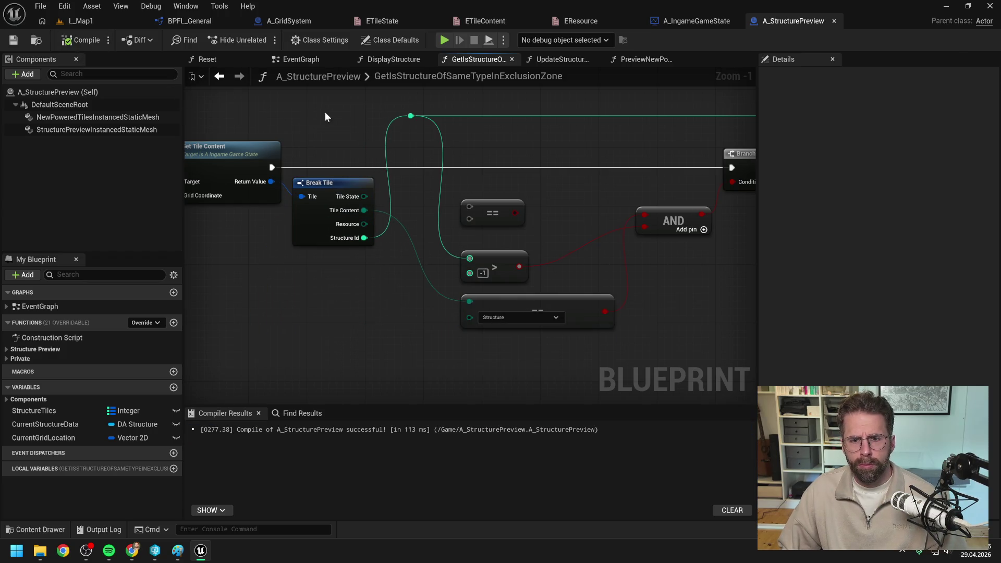
Delete the unused comparison node and align the > , Structure comparison and AND nodes.
key("Delete")
left_click_drag(487, 222, 564, 326)
key("f")
left_click_drag(587, 272, 595, 288)
left_click(570, 212)
left_click_drag(646, 245, 516, 206)
key("q")
left_click(571, 203)
left_click(87, 21)
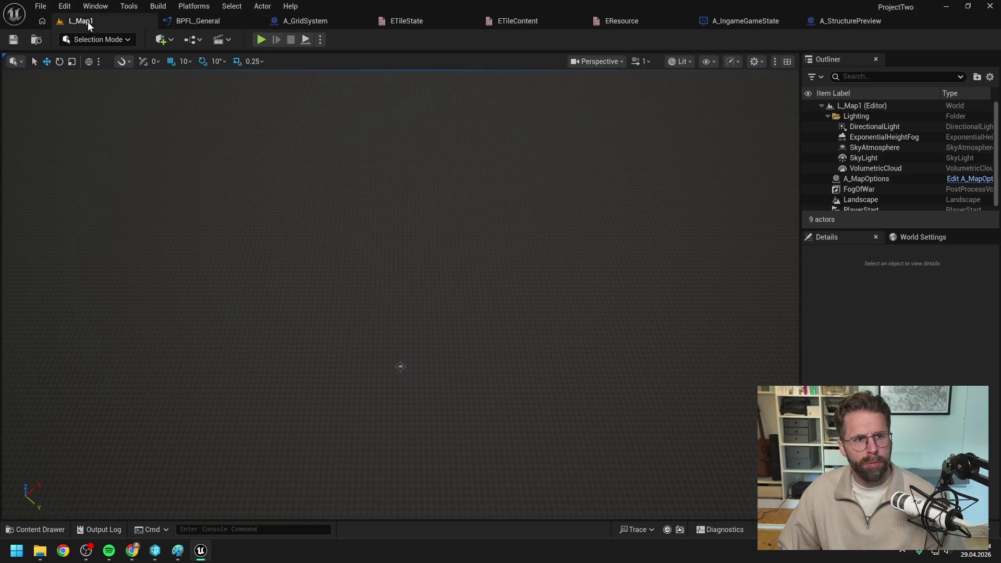
Play the level, then open the failing A_IngamePlayerController blueprint at its first compile error.
left_click(265, 38)
left_click(411, 274)
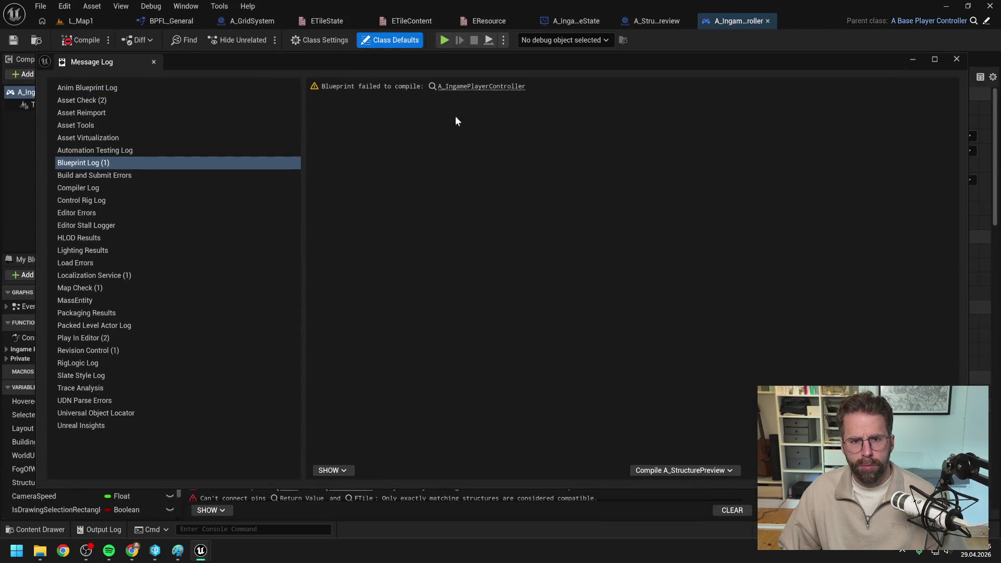
left_click(956, 59)
left_click(303, 429)
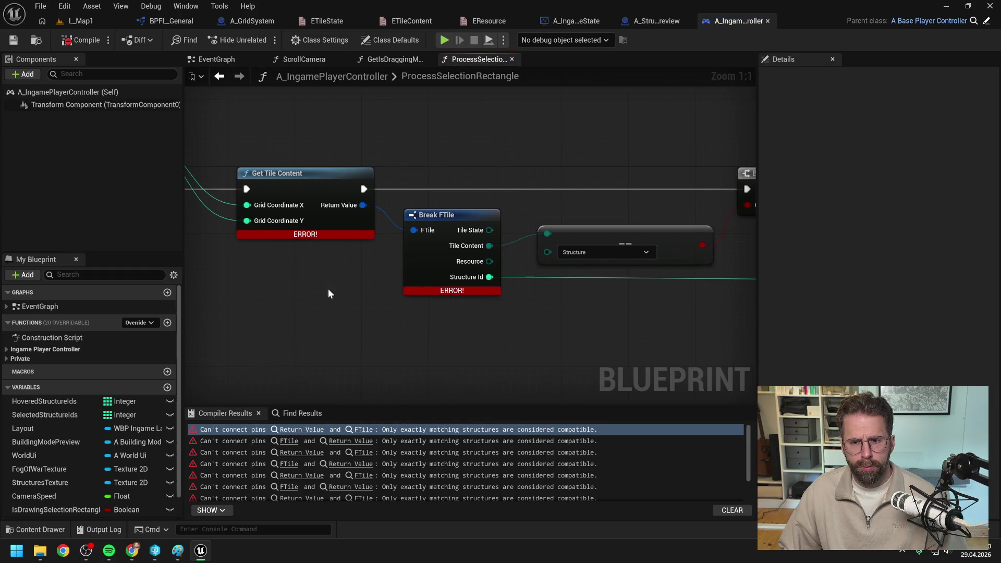
Break Get Tile Content with Break Tile and feed a Tile Content == Structure check into the Branch.
left_click_drag(362, 205, 377, 336)
type("break")
key("Return")
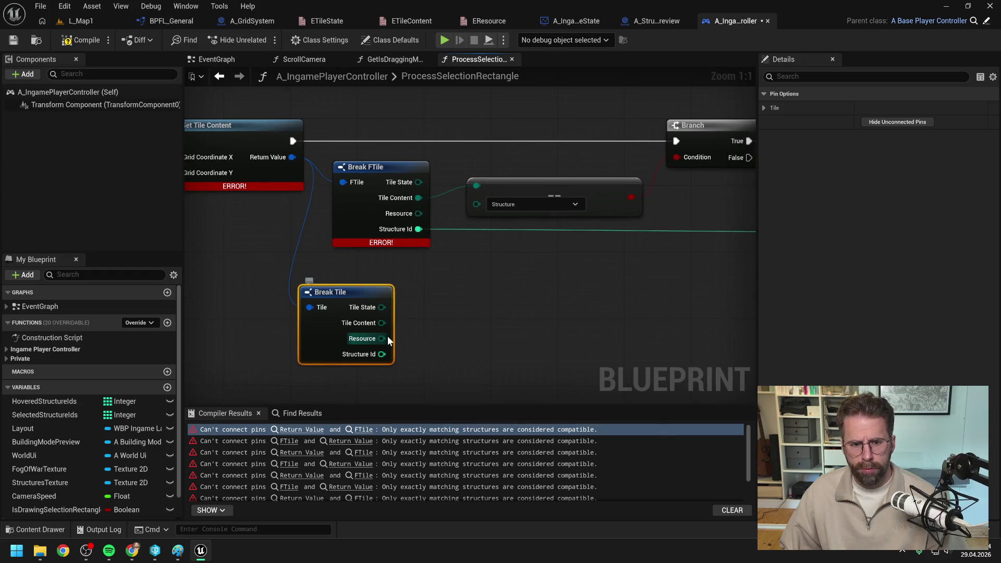
left_click(444, 311)
left_click_drag(382, 323, 462, 309)
type("==")
left_click(514, 373)
left_click(507, 330)
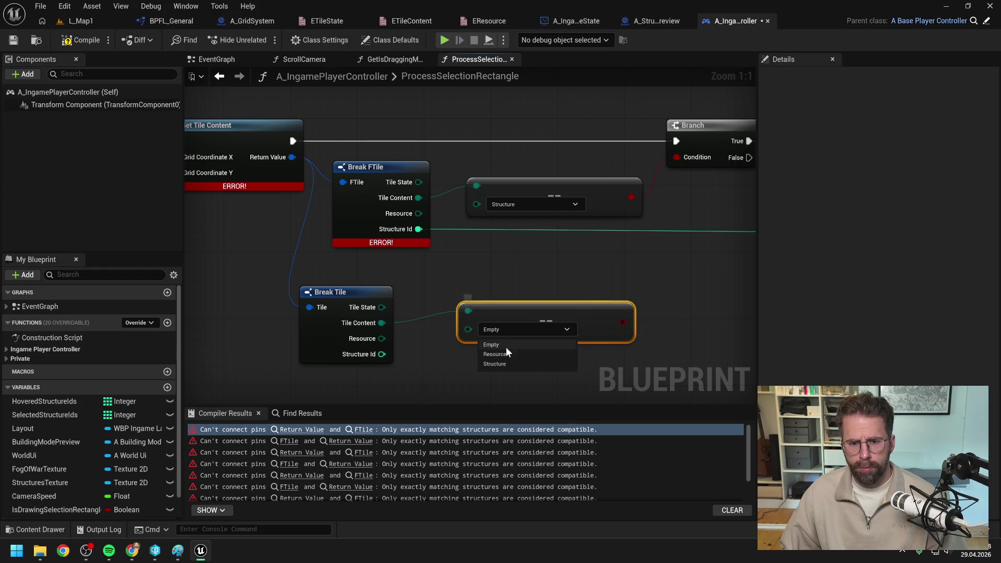
left_click(498, 363)
left_click_drag(510, 348, 570, 187)
scroll(449, 277, "down", 1)
Route Structure Id onward, delete the old comparison and Break FTile, tidy, and compile-save.
left_click_drag(260, 339, 671, 230)
left_click(419, 193)
key("Delete")
left_click(287, 193)
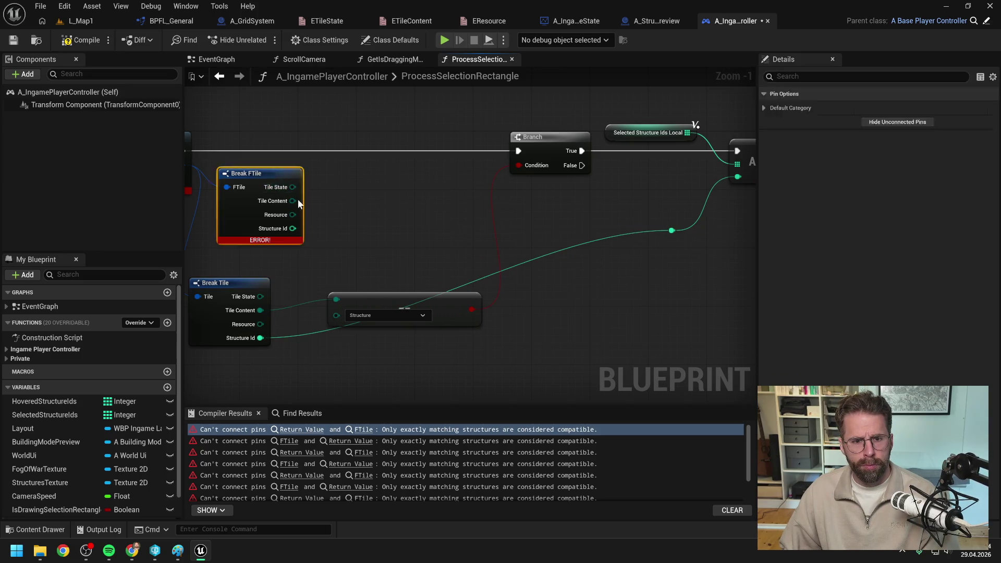
key("Delete")
left_click_drag(324, 302, 361, 199)
left_click_drag(443, 313, 509, 204)
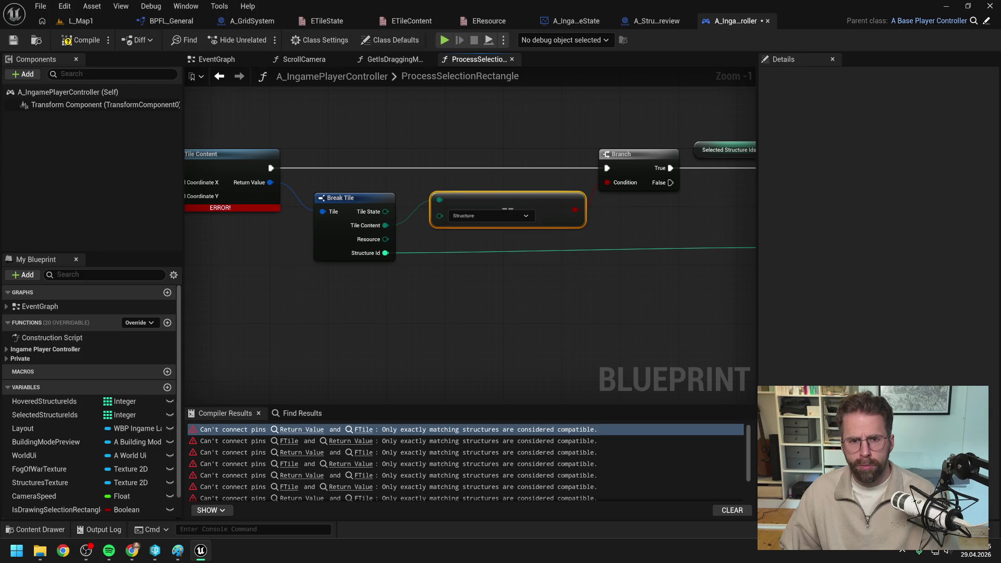
key("ctrl+s")
At the next erroring Get Tile Content, add a Break Tile node from its Return Value.
left_click(307, 429)
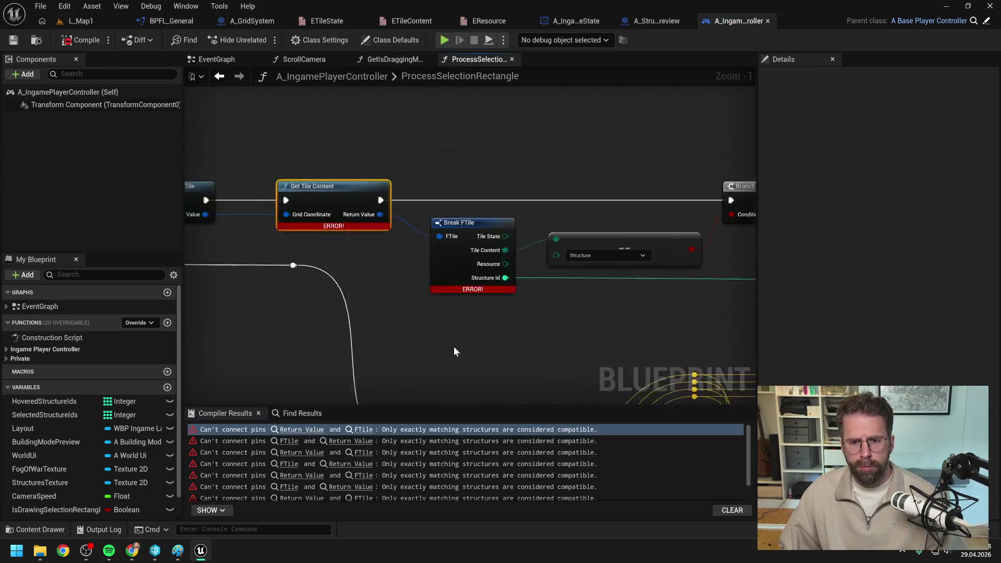
scroll(471, 343, "up", 1)
mouse_move(412, 221)
left_mouse_down()
mouse_move(428, 305)
mouse_move(454, 339)
left_mouse_up()
type("break")
left_click(460, 341)
left_click(453, 316)
Replace the old Equal node with a Tile Content == Structure check driving the Branch Condition.
mouse_move(375, 339)
left_mouse_down()
mouse_move(471, 220)
mouse_move(476, 283)
left_mouse_up()
type("=")
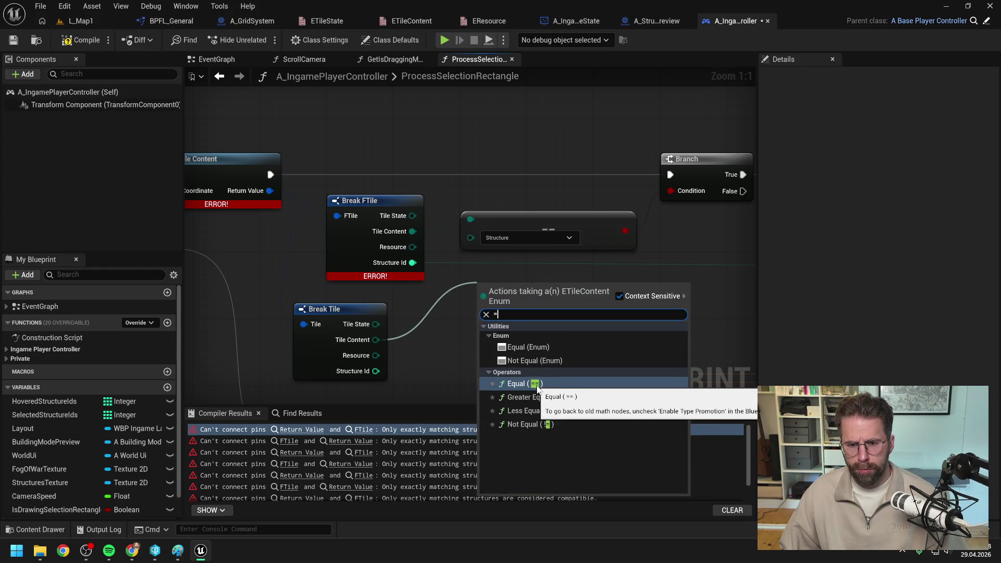
left_click(529, 346)
left_click_drag(530, 333, 473, 305)
left_click(472, 305)
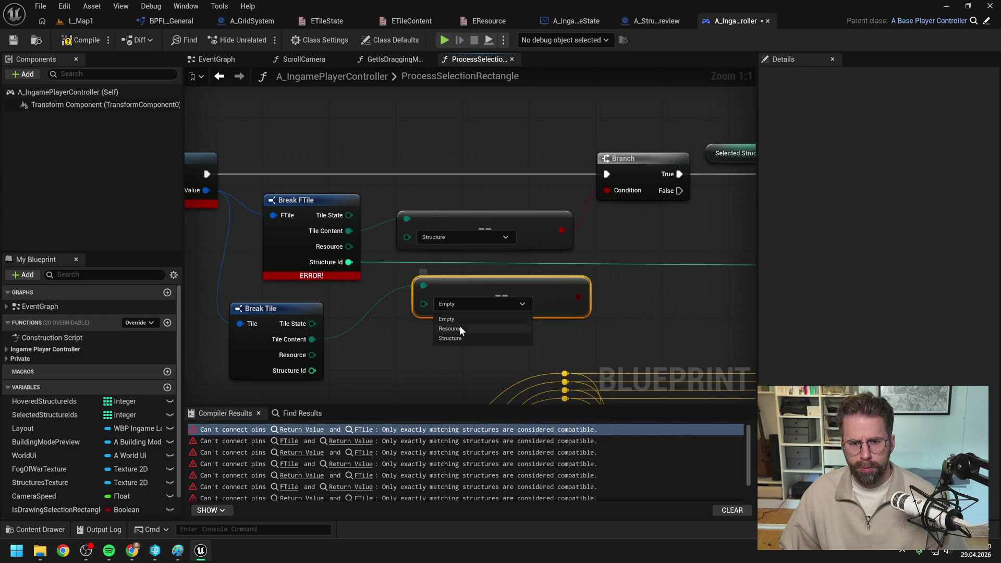
left_click(450, 339)
left_click_drag(578, 296, 608, 190)
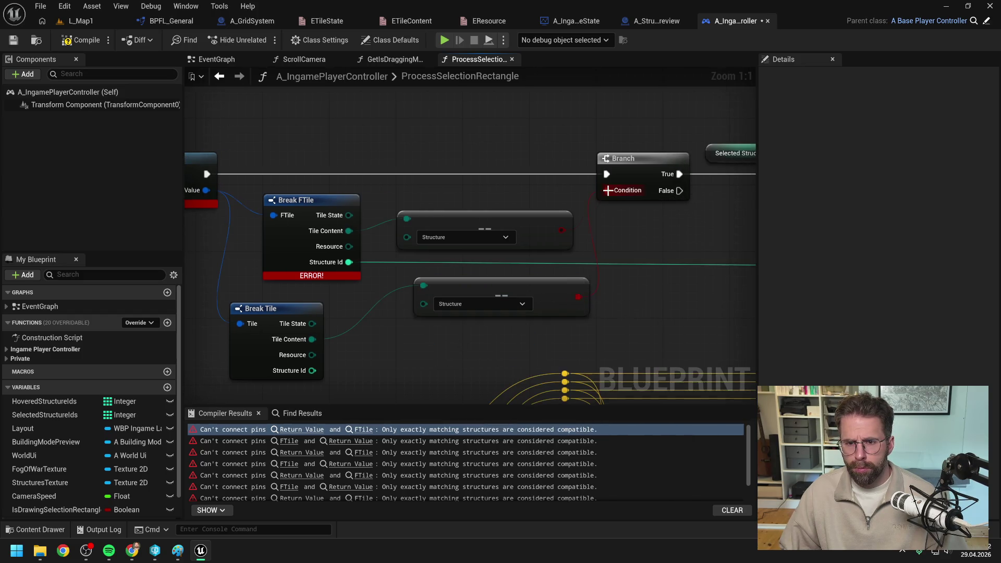
left_click(472, 221)
key("Delete")
left_click_drag(530, 297, 510, 217)
Wire Structure Id to ADDUNIQUE, delete Break FTile, and recompile to reach the UpdateHoveredTiles error.
scroll(294, 324, "down", 2)
mouse_move(255, 332)
left_mouse_down()
mouse_move(592, 264)
mouse_move(662, 208)
left_mouse_up()
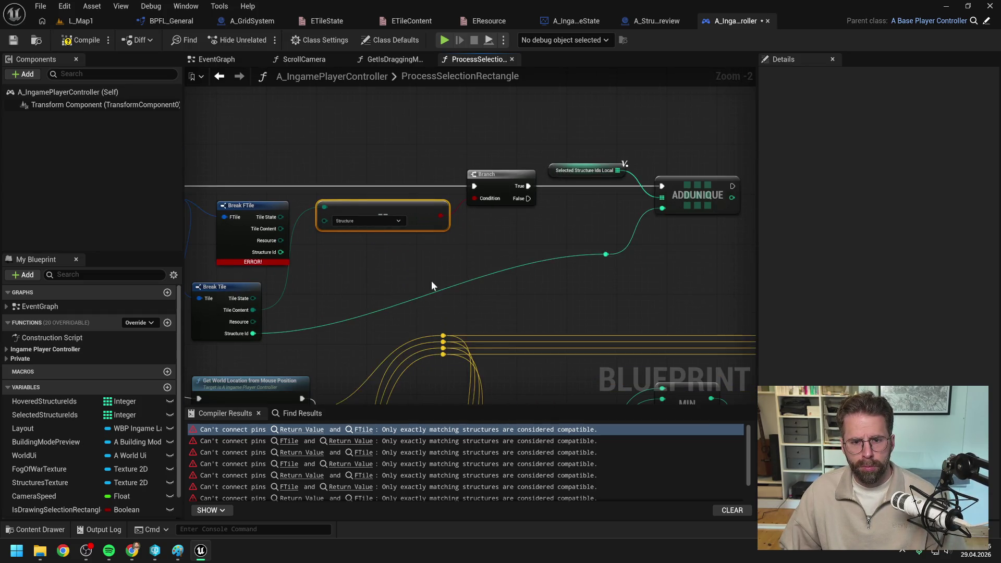
left_click(324, 210)
key("Delete")
left_click_drag(292, 288, 304, 213)
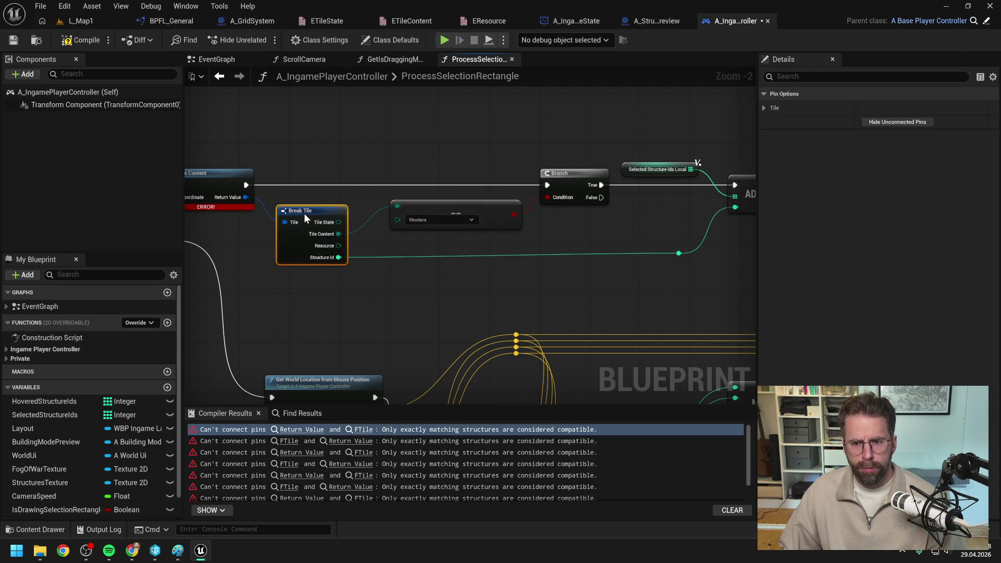
left_click(678, 275)
left_click(80, 40)
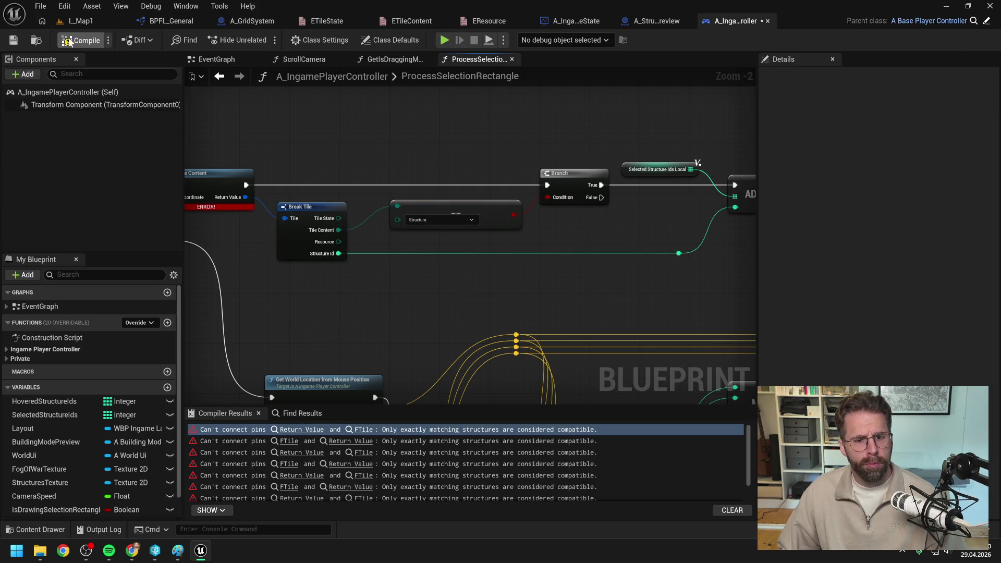
left_click(307, 431)
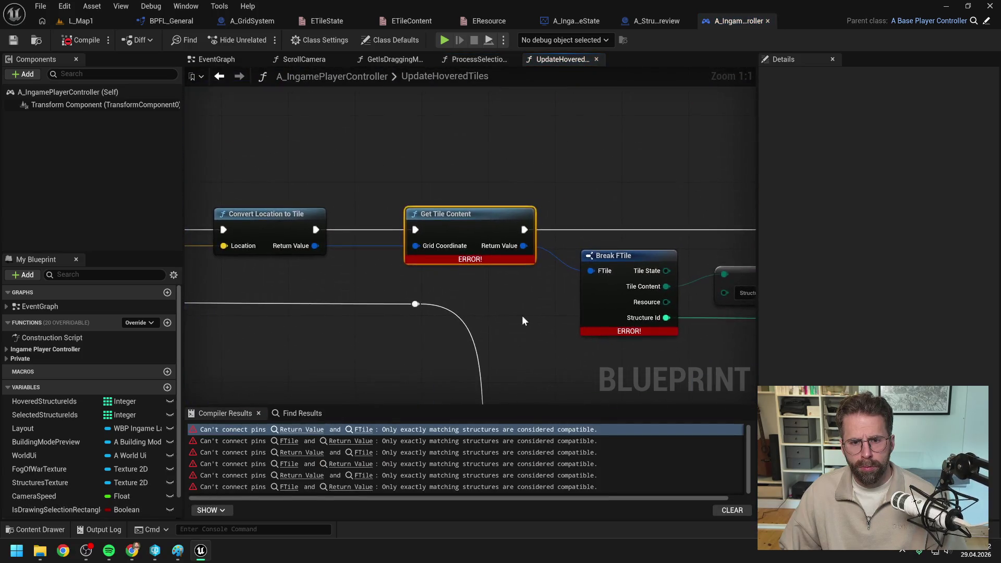
Add Break Tile from Get Tile Content and swap the old Equal for a == Structure Branch check.
left_click_drag(273, 165, 311, 295)
type("break")
key("Return")
left_click_drag(388, 329, 492, 295)
type("==")
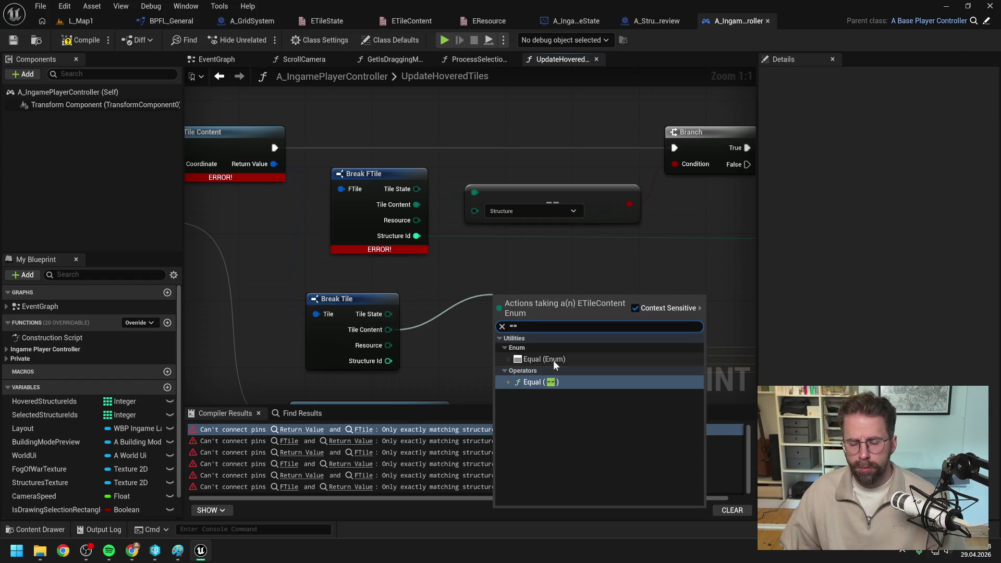
left_click(550, 358)
left_click(534, 319)
left_click(534, 354)
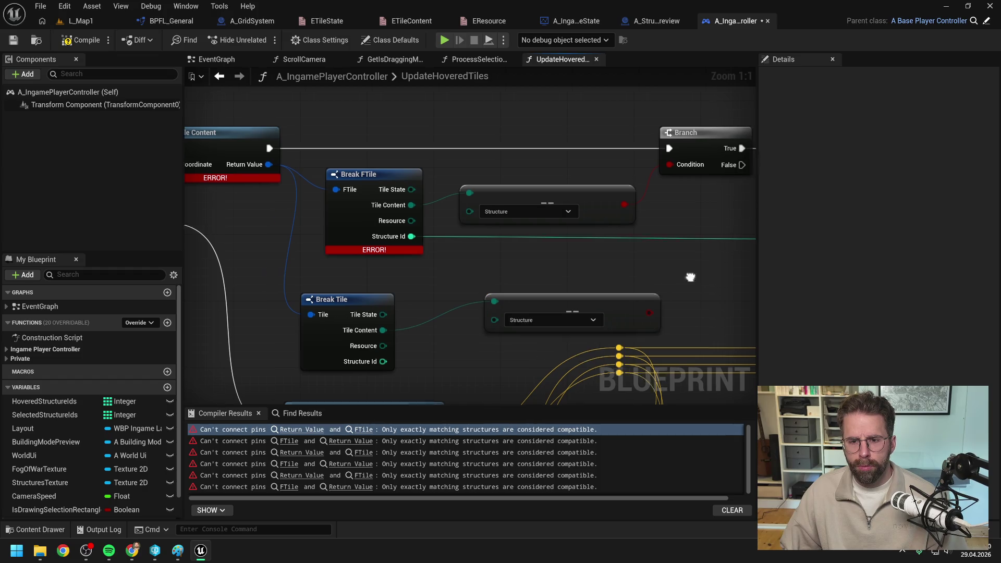
left_click_drag(508, 331, 528, 192)
left_click(525, 202)
key("Delete")
left_click_drag(540, 322, 501, 186)
Wire Structure Id to the reroute point, delete Break FTile, and compile with F7.
right_click(398, 341)
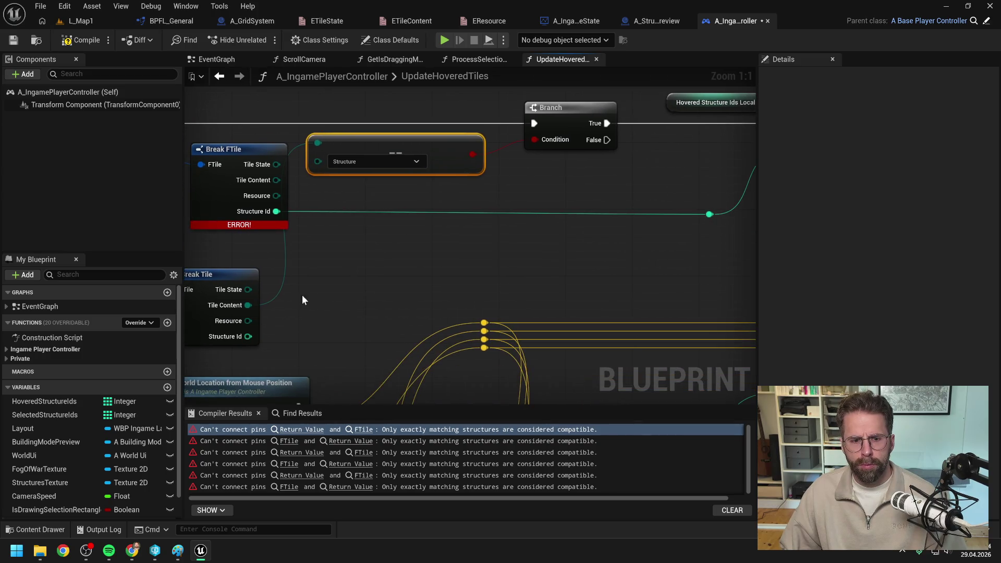
mouse_move(252, 336)
left_mouse_down()
mouse_move(693, 201)
mouse_move(708, 214)
left_mouse_up()
right_click(573, 235)
left_click(339, 152)
key("Delete")
left_click_drag(314, 282, 322, 158)
right_click(510, 226)
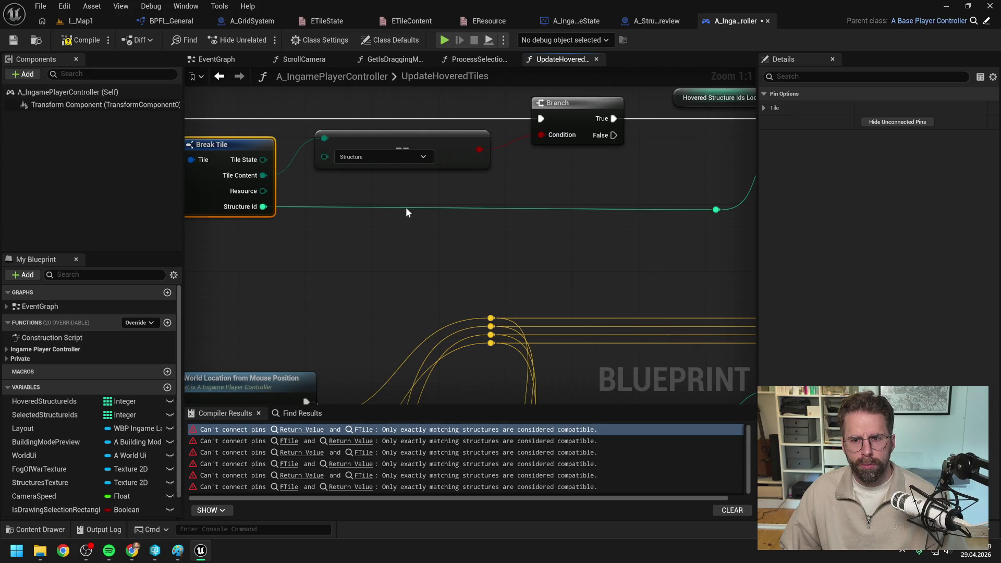
key("F7")
Add another Break Tile from Get Tile Content and wire its Structure Id to the reroute node.
mouse_move(361, 382)
left_mouse_down()
mouse_move(537, 490)
mouse_move(455, 348)
mouse_move(279, 283)
left_mouse_up()
mouse_move(348, 173)
left_mouse_down()
mouse_move(378, 293)
mouse_move(348, 276)
left_mouse_up()
key("Down")
key("Return")
left_click_drag(229, 313, 675, 201)
Feed a new == Structure comparison into the Branch Condition.
mouse_move(210, 293)
left_mouse_down()
mouse_move(300, 287)
mouse_move(388, 237)
left_mouse_up()
type("==")
left_click(438, 301)
left_click(427, 260)
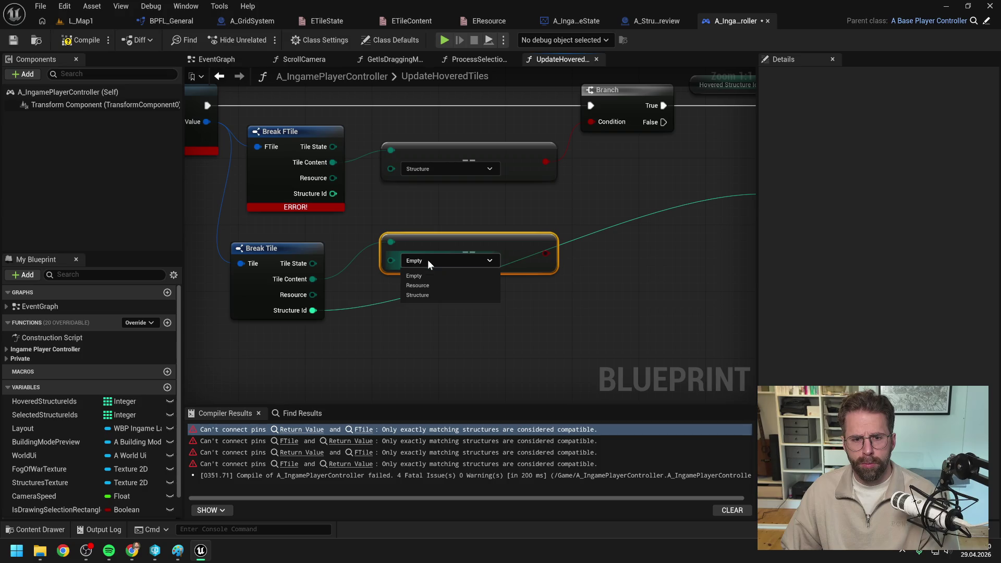
left_click(418, 294)
left_click_drag(545, 253, 591, 122)
Delete Break FTile and the old comparison, tidy the new nodes, and recompile.
left_click(481, 157)
left_click(313, 132, "ctrl")
key("Delete")
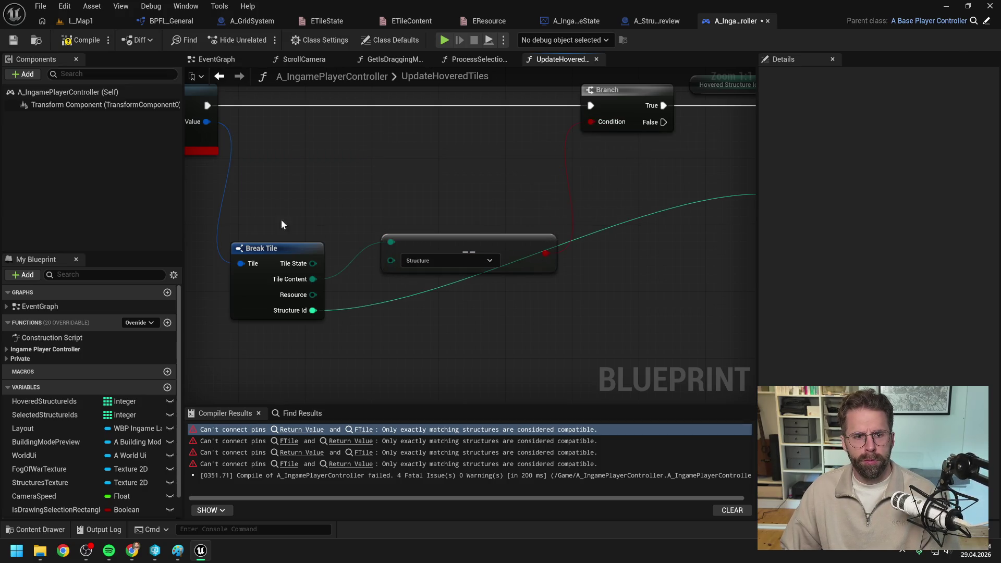
left_click_drag(285, 248, 286, 140)
left_click_drag(455, 242, 447, 141)
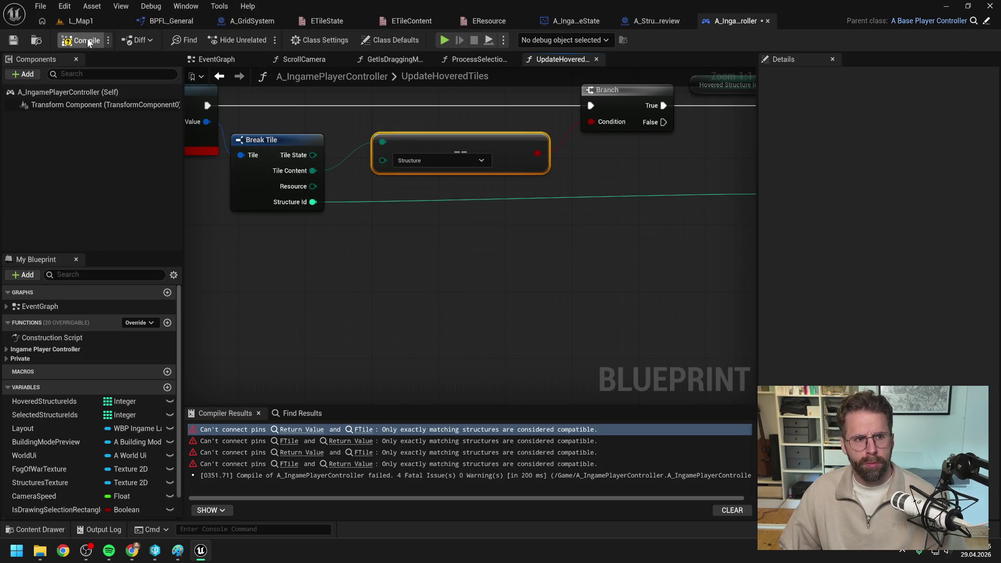
left_click(87, 40)
At the last Break FTile error, add Break Tile and connect Structure Id to the reroute knot.
left_click(351, 429)
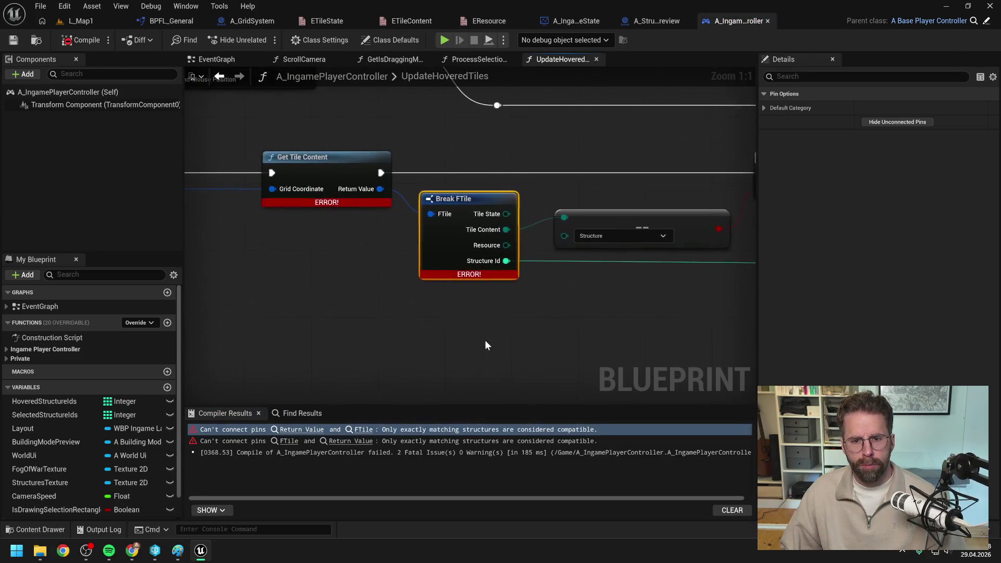
left_click(485, 345)
scroll(485, 345, "down", 2)
left_click_drag(308, 187, 345, 295)
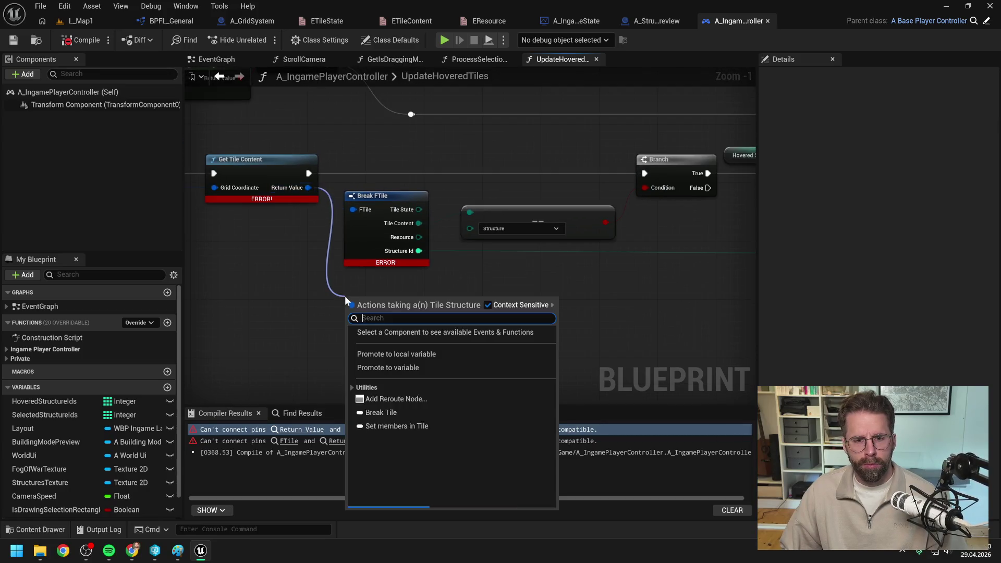
type("break")
key("Return")
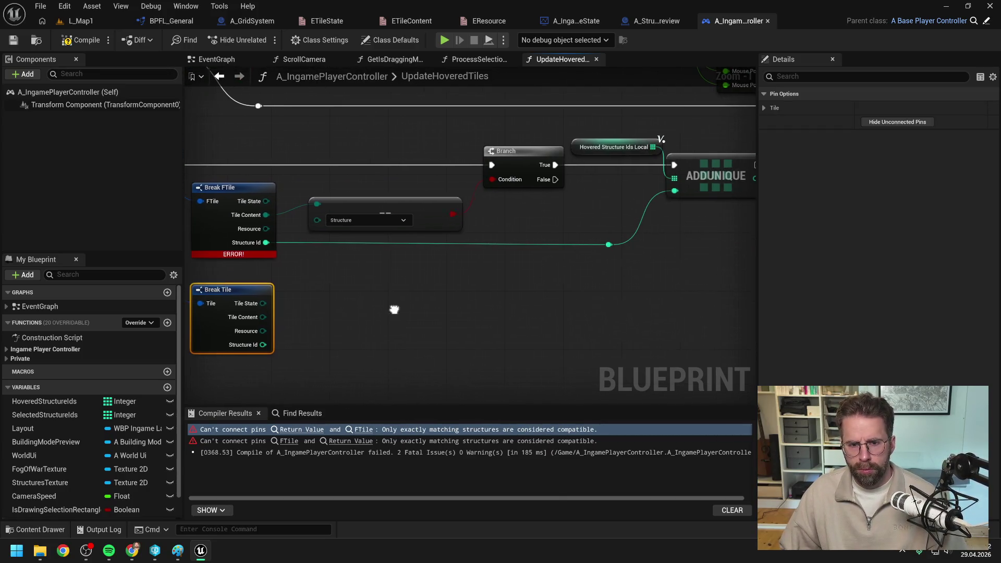
left_click_drag(263, 344, 609, 246)
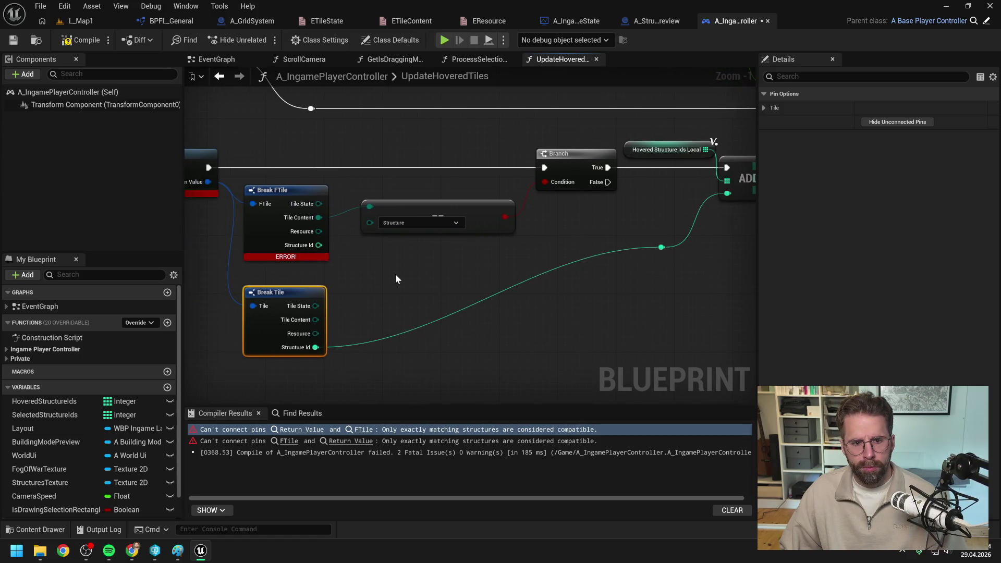
left_click_drag(315, 320, 363, 276)
Wire a == Structure check into the Branch and remove the old comparison and Break FTile.
type("==")
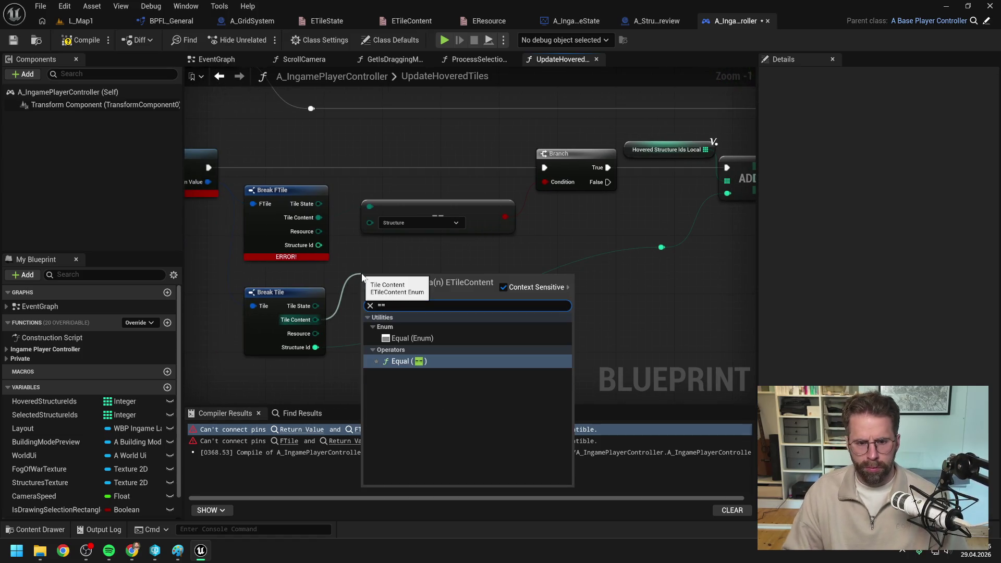
left_click(415, 334)
left_click(408, 297)
left_click(395, 328)
left_click_drag(505, 290, 544, 182)
left_click(438, 211)
key("Delete")
left_click(295, 190)
key("Delete")
left_click_drag(281, 292, 273, 196)
left_click_drag(430, 301, 422, 203)
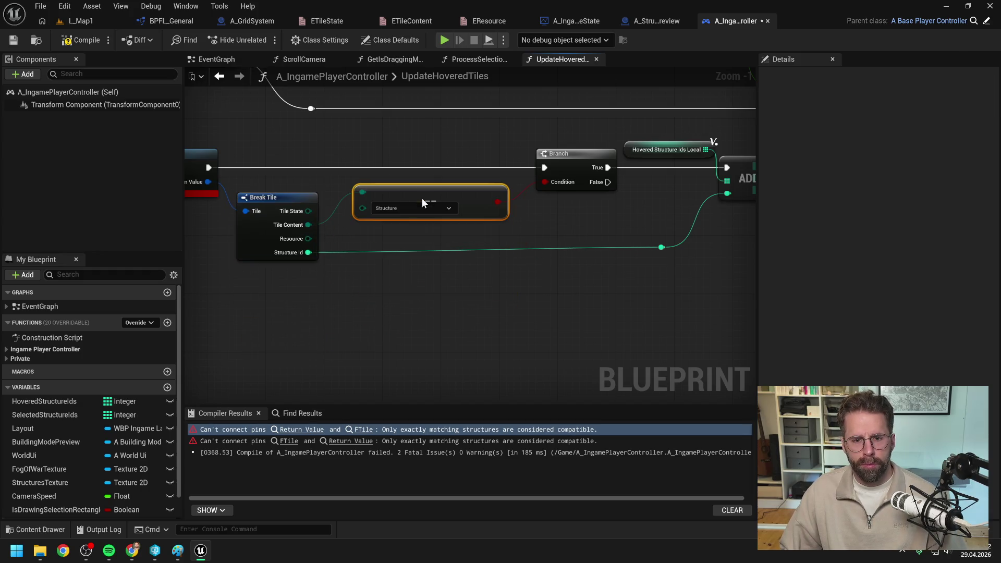
Compile and save A_IngamePlayerController, then switch to the L_Map1 level.
left_click(95, 40)
key("ctrl+s")
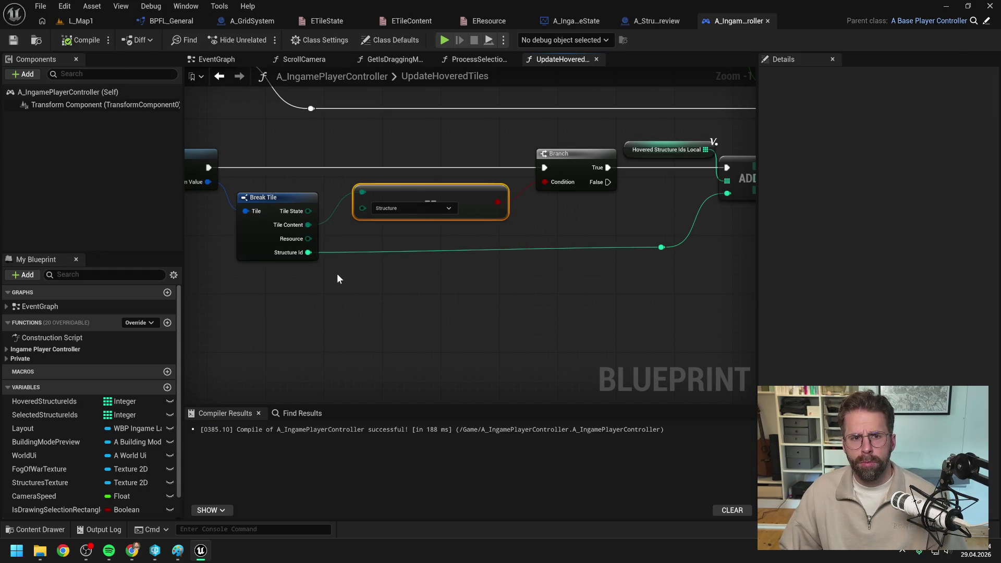
left_click(82, 25)
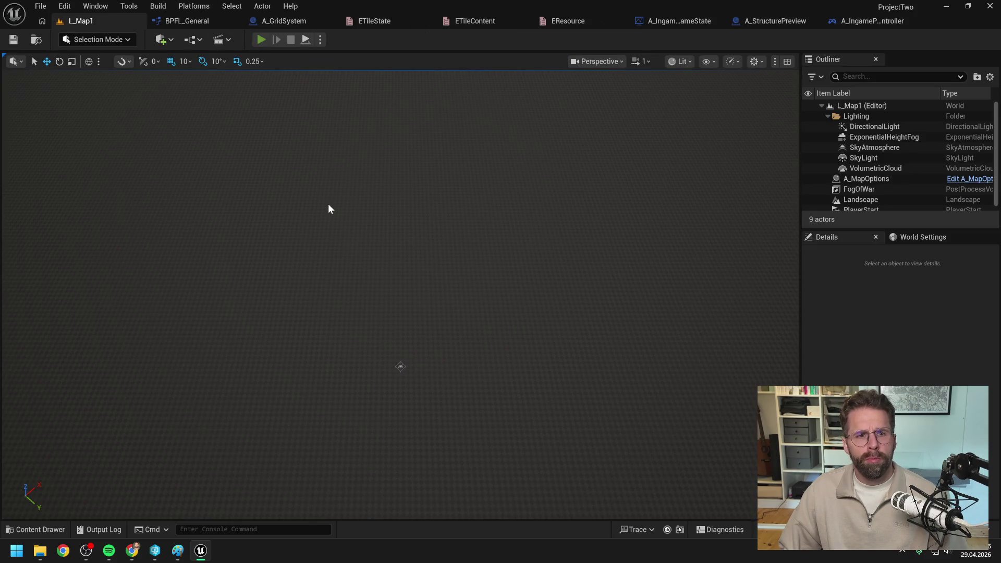
key("alt+p")
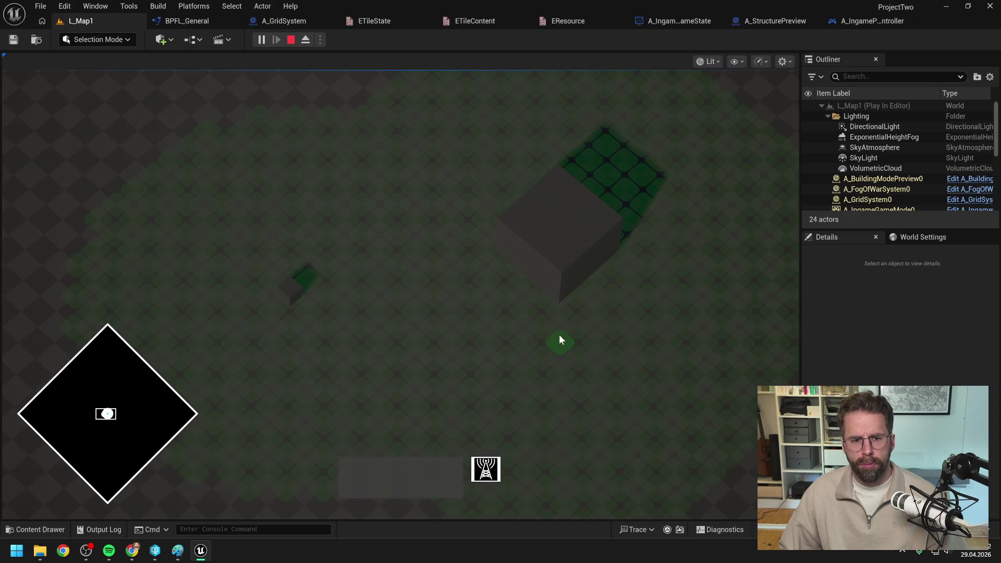
scroll(626, 344, "down", 3)
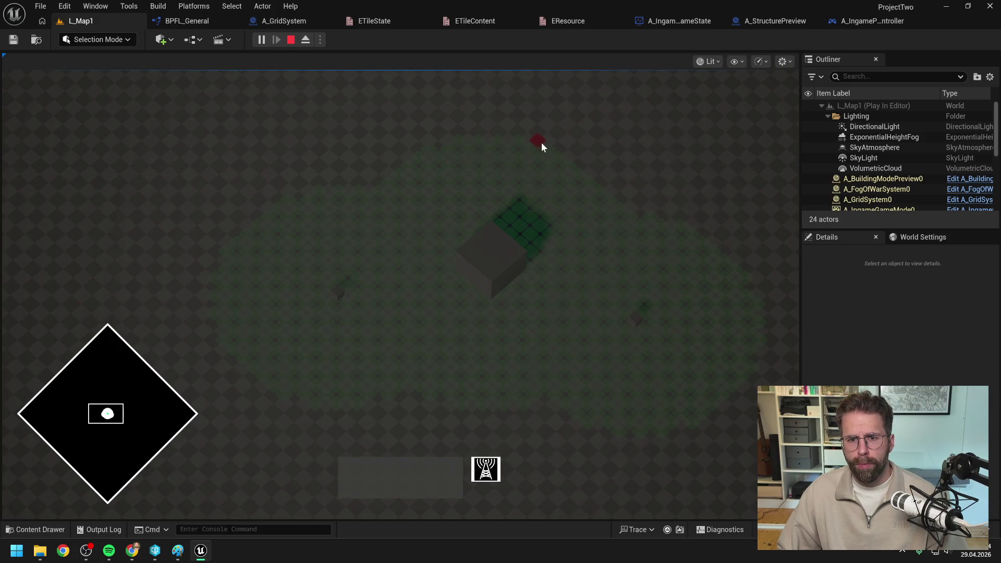
right_click(546, 151)
key("Escape")
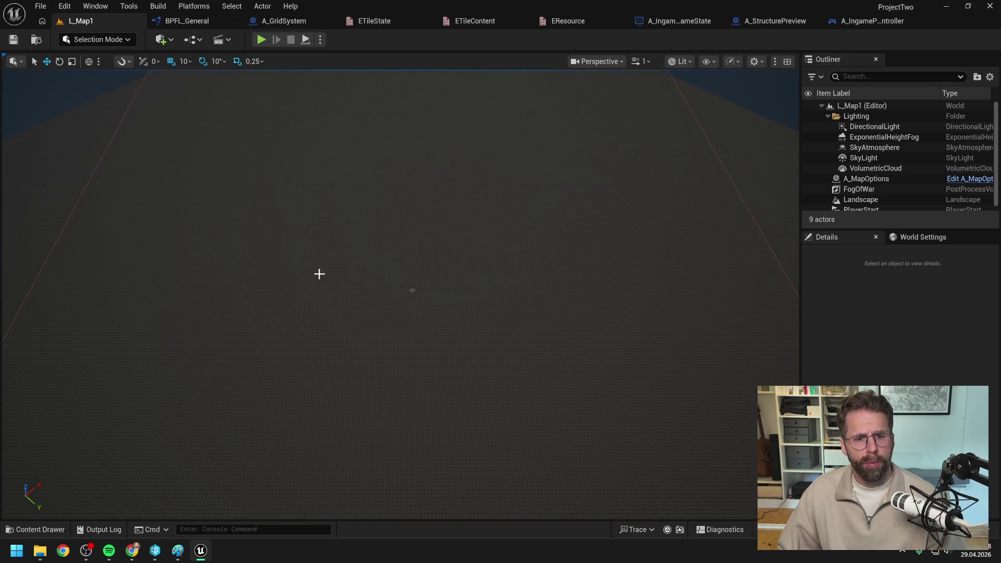
key("ctrl+space")
Fix up redirectors in Content and force-delete the FTile structure asset.
left_click(303, 353)
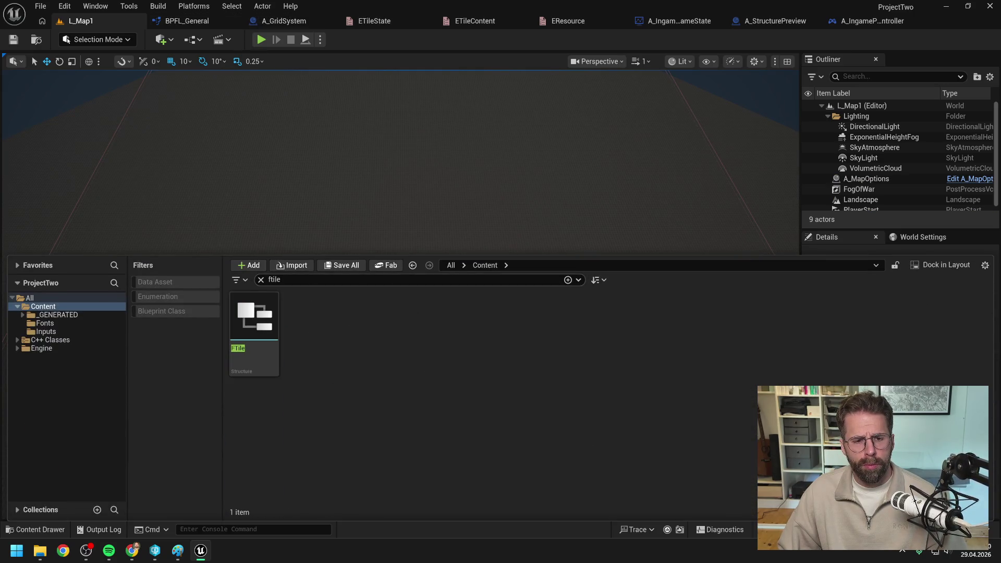
left_click(256, 321)
right_click(264, 321)
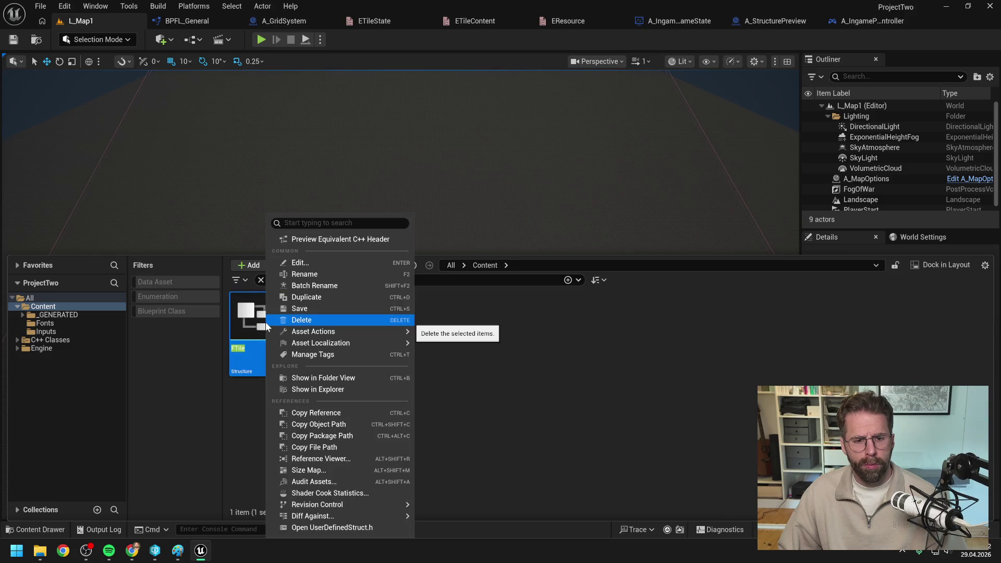
right_click(74, 308)
left_click(99, 206)
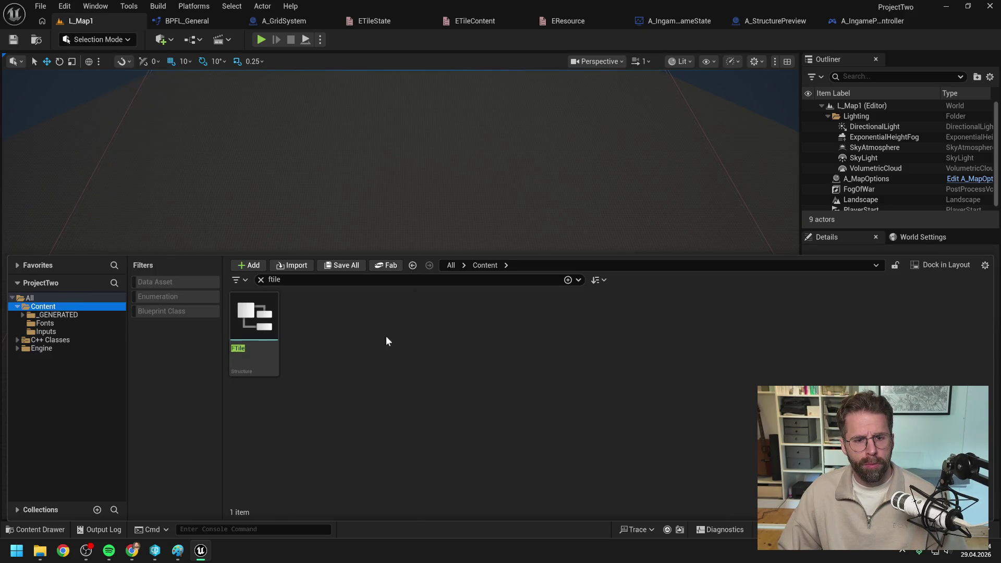
left_click(246, 313)
key("Delete")
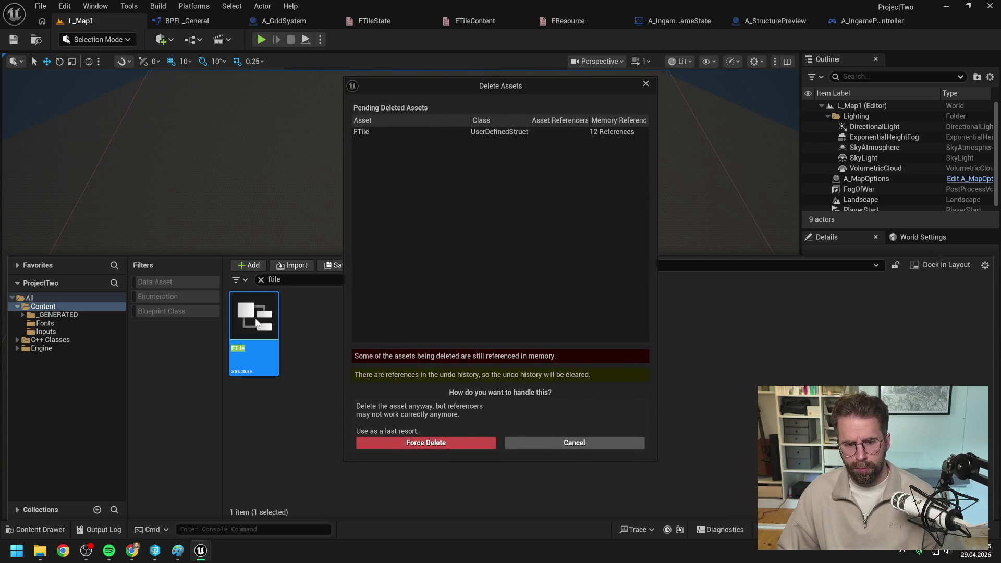
left_click(443, 444)
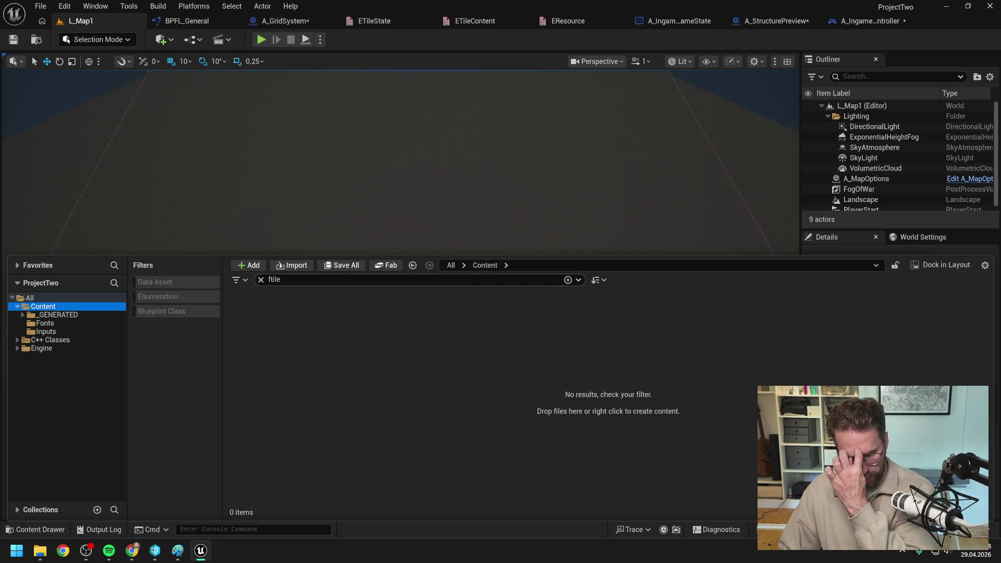
Filter to enumerations and force-delete EResource, ETileContent and ETileState.
type("E")
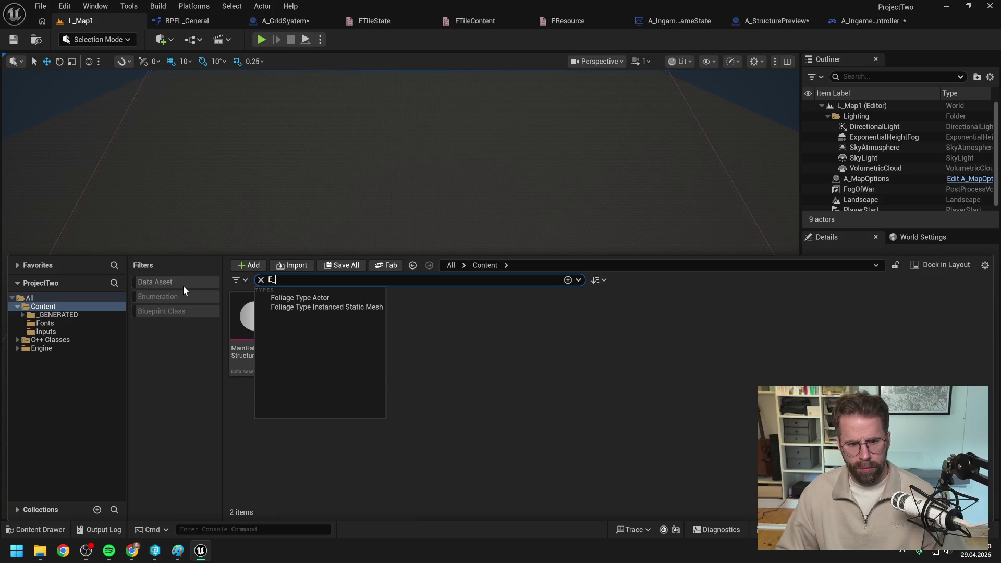
left_click(160, 297)
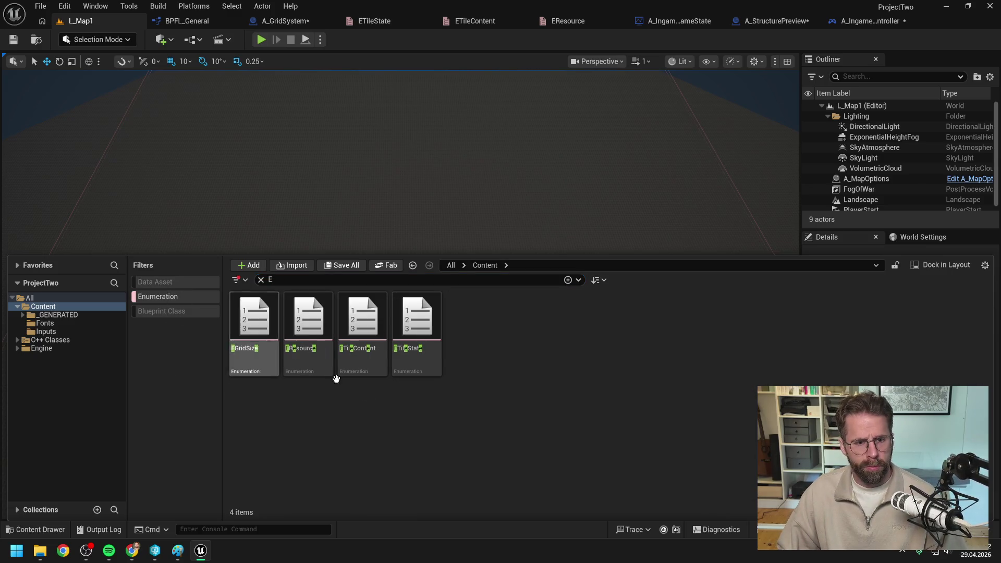
left_click(313, 279)
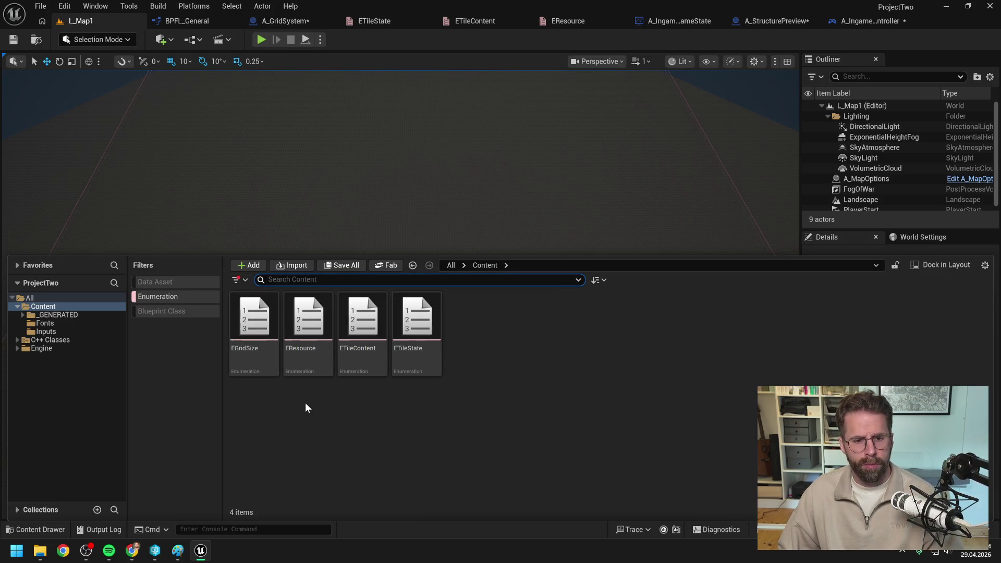
left_click(341, 444)
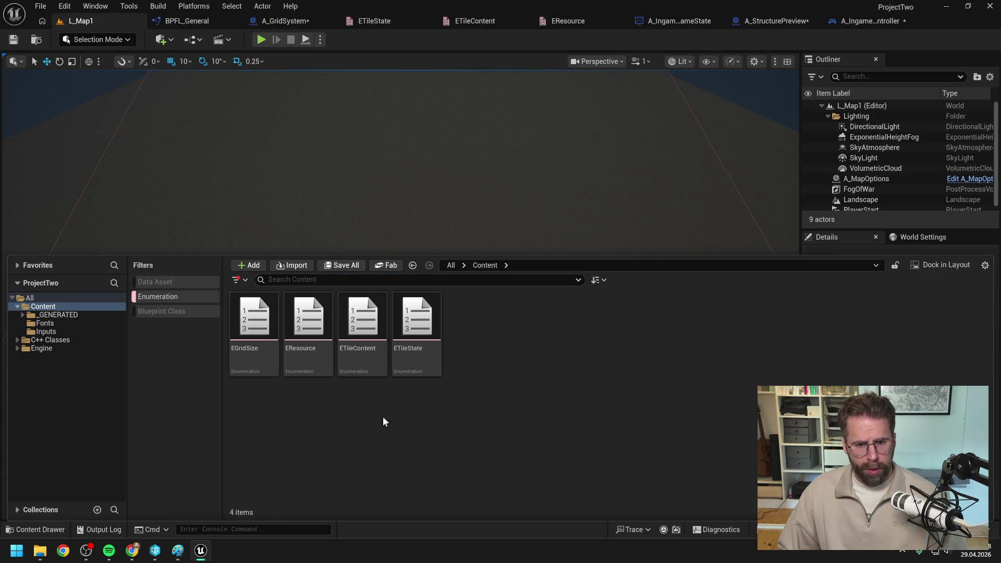
left_click(417, 333)
left_click(308, 333, "shift")
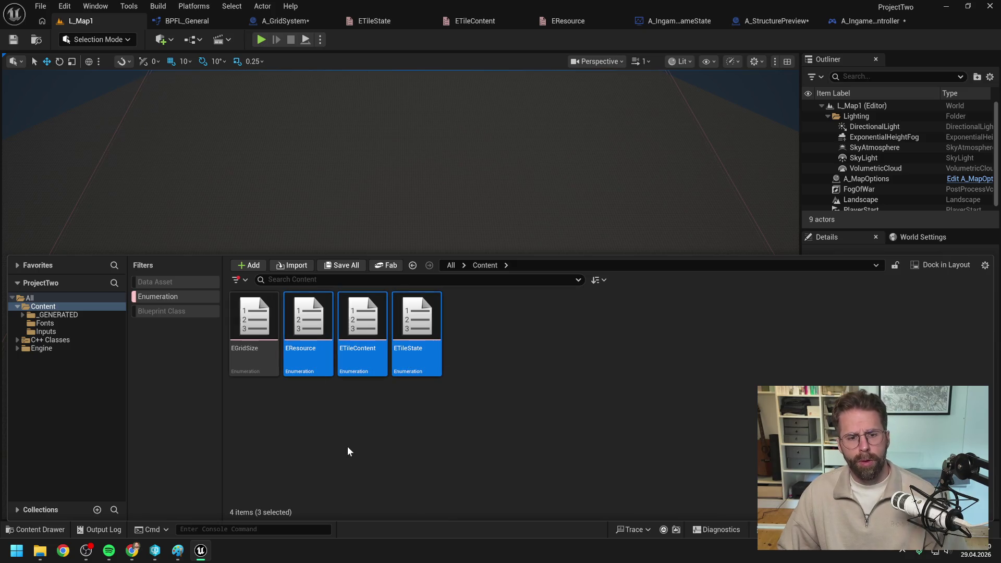
key("Delete")
left_click(392, 442)
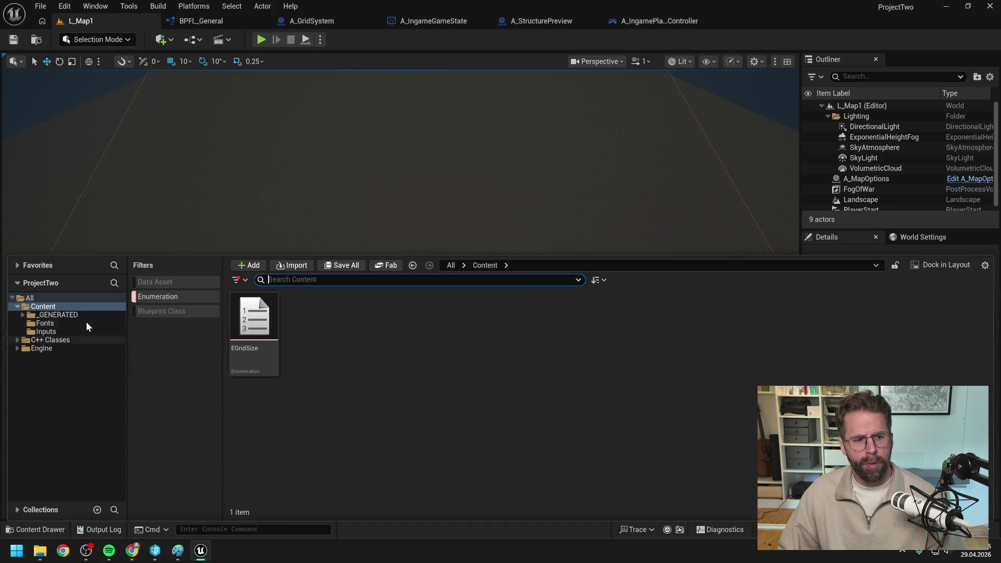
right_click(55, 306)
Fix up Content redirectors and submit the default changelist as 'Refactored FTile to C++'.
left_click(101, 207)
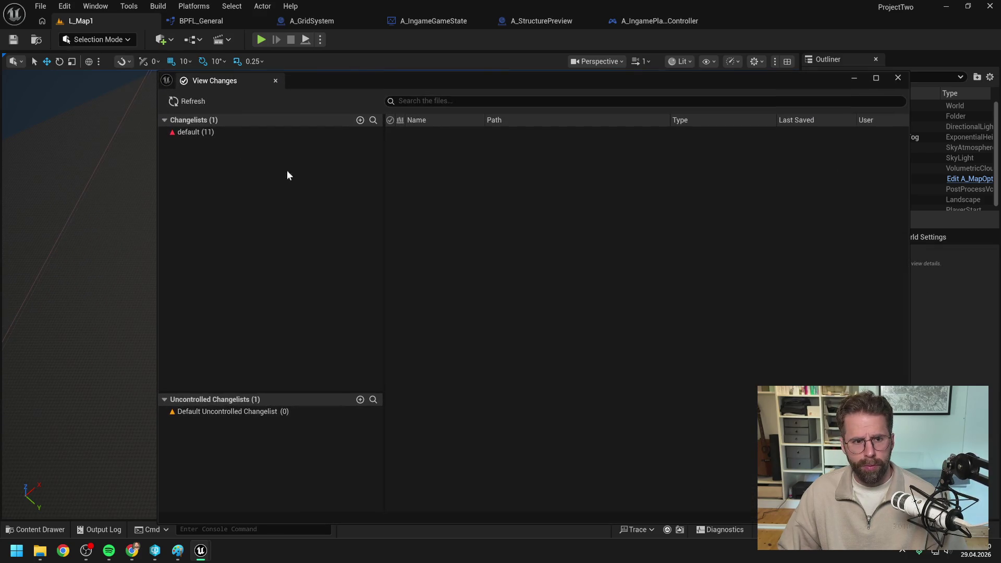
left_click(212, 134)
right_click(214, 134)
left_click(242, 138)
type("R")
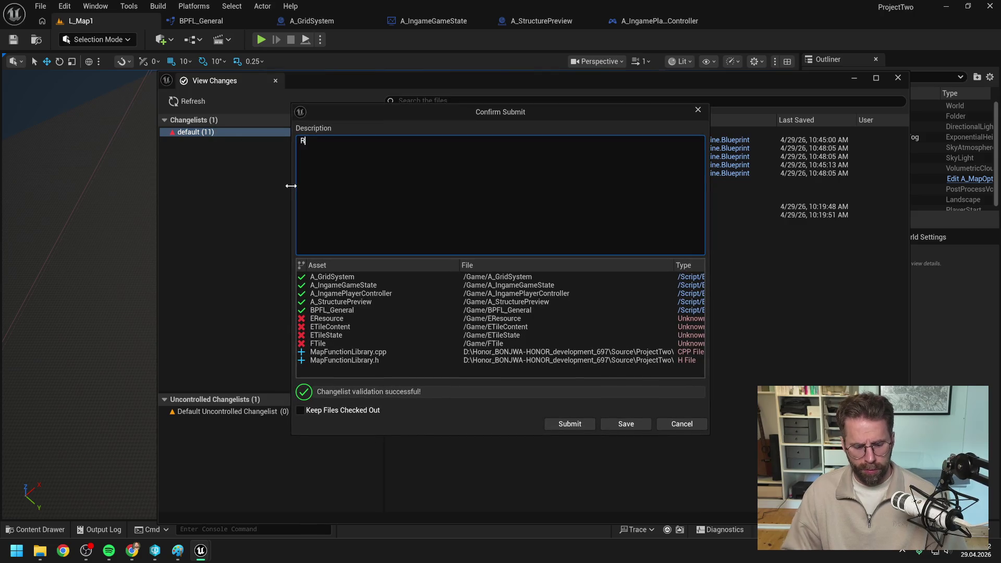
type("efactored FTile to C")
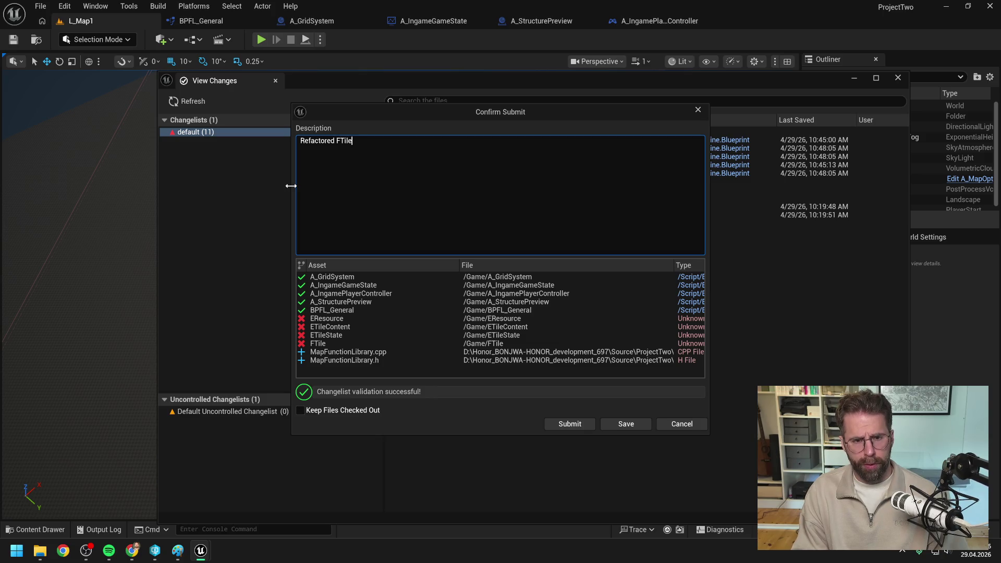
type("++")
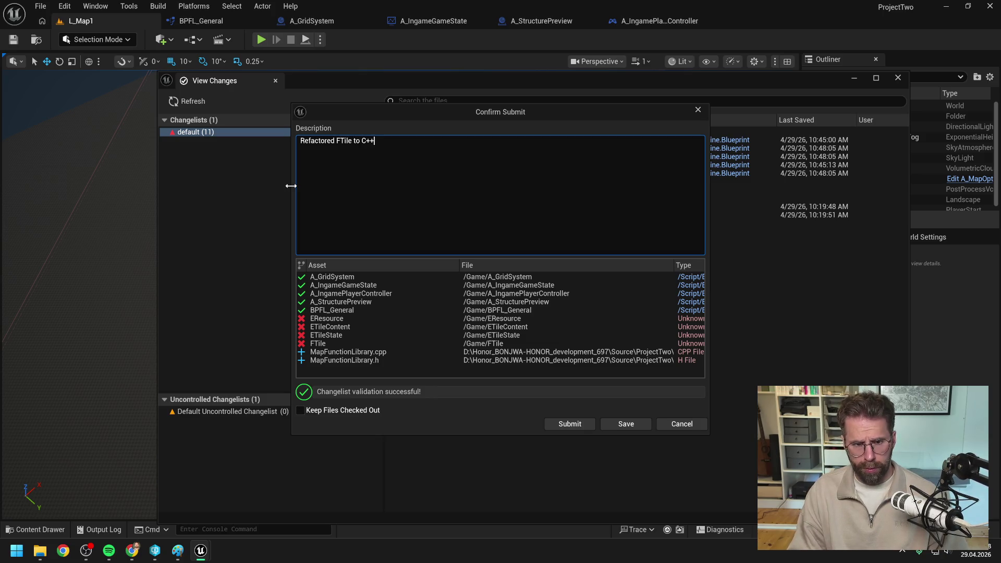
left_click(569, 424)
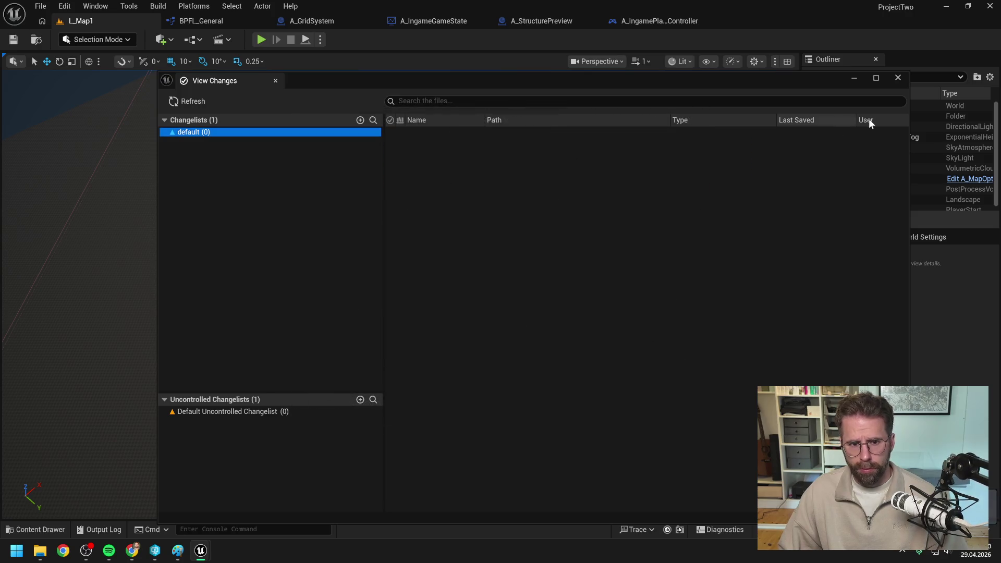
left_click(898, 78)
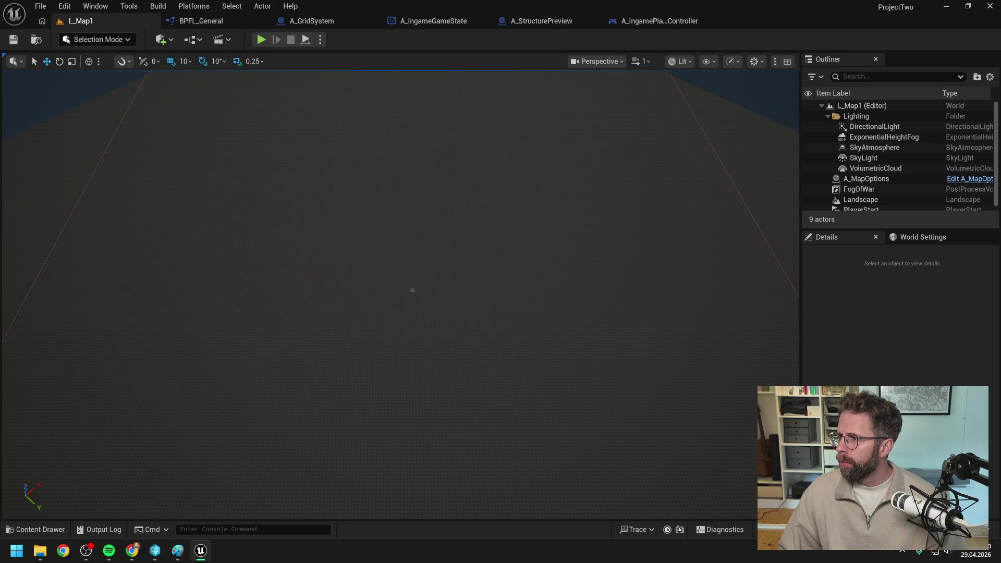
key("alt+Tab")
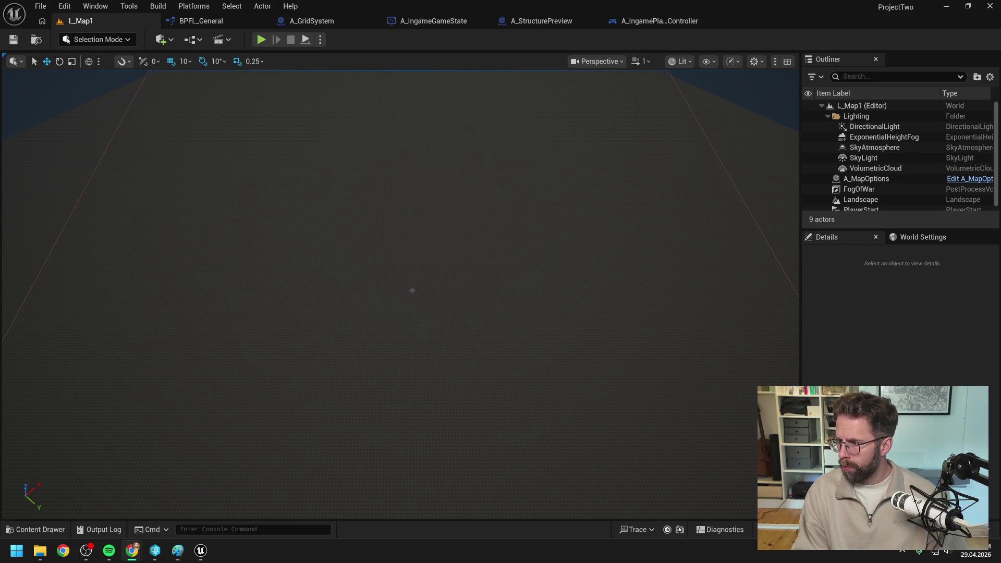
Recompile A_GridSystem after checking the A_IngameGameState tab, then close Unreal Editor.
left_click(656, 42)
left_click(439, 20)
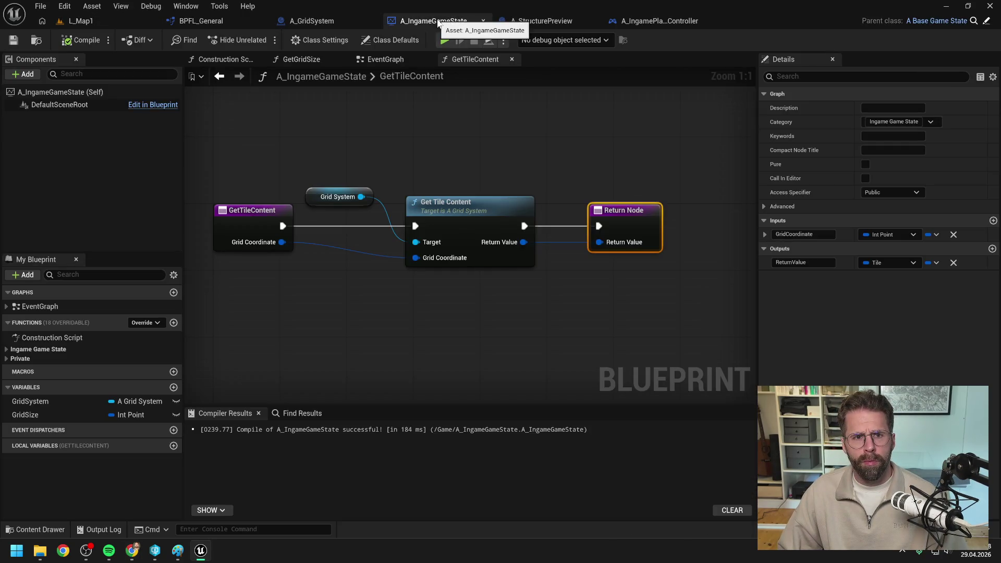
left_click(312, 21)
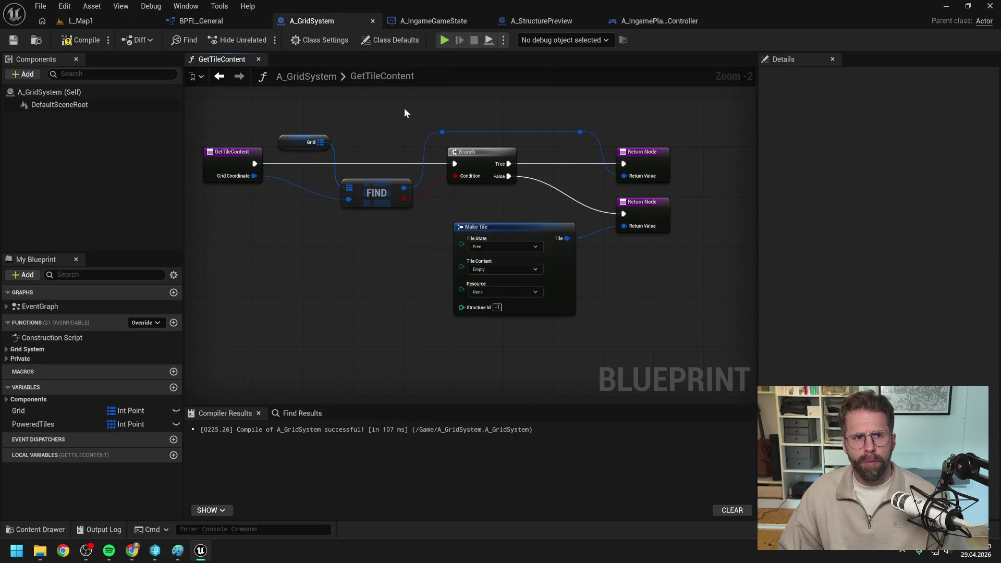
left_click(205, 20)
left_click(312, 21)
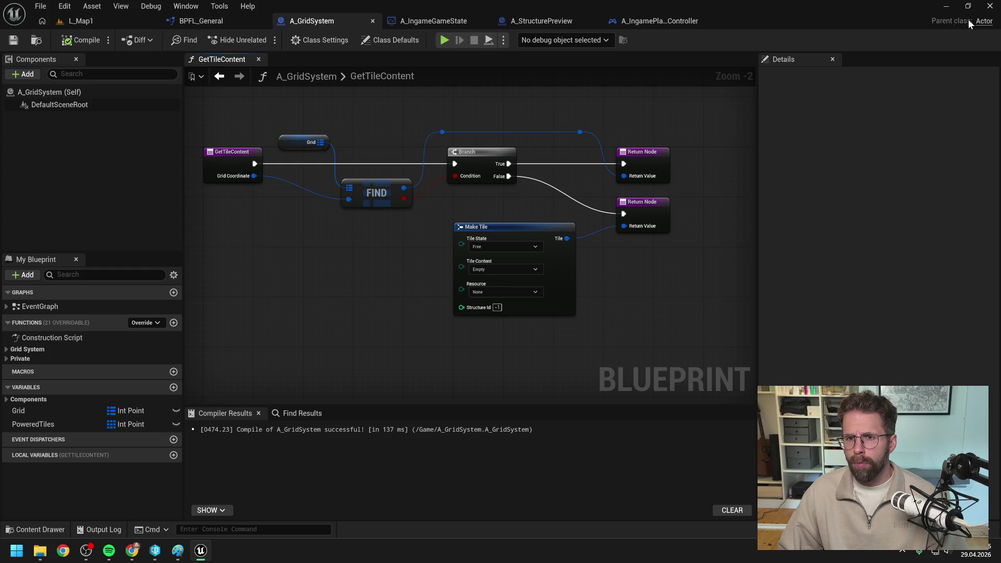
left_click(990, 6)
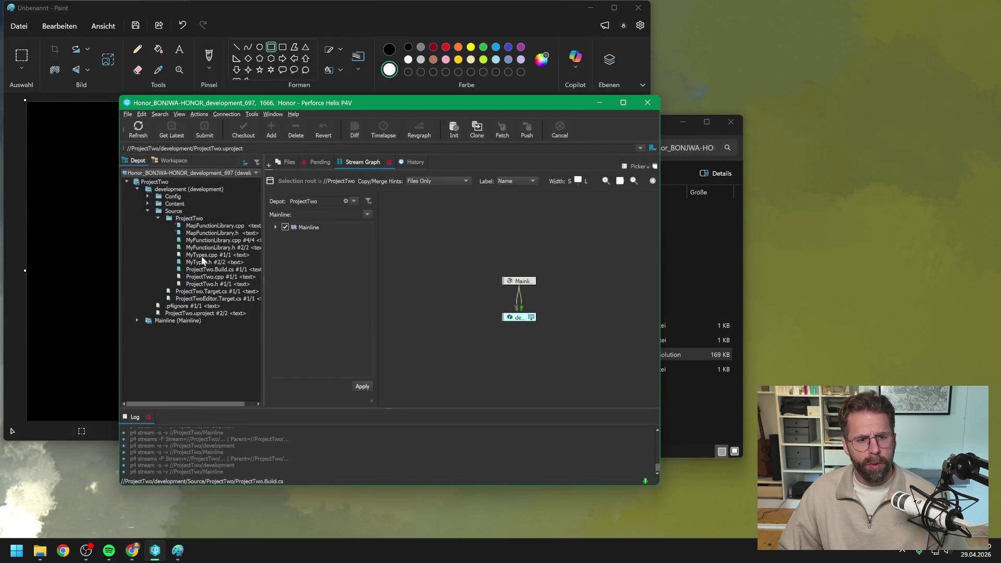
Refresh the ProjectTwo depot in P4V and open ProjectTwo.sln in Visual Studio.
left_click(155, 182)
right_click(155, 184)
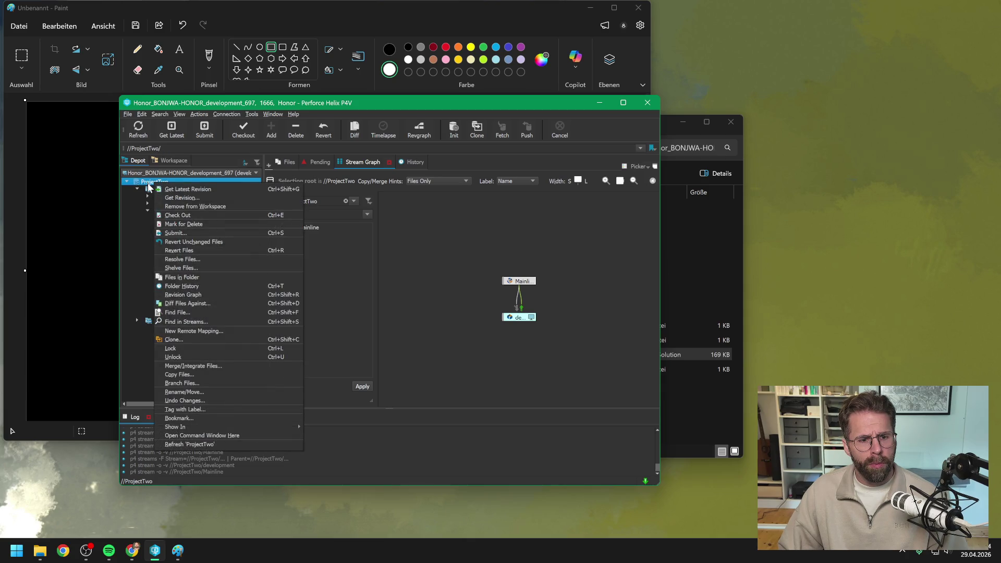
left_click(148, 186)
left_click(137, 130)
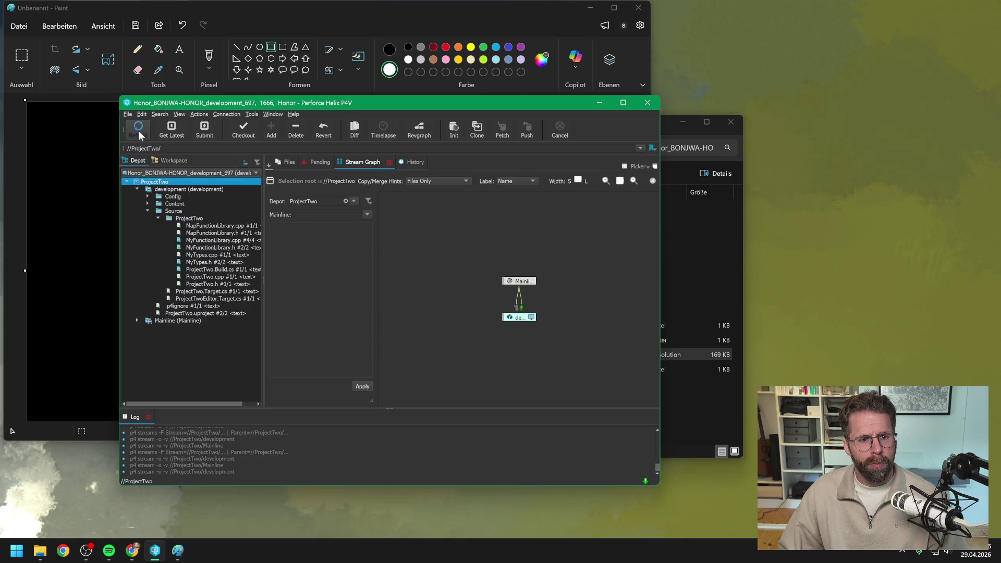
left_click(687, 442)
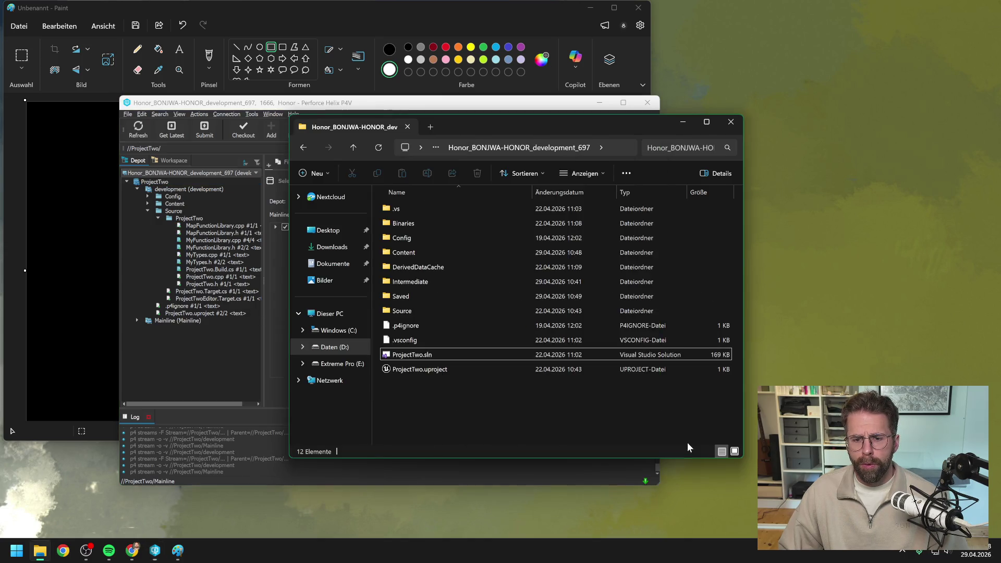
double_click(430, 352)
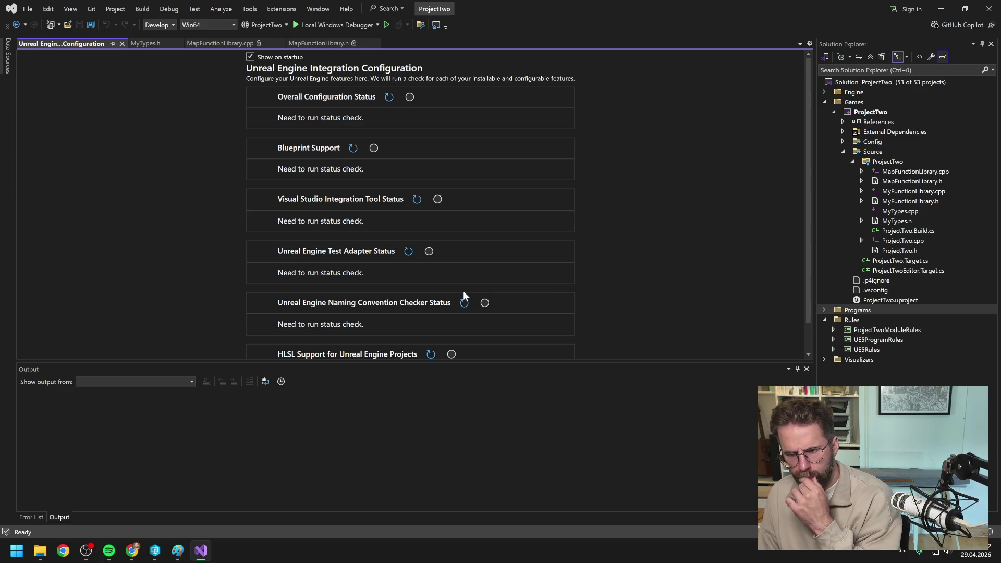
Try adding a line after MapFunctionLibrary.h's includes, cancelling the read-only source control warning.
left_click(311, 42)
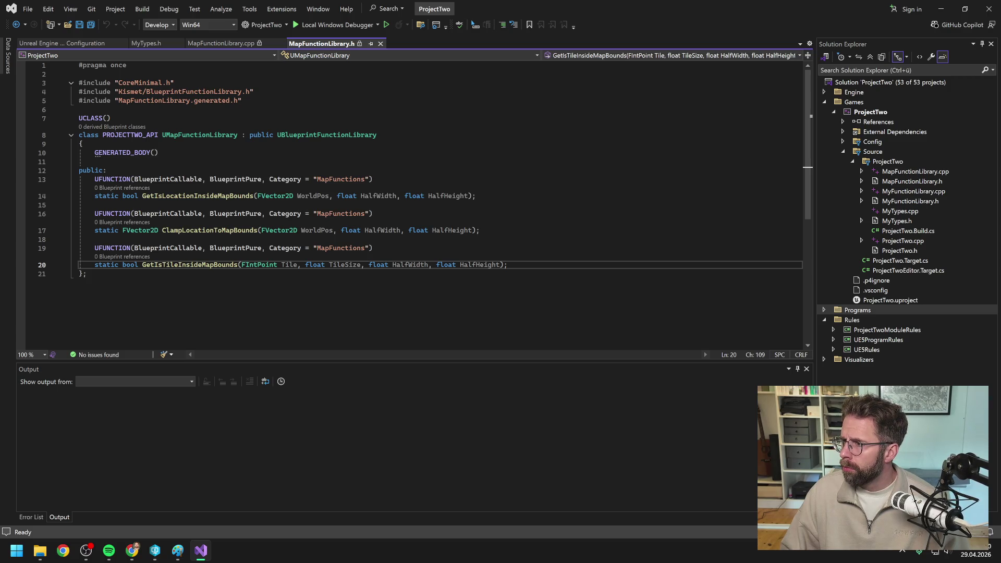
key("alt+Tab")
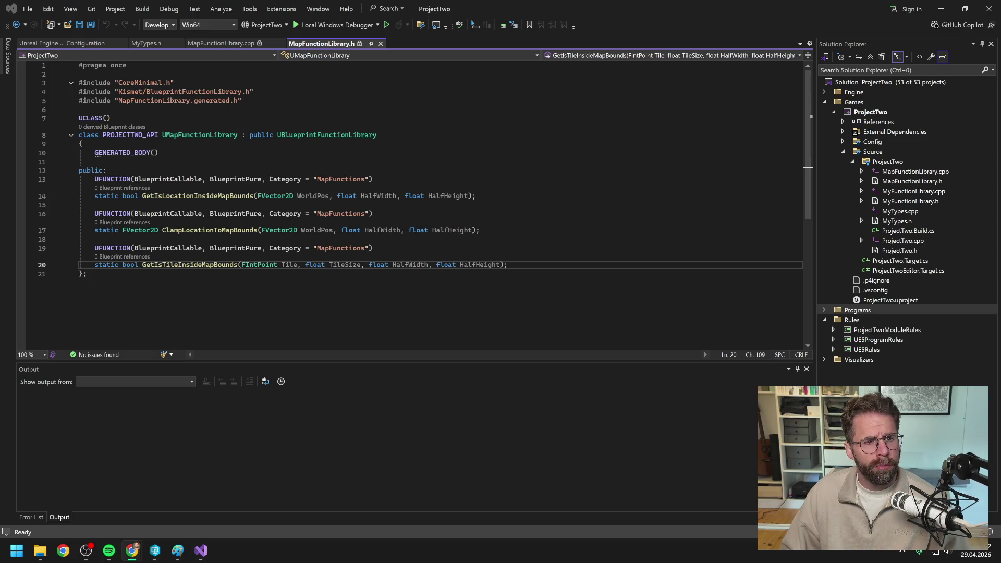
left_click(265, 91)
key("Return")
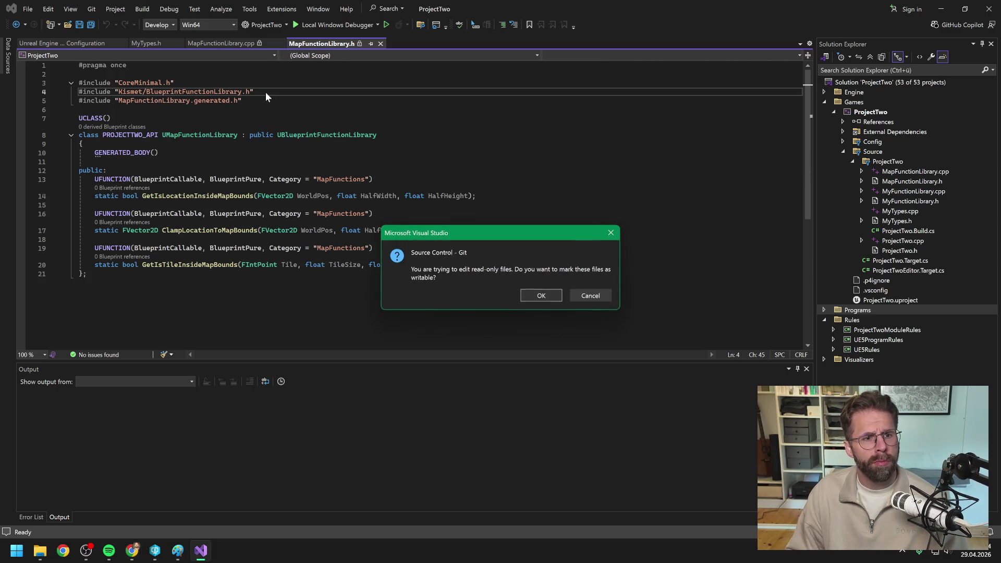
left_click(595, 303)
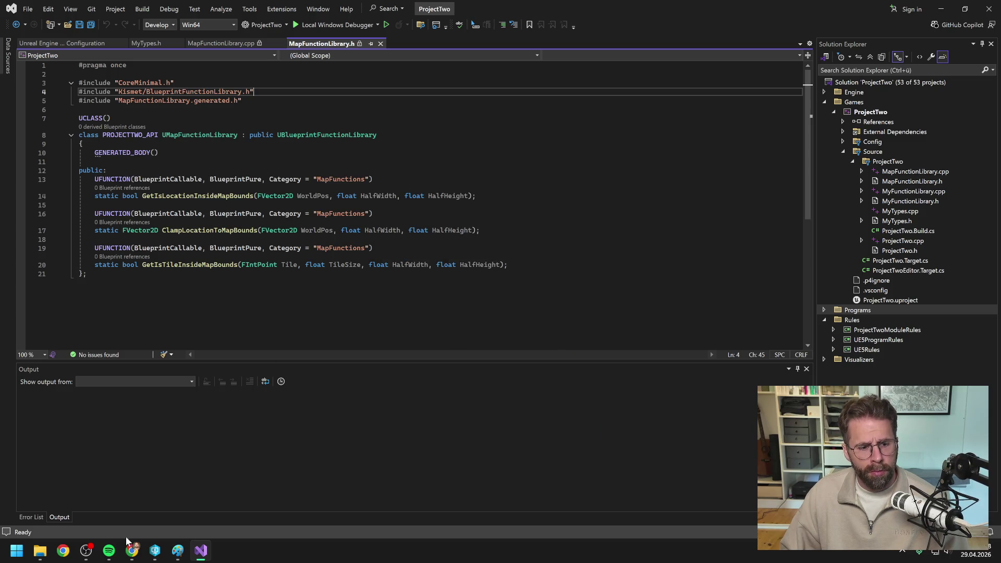
Check out MapFunctionLibrary.cpp and MapFunctionLibrary.h in P4V, then return to the header in Visual Studio.
left_click(155, 551)
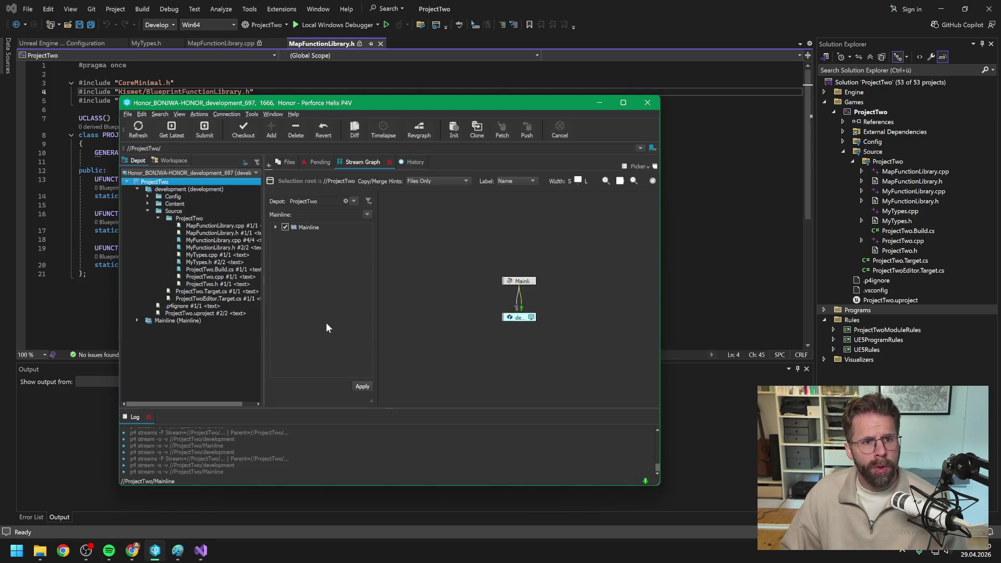
left_click(212, 225)
left_click(218, 233, "ctrl")
left_click(245, 133)
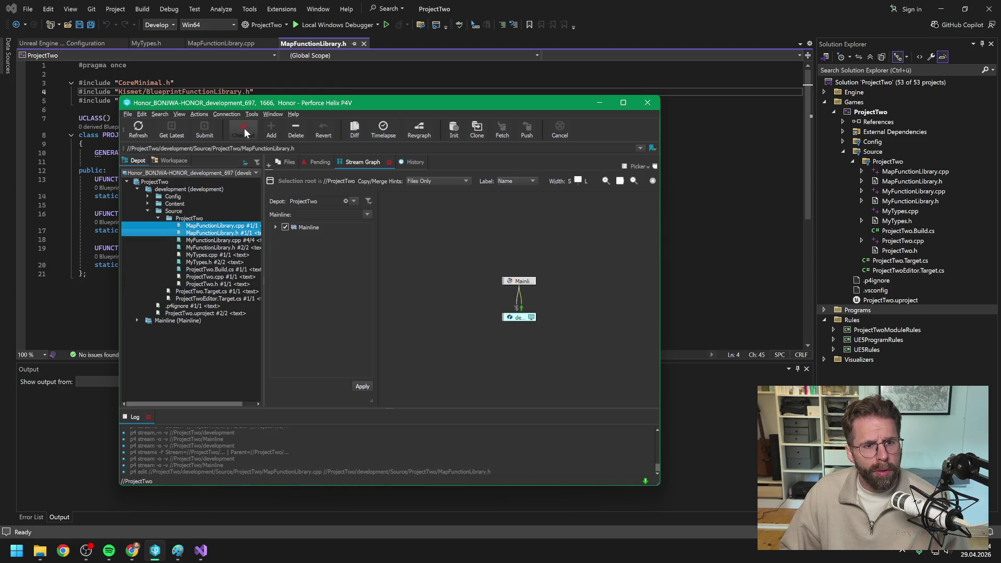
key("alt+Tab")
left_click(158, 152)
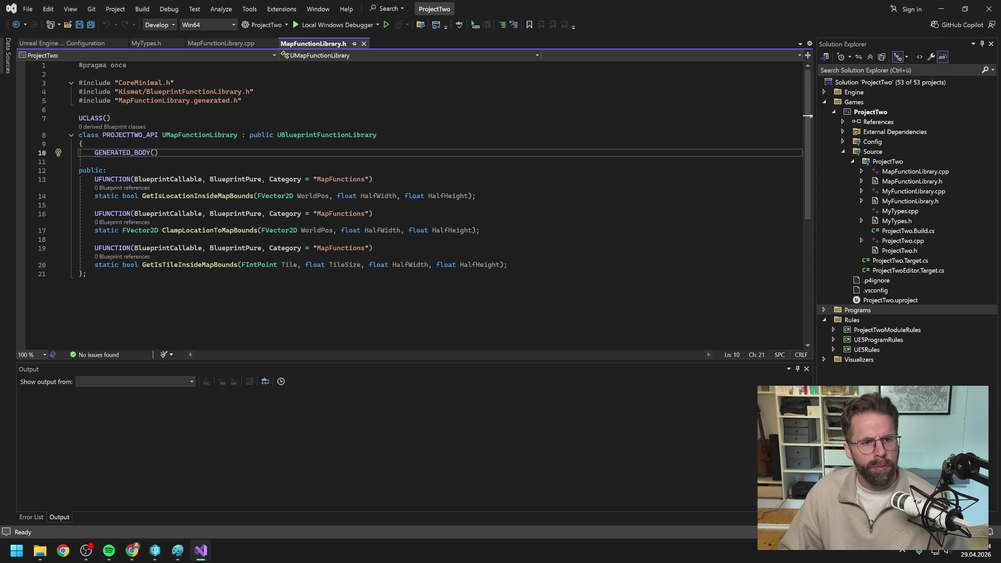
Add #include "Tile.h" below the existing includes in MapFunctionLibrary.h and save.
left_click(254, 91)
key("Return")
type("#include \"Tile.h\"")
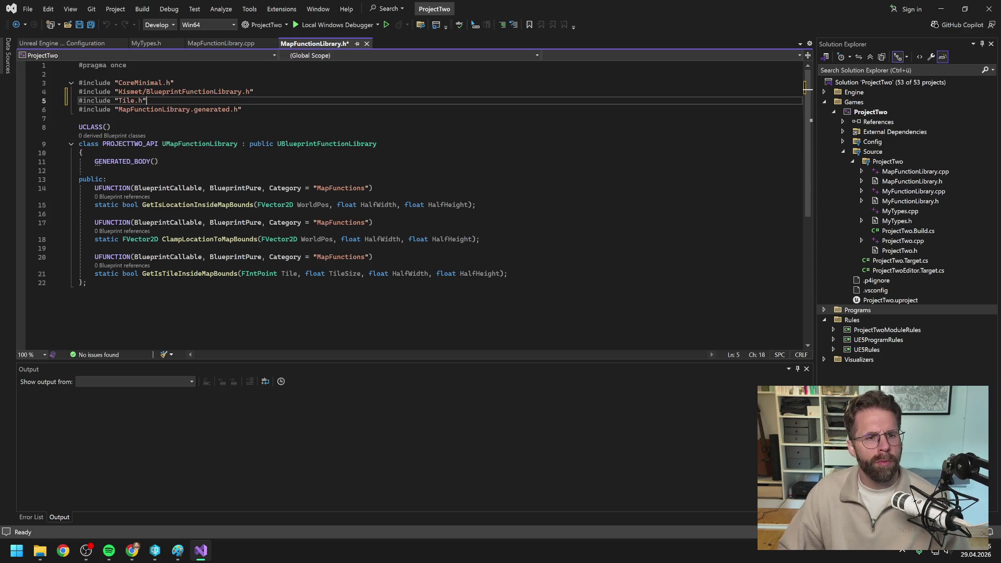
key("ctrl+s")
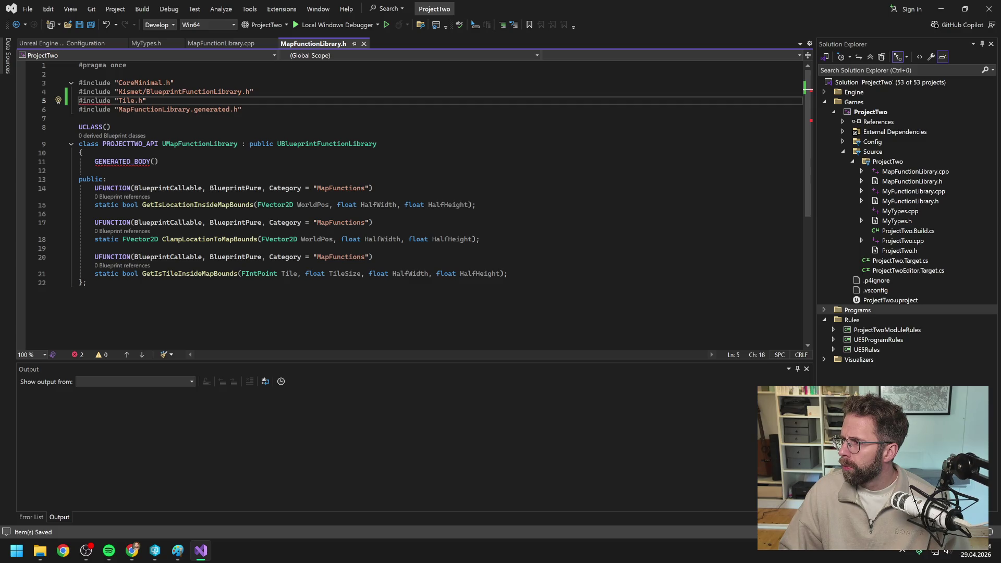
Paste the GenerateGrid TMap<FIntPoint, FTile> declaration into the class body and save the header.
key("alt+Tab")
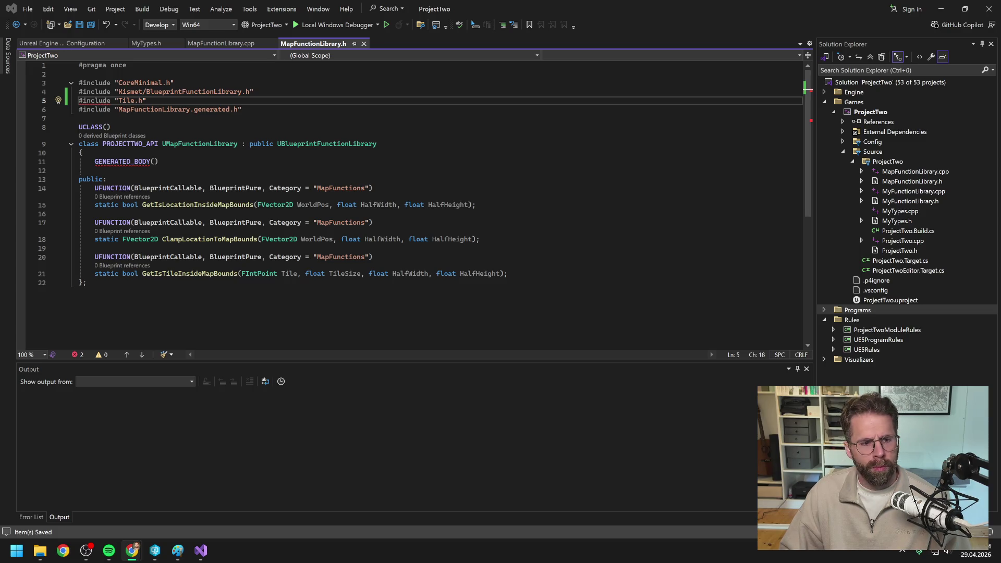
left_click(86, 283)
key("Home")
key("Return")
key("Return")
key("Up")
type("UFUNCTION(BlueprintCallable, BlueprintPure, Category = \"MapFunctions\")     static TMap<FIntPoint, FTile> GenerateGrid(float HalfWidth, float HalfHeight, float TileSize);")
key("ctrl+s")
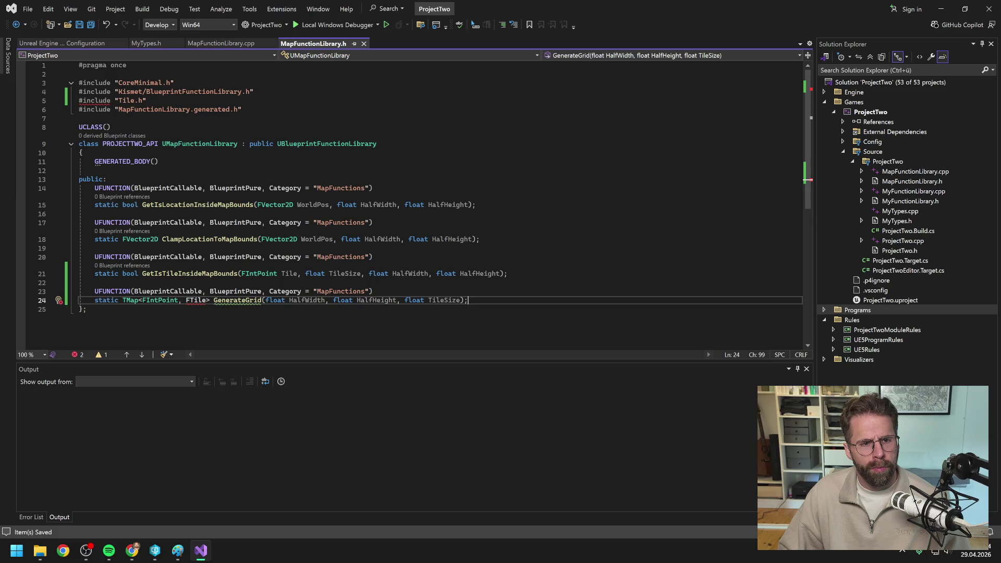
left_click(86, 309)
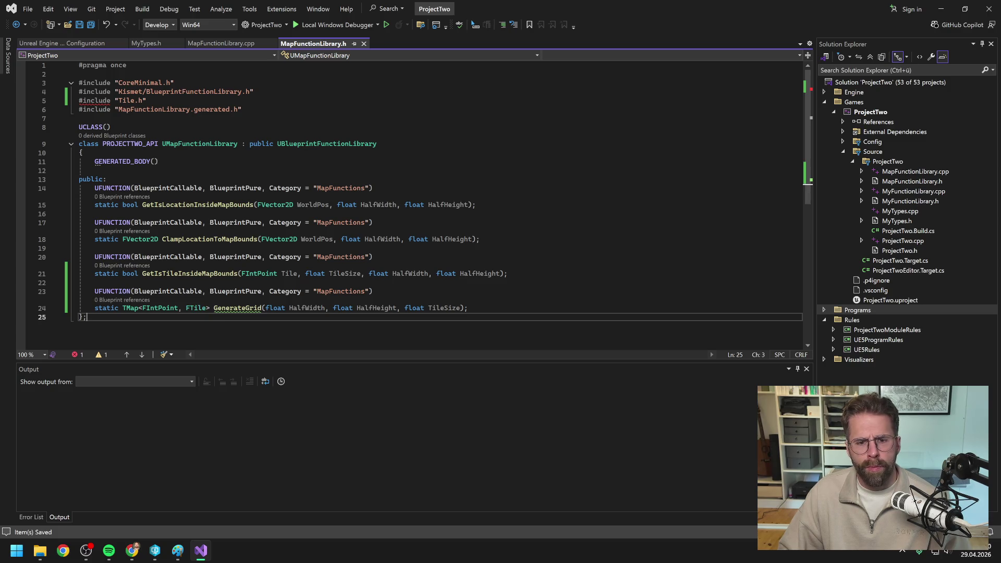
key("alt+Tab")
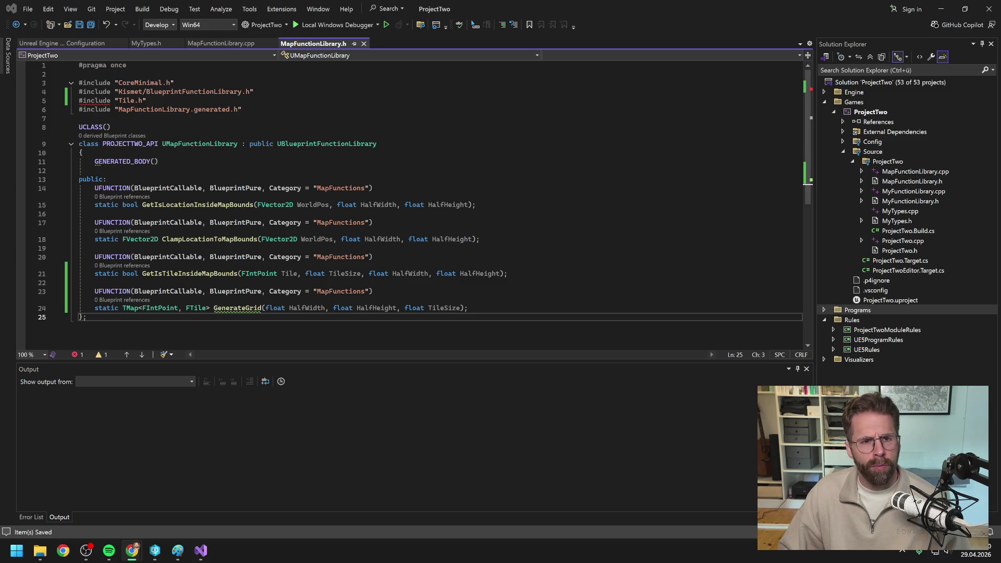
left_click(200, 42)
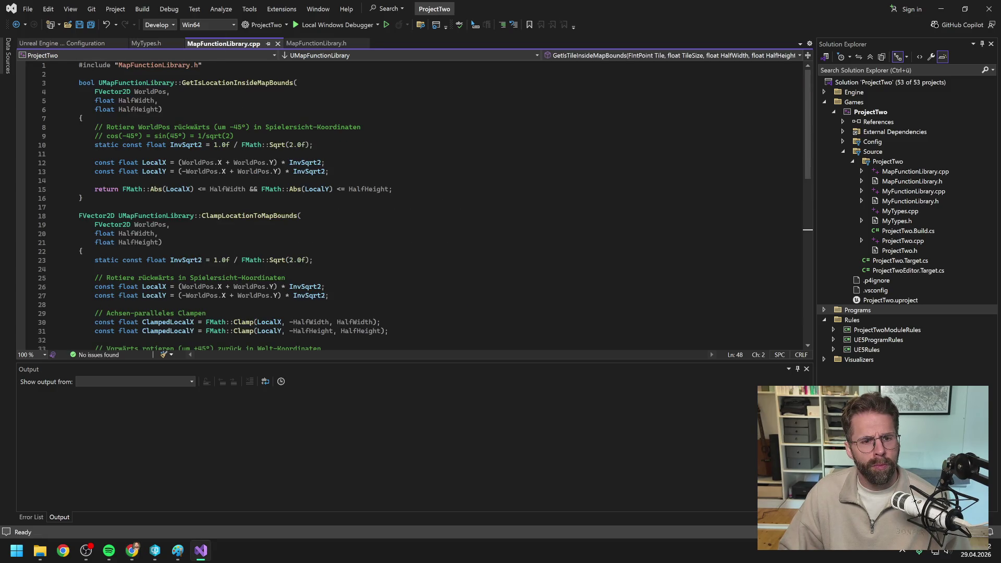
Paste the GenerateGrid implementation below GetIsTileInsideMapBounds in MapFunctionLibrary.cpp and save it.
scroll(411, 203, "down", 11)
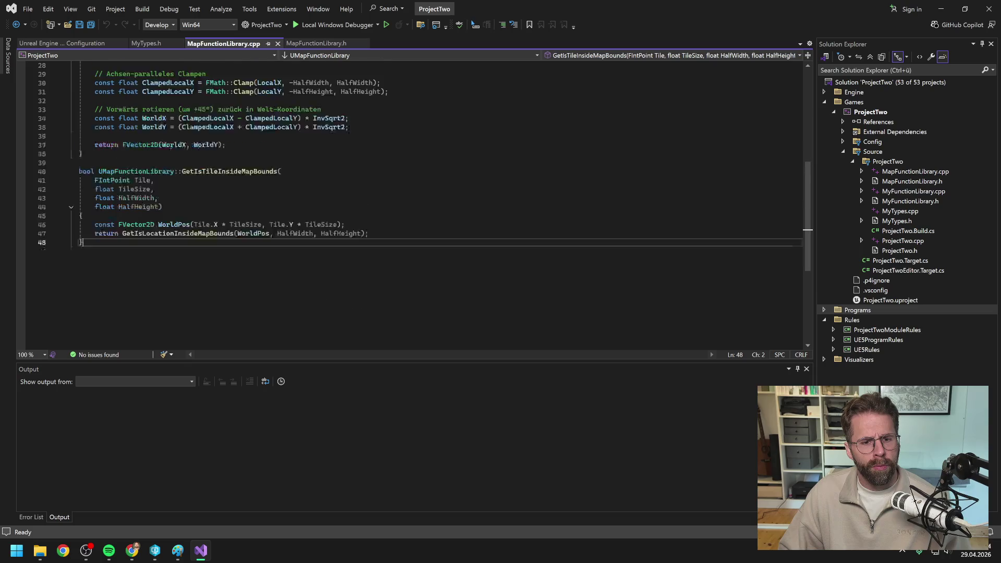
key("Return")
key("Return")
key("ctrl+v")
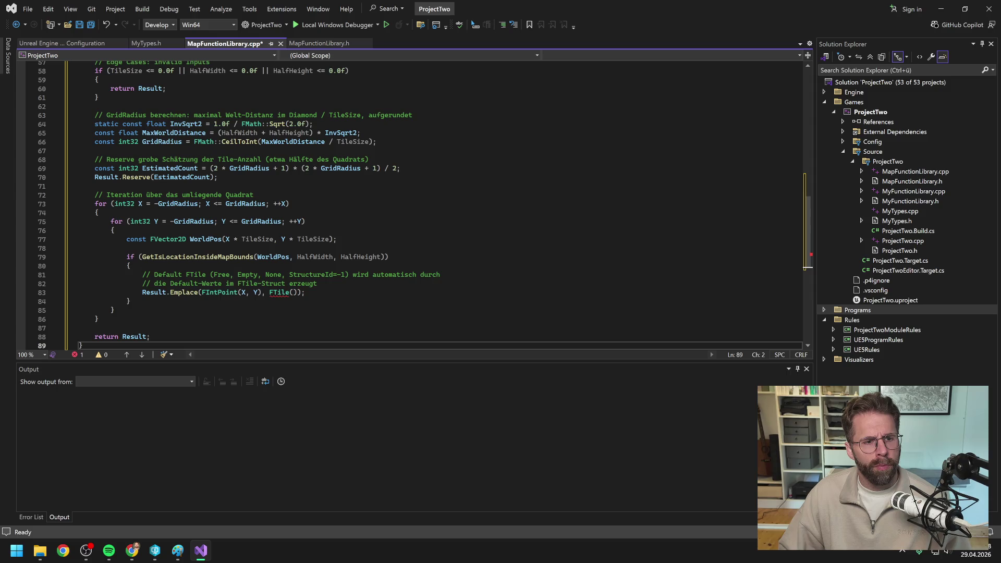
scroll(412, 204, "down", 5)
key("ctrl+s")
scroll(234, 204, "up", 6)
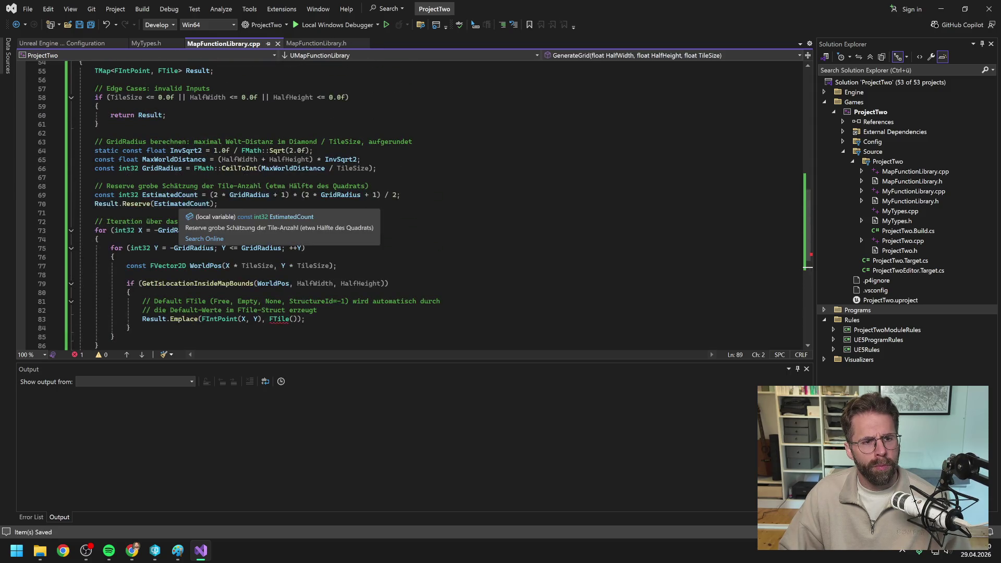
scroll(412, 203, "up", 5)
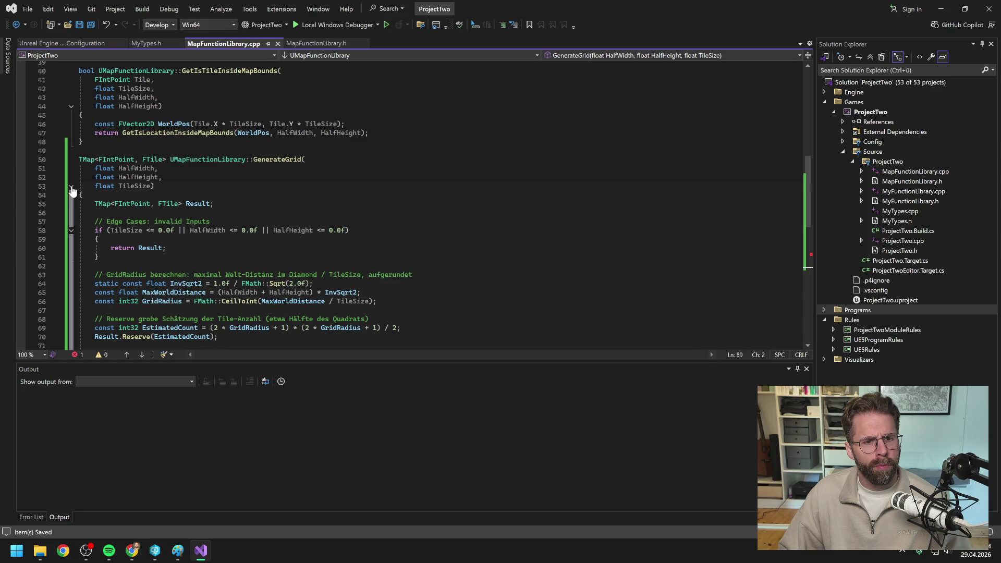
left_click(302, 159)
key("Return")
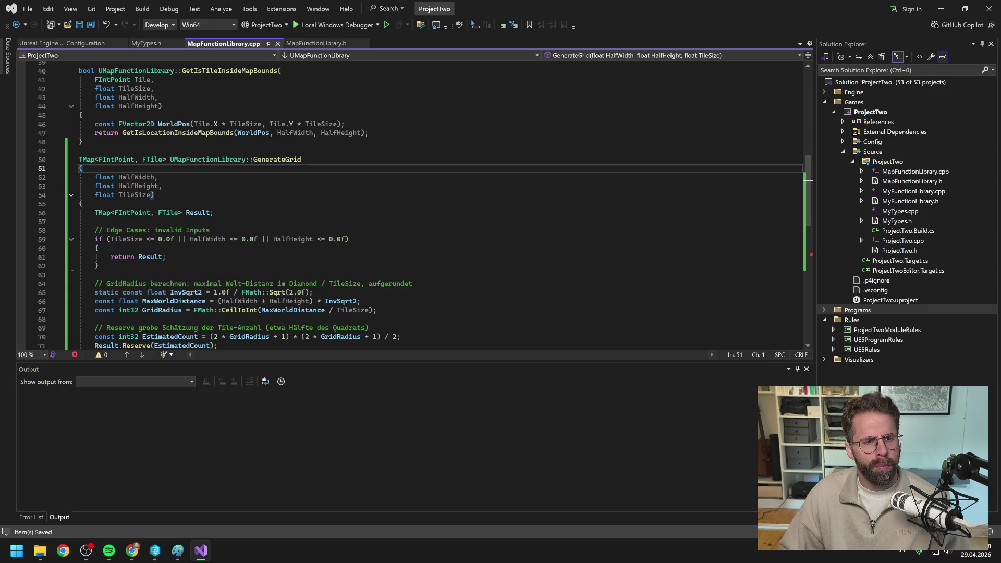
scroll(412, 203, "down", 7)
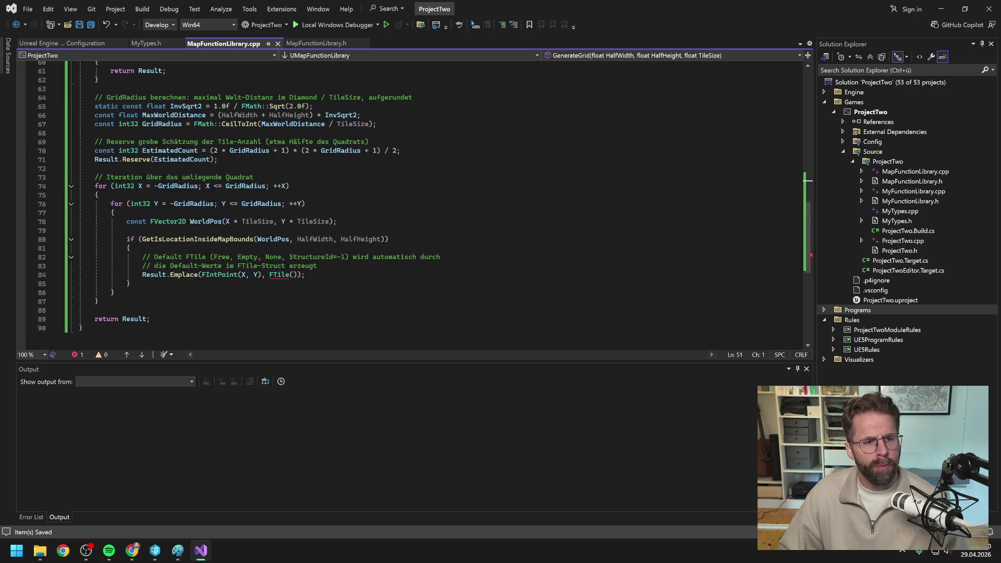
scroll(412, 203, "up", 7)
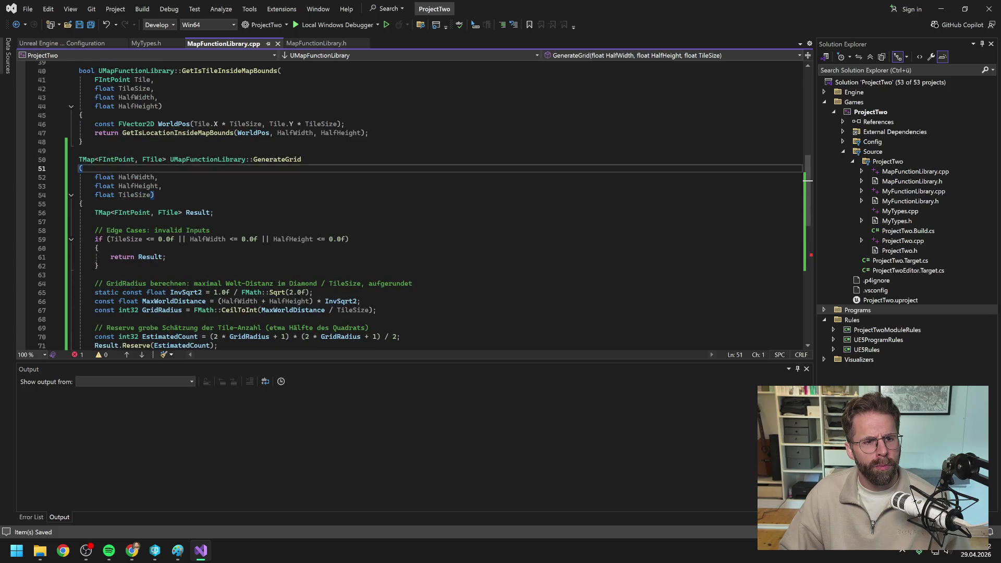
scroll(412, 204, "down", 7)
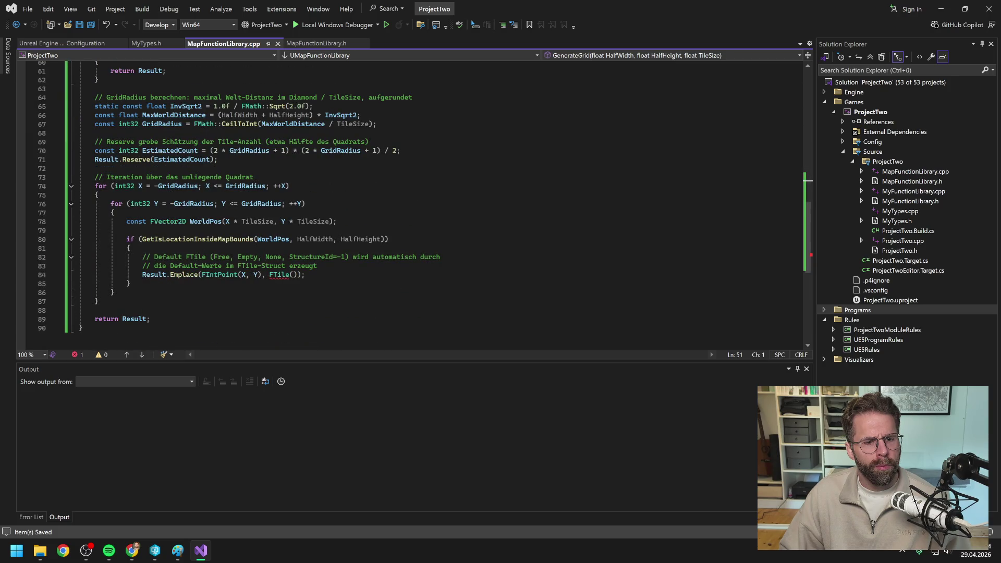
scroll(412, 204, "up", 5)
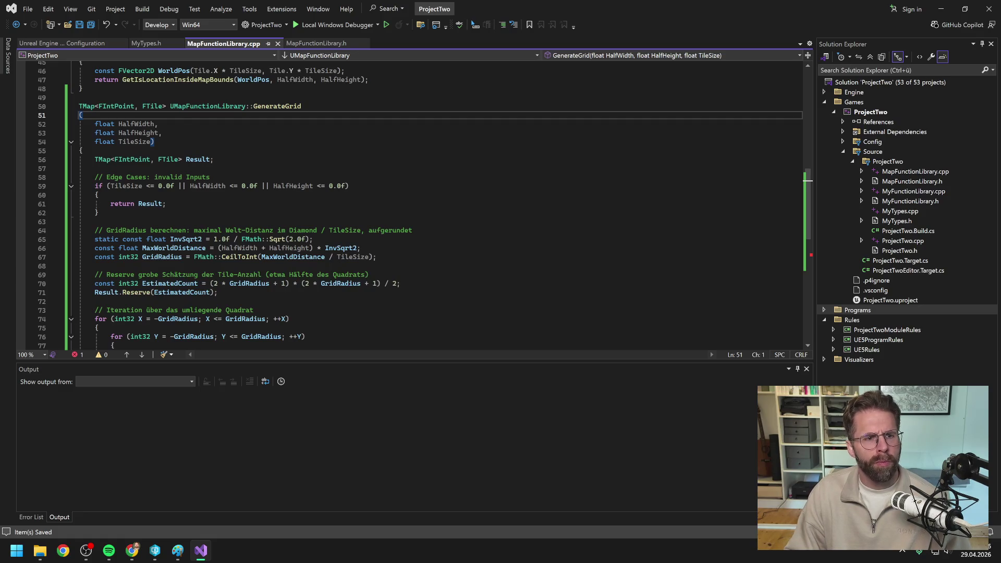
key("BackSpace")
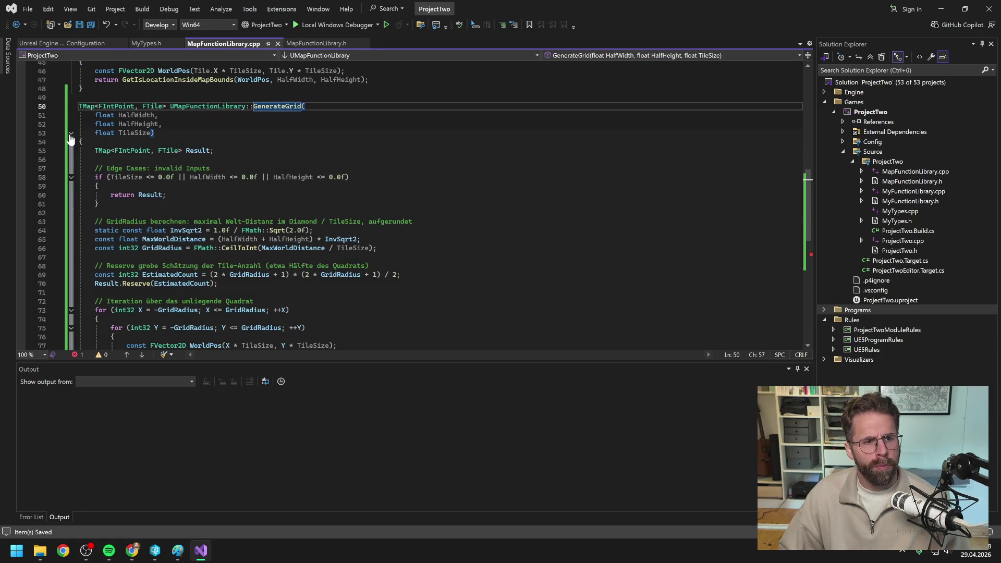
Collapse GetIsLocationInsideMapBounds, ClampLocationToMapBounds and GetIsTileInsideMapBounds, leaving GenerateGrid expanded for review.
left_click(71, 134)
scroll(70, 140, "up", 6)
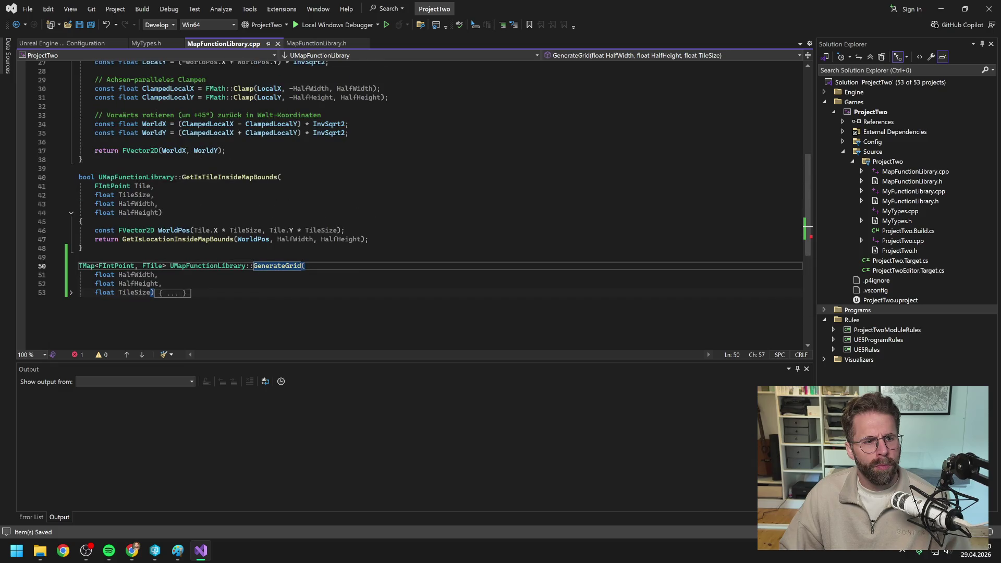
left_click(72, 214)
scroll(47, 157, "up", 4)
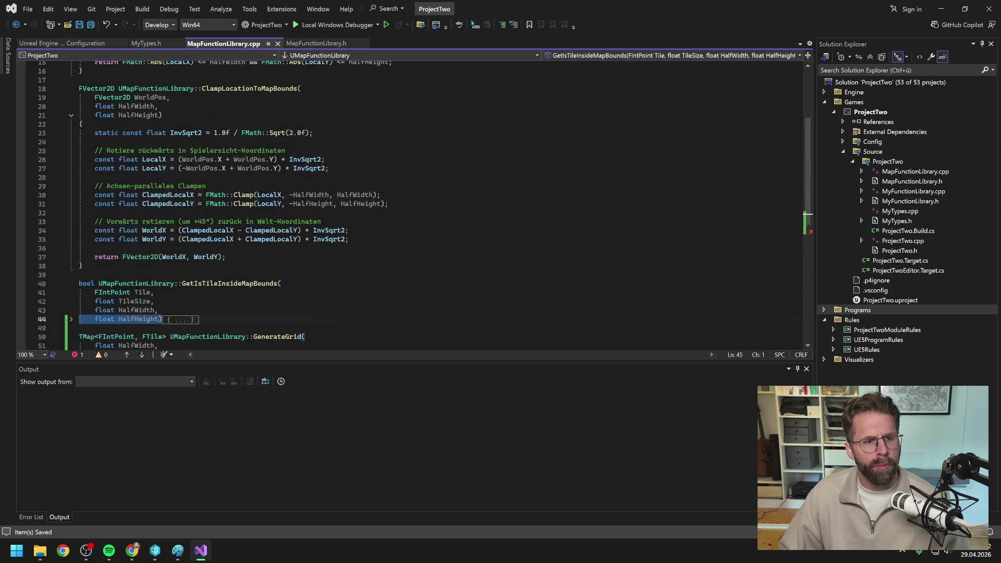
scroll(35, 132, "up", 3)
left_click(71, 196)
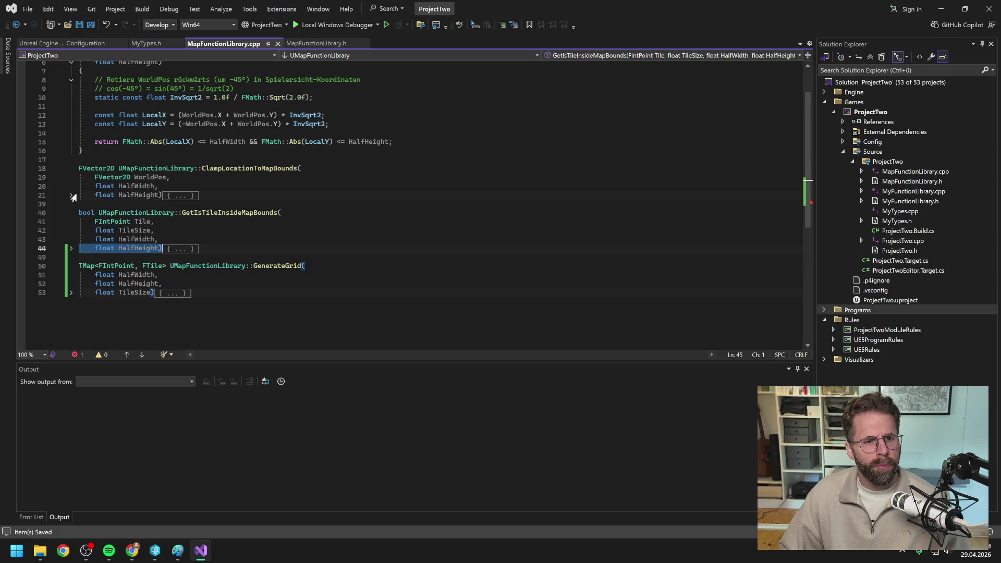
scroll(151, 180, "up", 2)
left_click(71, 110)
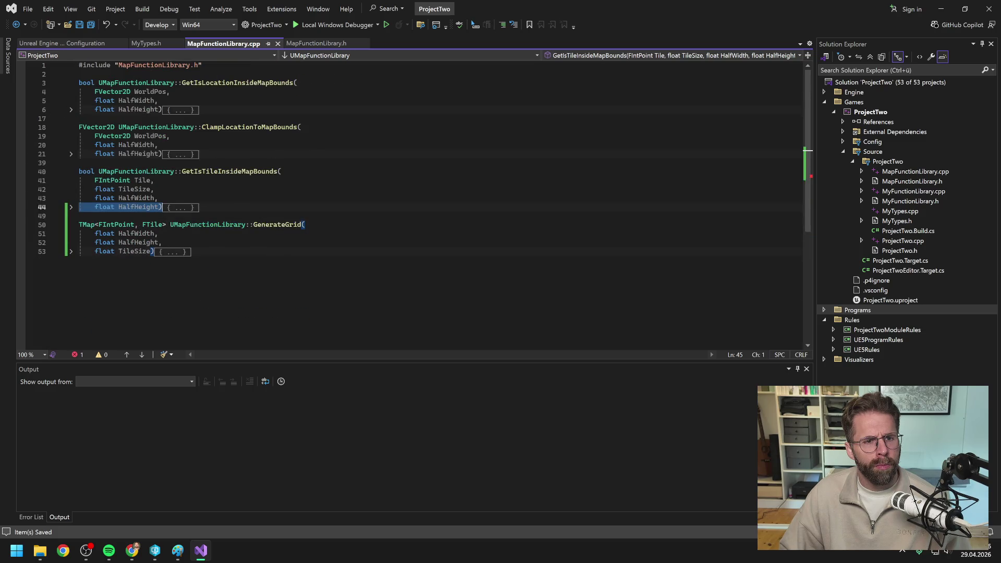
left_click(193, 251)
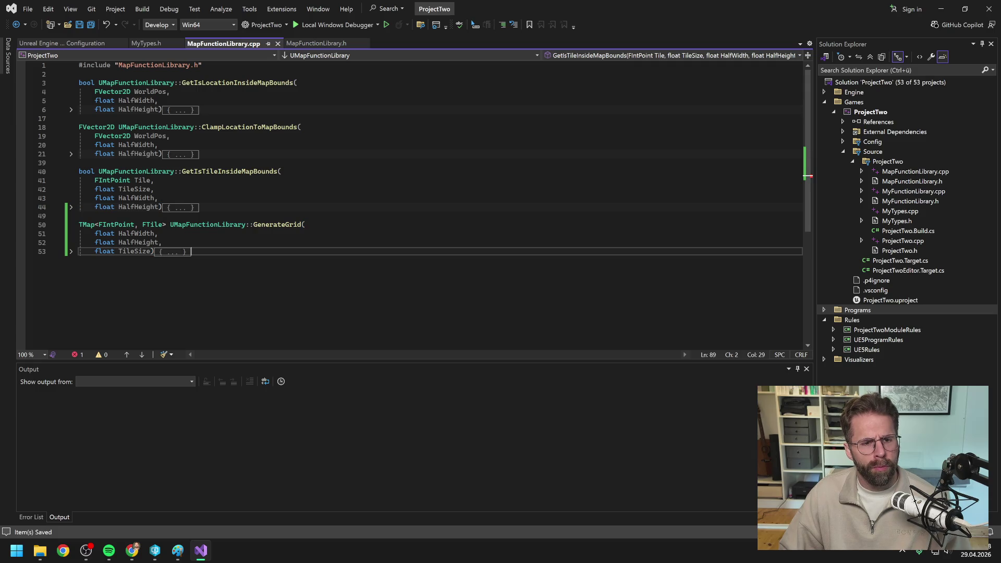
left_click(71, 251)
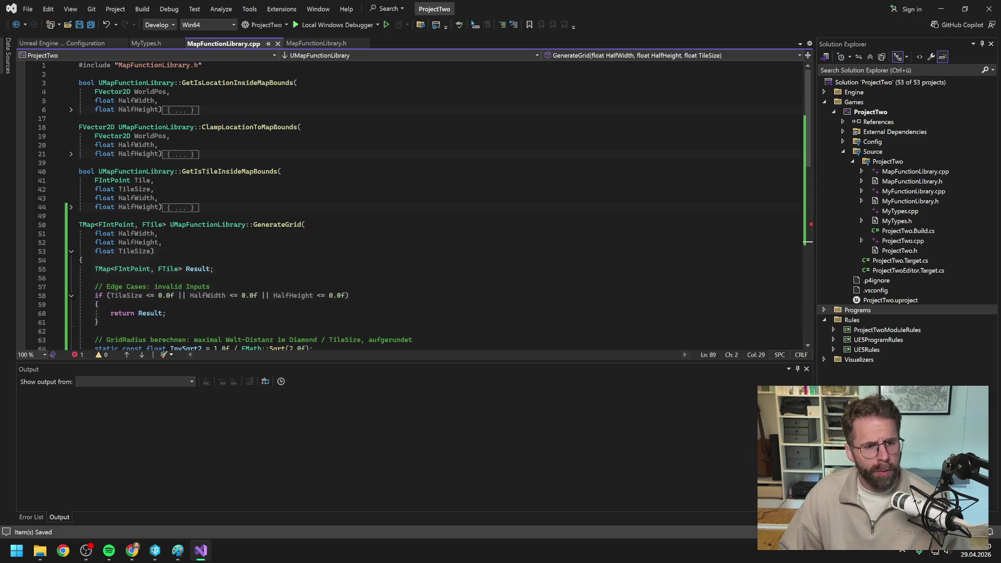
scroll(71, 258, "down", 3)
scroll(223, 225, "down", 2)
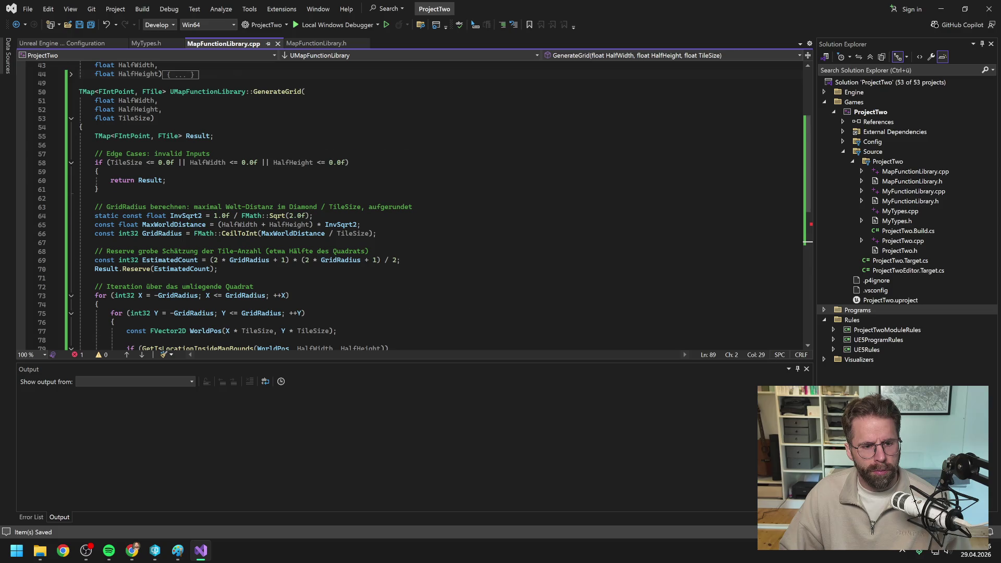
scroll(334, 208, "down", 7)
scroll(333, 208, "up", 20)
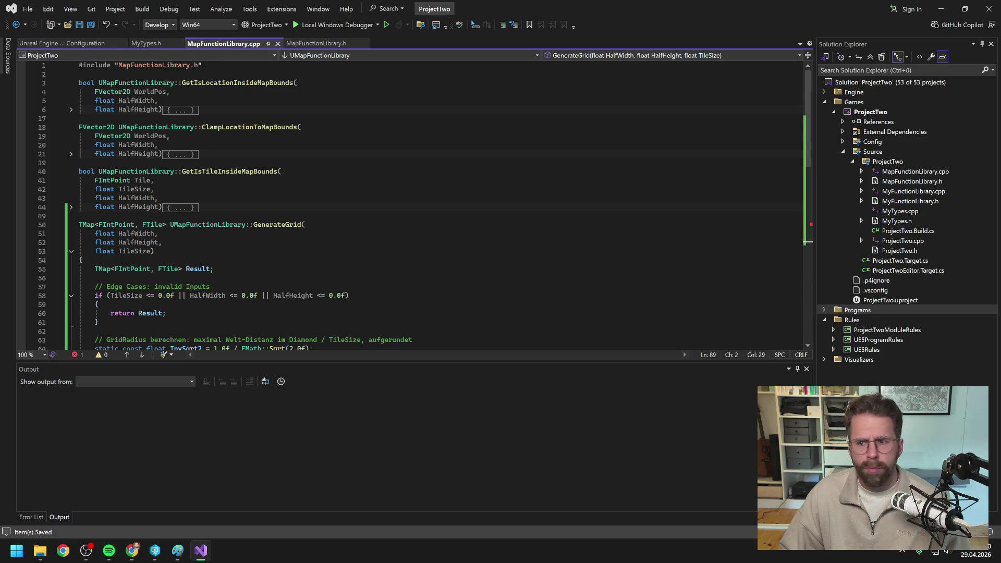
double_click(910, 182)
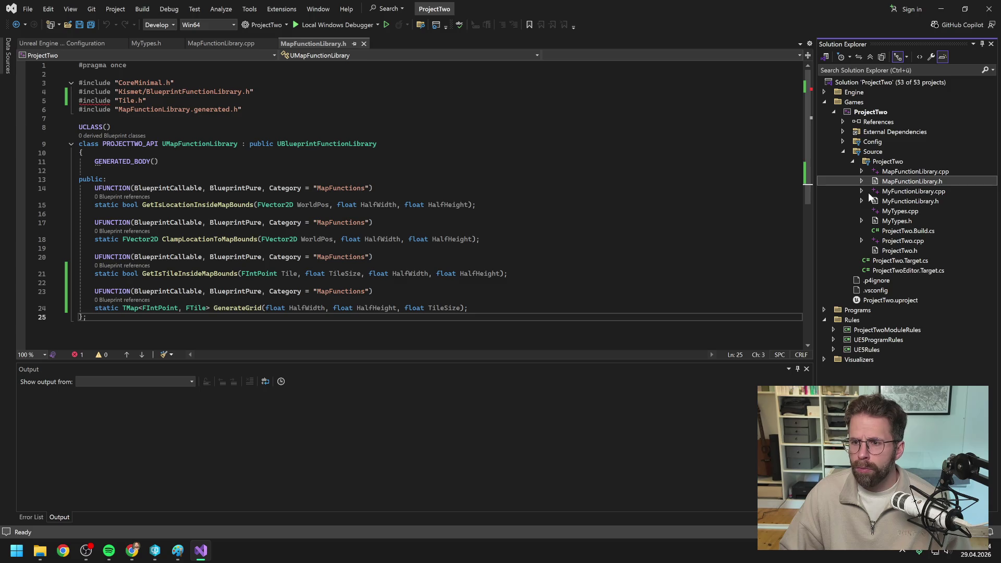
Preview MyFunctionLibrary.cpp's fog-of-war texture code for reference, then return to the MapFunctionLibrary files.
left_click(915, 192)
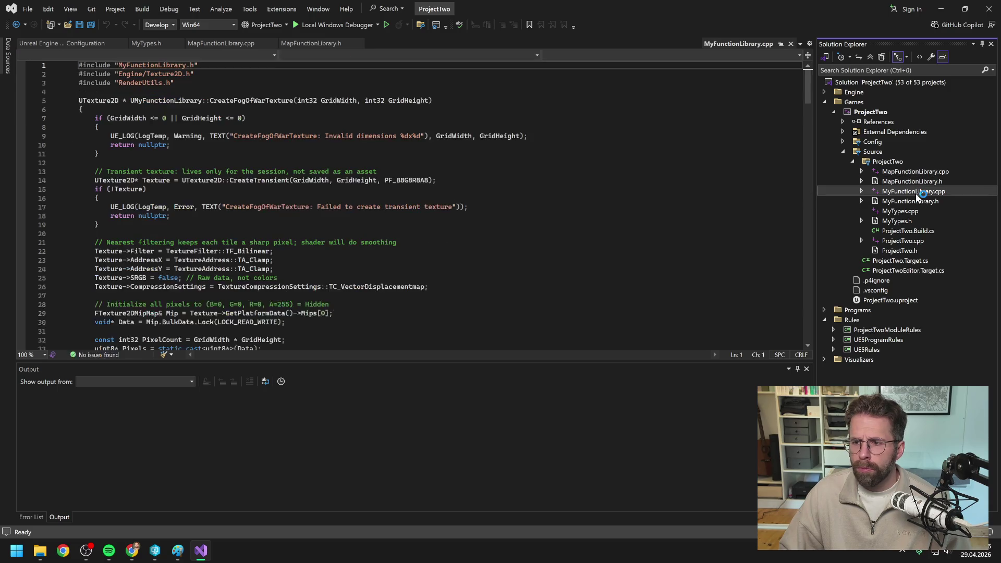
scroll(412, 203, "down", 8)
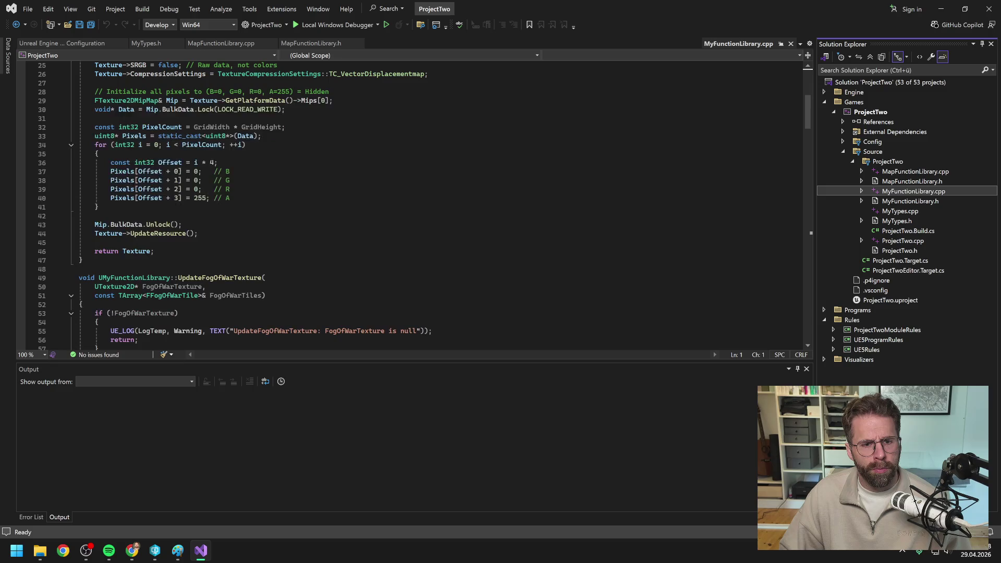
key("alt+Tab")
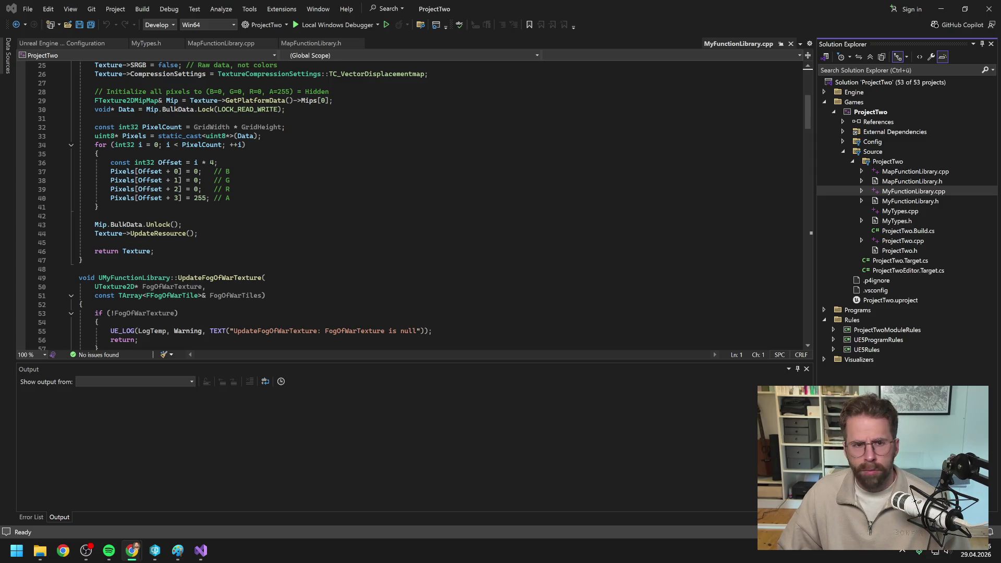
left_click(308, 46)
Delete the existing GenerateGrid implementation from MapFunctionLibrary.cpp and save.
left_click(236, 45)
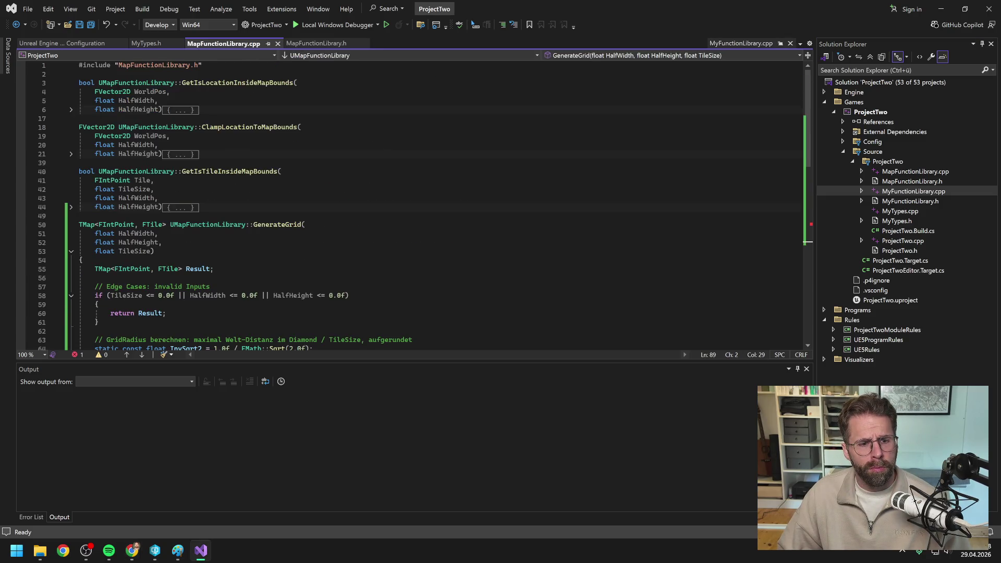
scroll(412, 203, "down", 10)
scroll(412, 203, "up", 9)
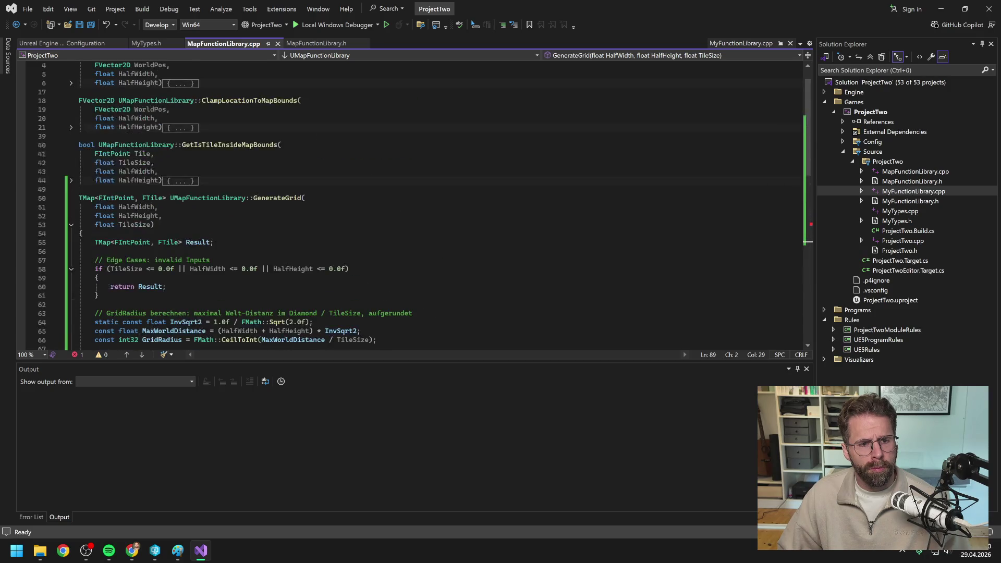
scroll(209, 189, "down", 2)
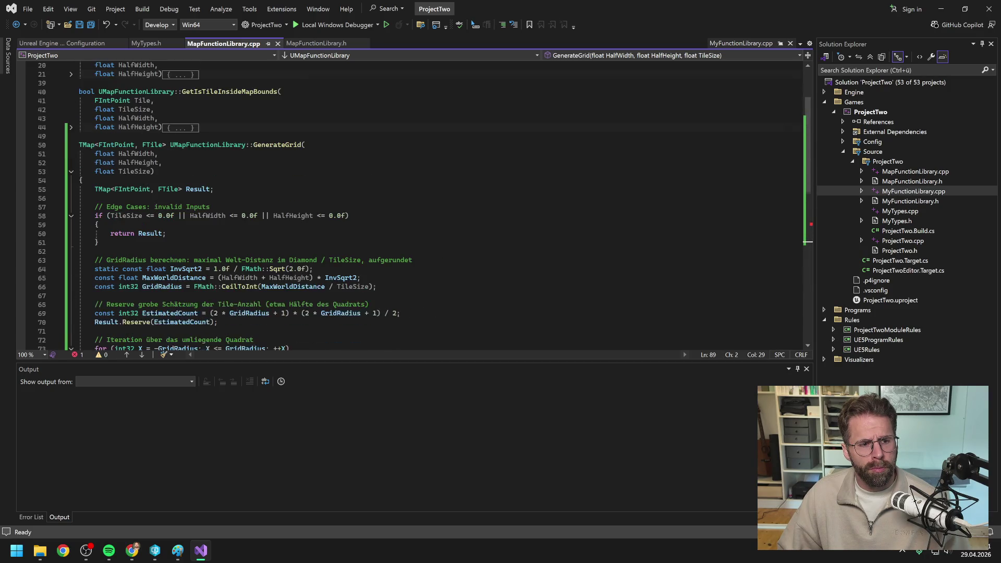
left_click(71, 175)
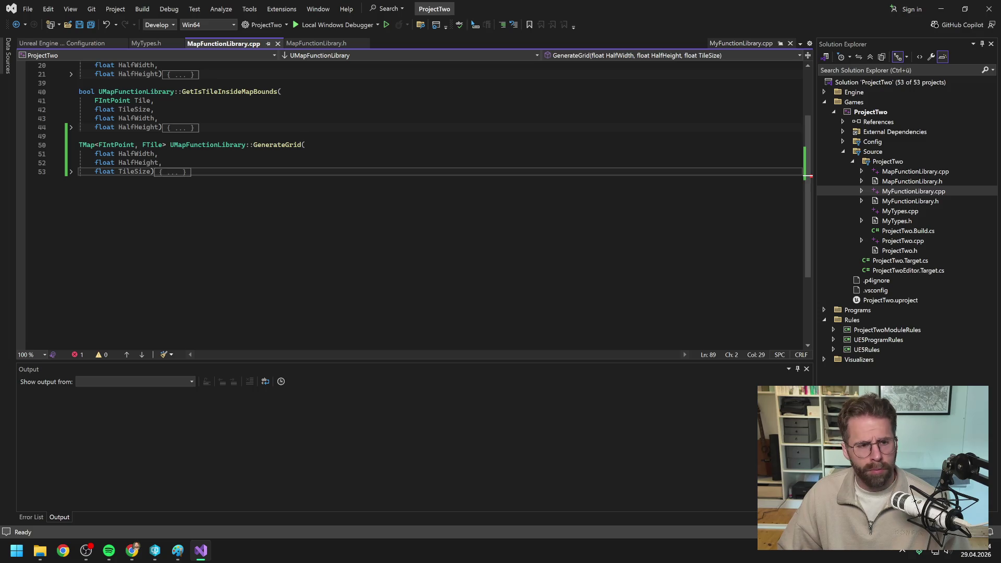
key("shift+Home")
key("shift+Up")
key("shift+Up")
key("shift+Up")
key("Delete")
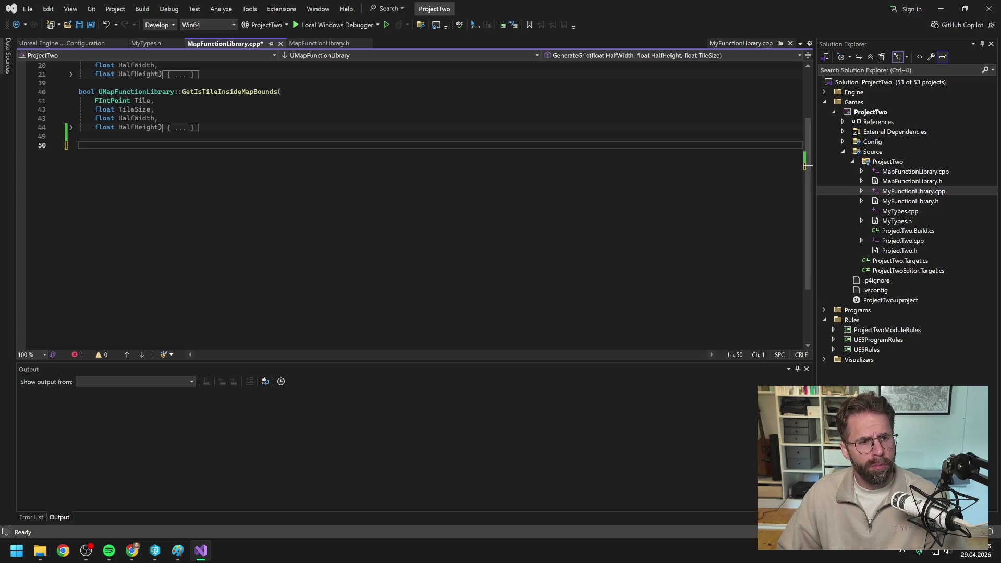
key("ctrl+s")
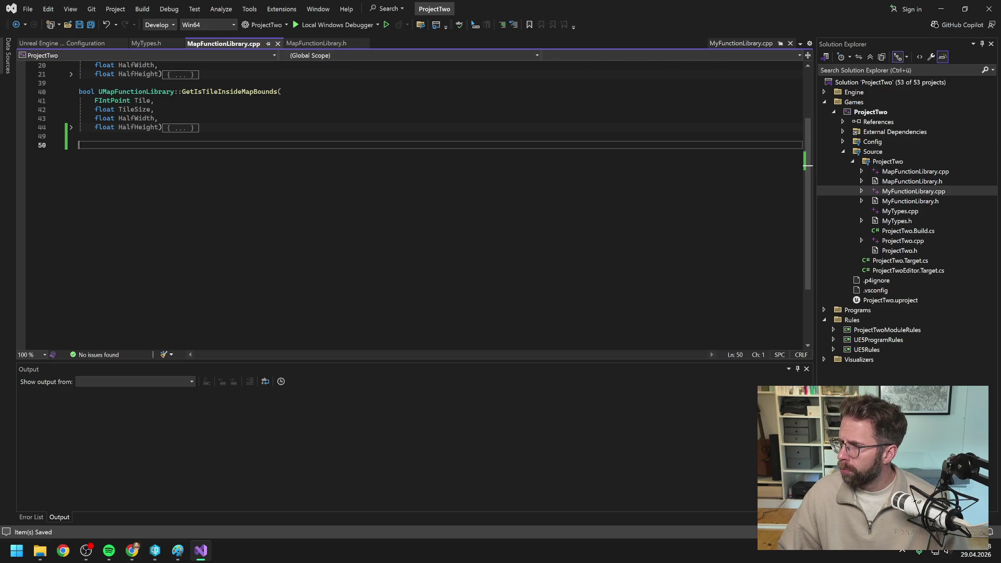
Paste the new GenerateGrid implementation that emplaces in-bounds FTiles and save the file.
key("alt+Tab")
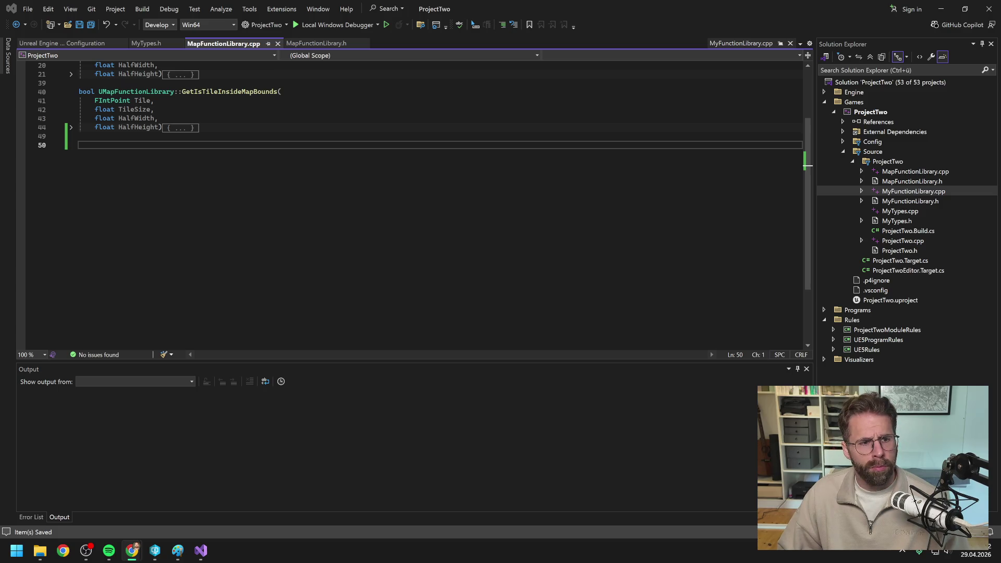
key("alt+Tab")
key("ctrl+v")
key("ctrl+s")
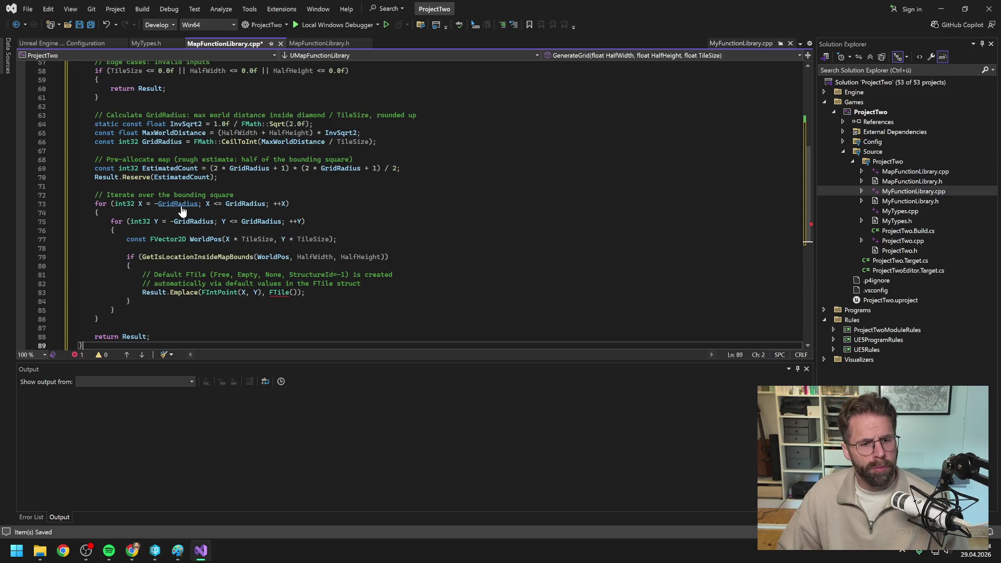
scroll(407, 203, "up", 5)
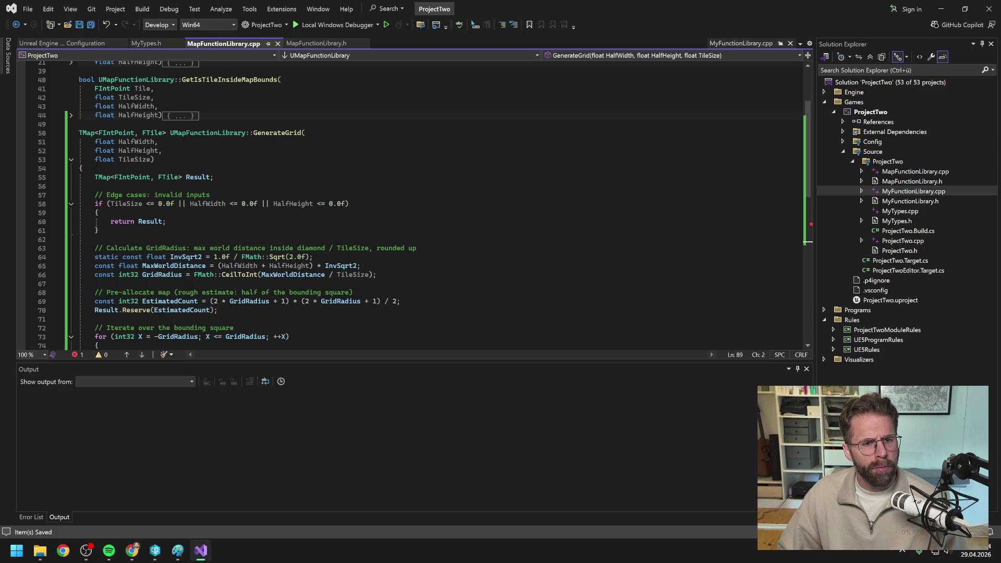
scroll(424, 205, "down", 2)
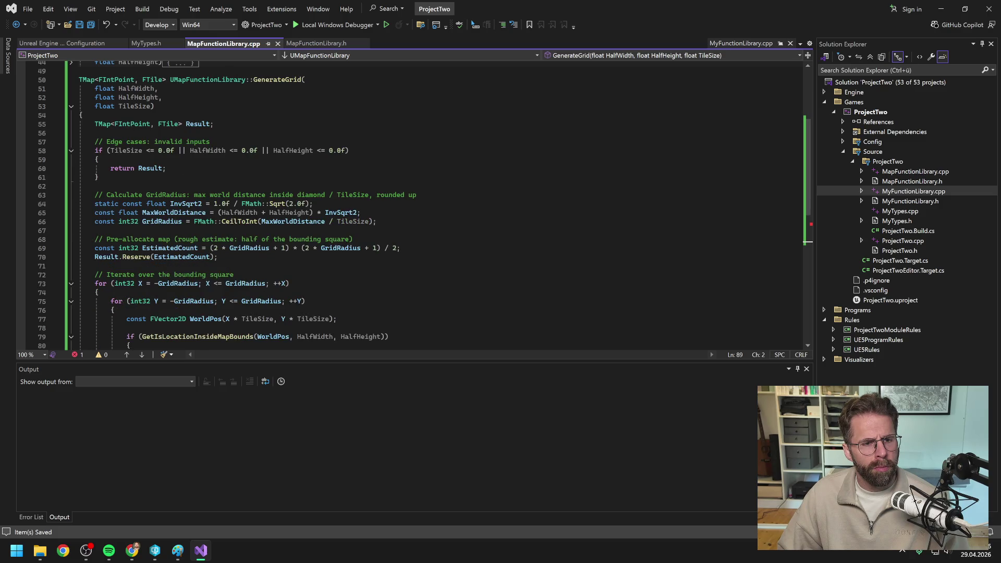
scroll(424, 206, "down", 8)
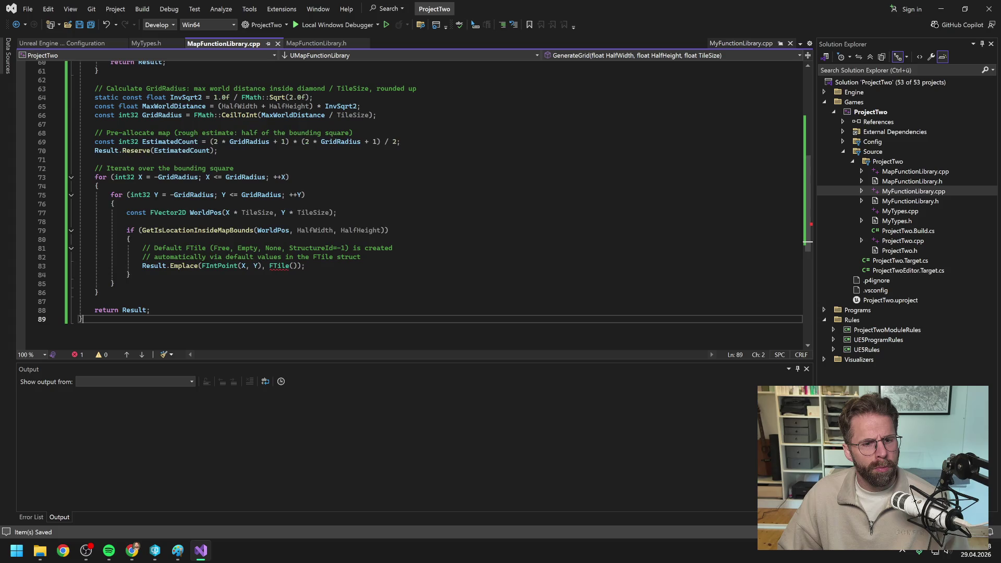
left_click(98, 186)
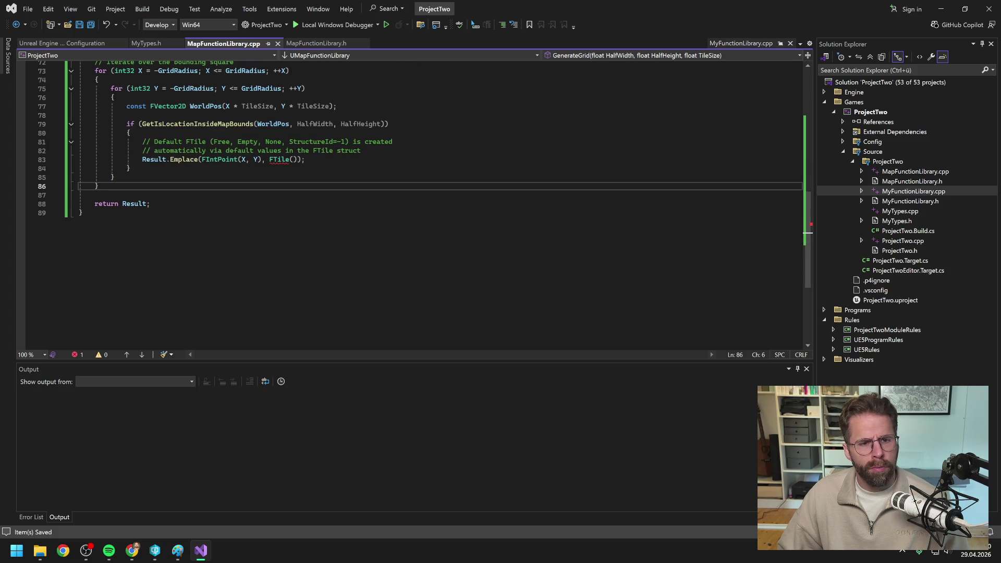
right_click(868, 110)
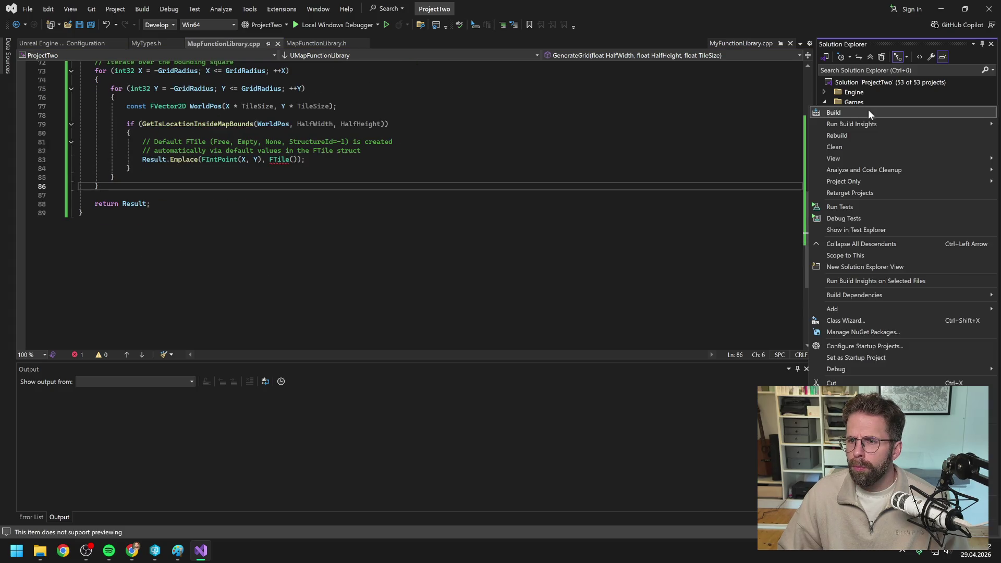
Build ProjectTwo, then fix the 'cannot open Tile.h' error by including MyTypes.h instead.
left_click(849, 113)
scroll(424, 174, "up", 3)
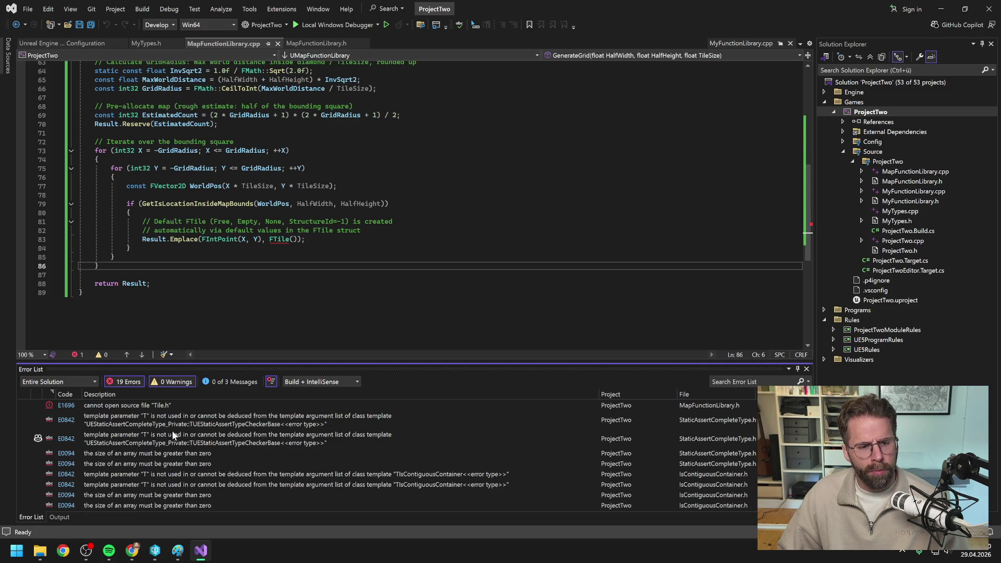
left_click(146, 405)
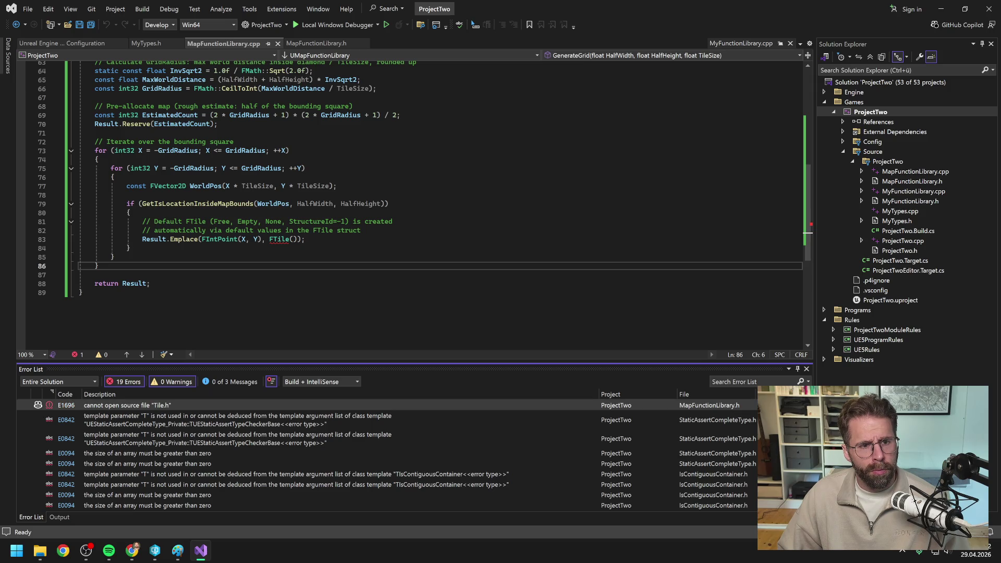
left_click(316, 44)
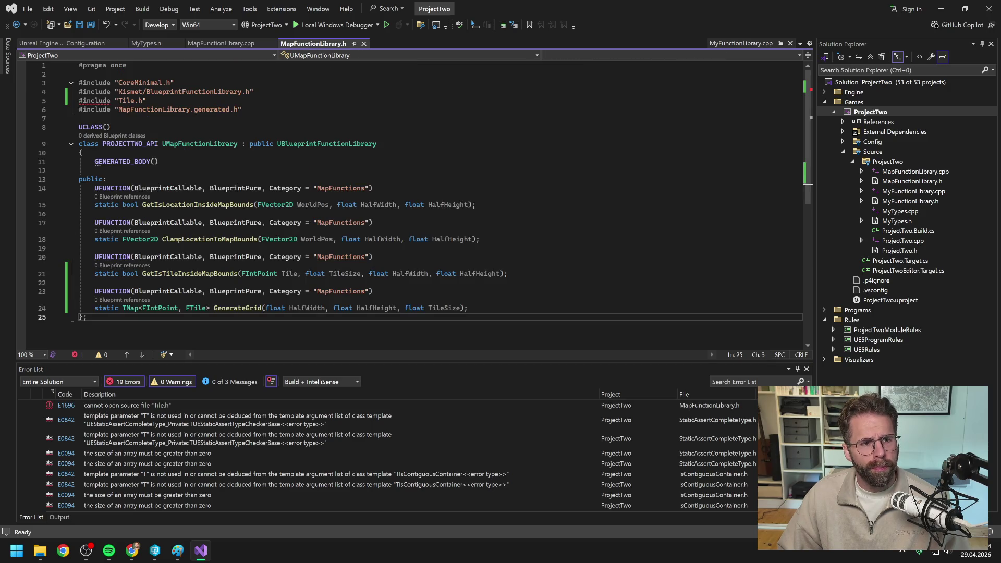
left_click(133, 100)
key("BackSpace")
key("BackSpace")
key("BackSpace")
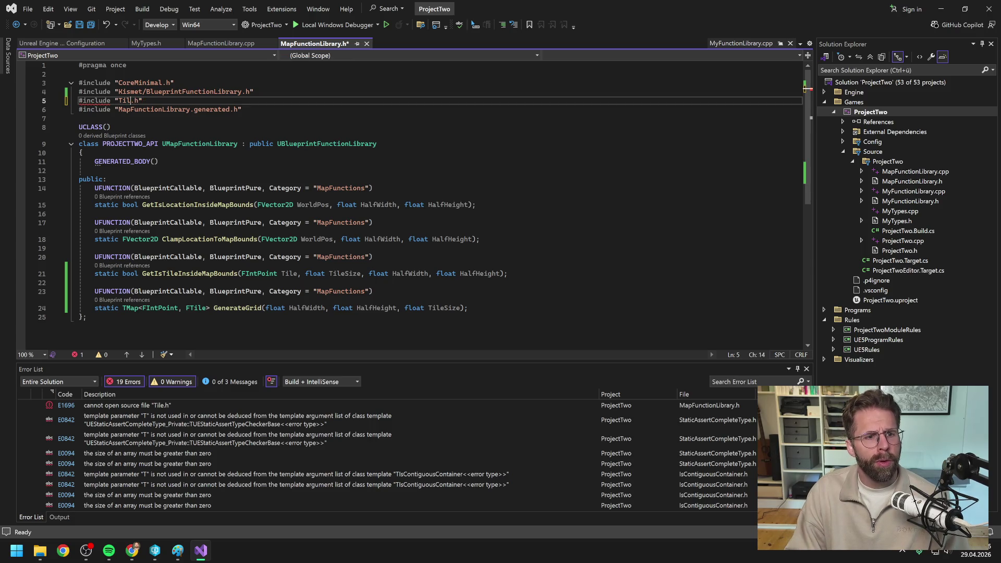
type("MyT")
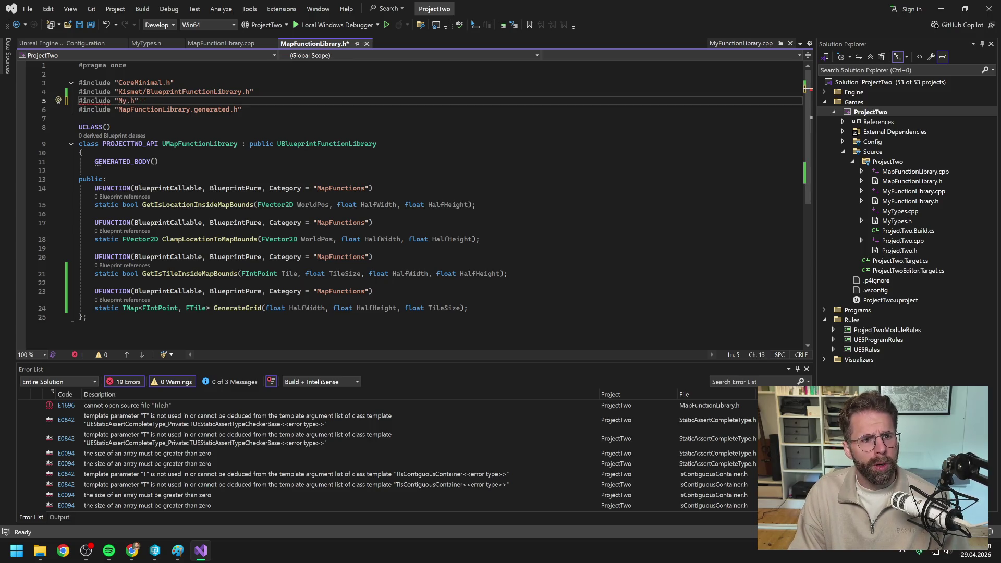
type("ypes")
key("ctrl+s")
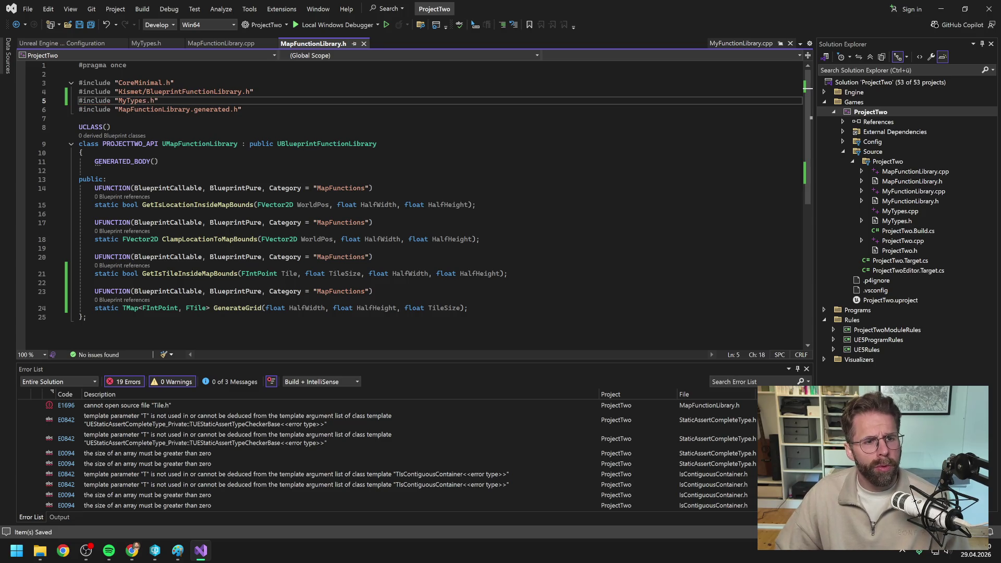
Rebuild ProjectTwo successfully with 0 failures and close Visual Studio.
right_click(870, 112)
left_click(842, 113)
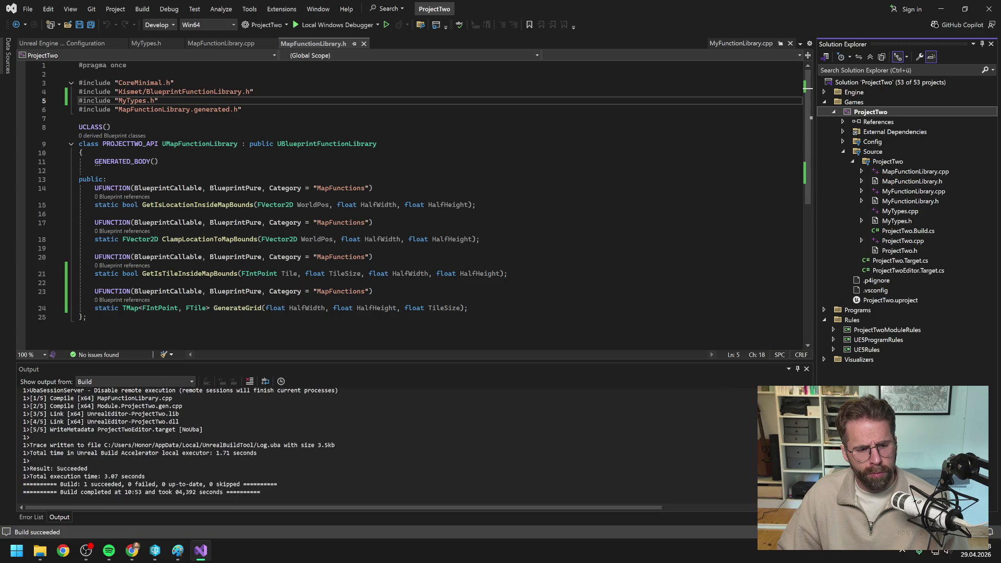
key("alt+Tab")
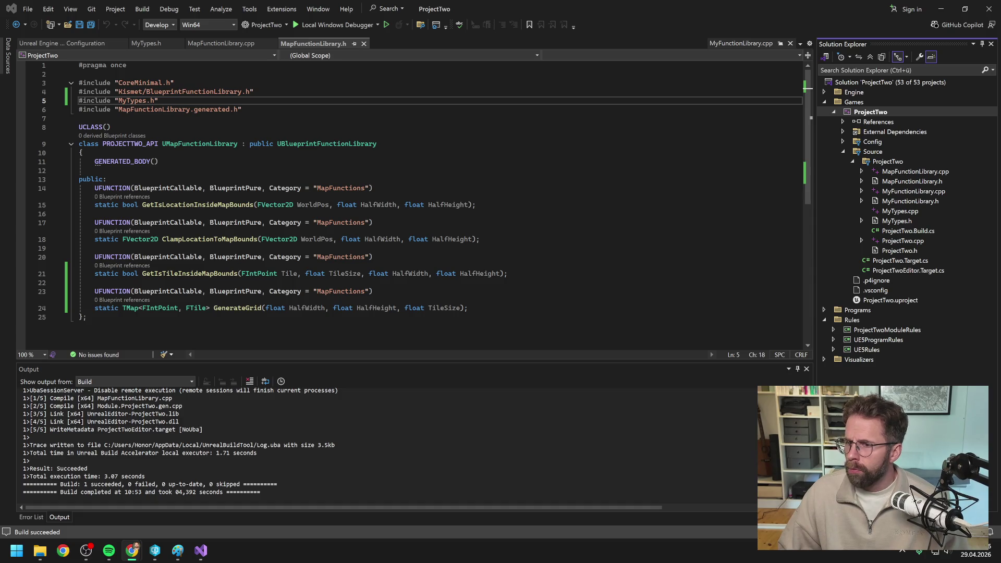
left_click(718, 14)
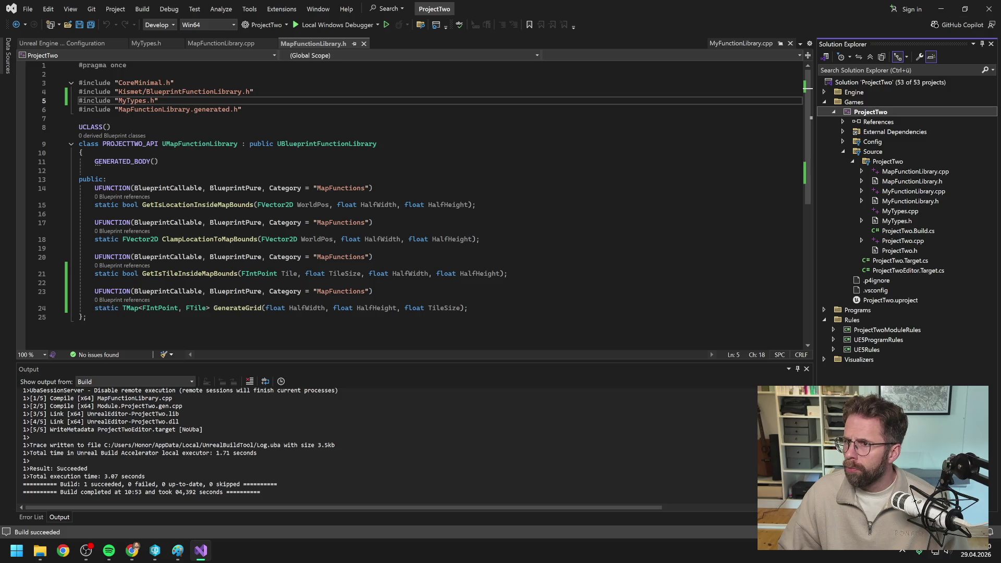
left_click(989, 9)
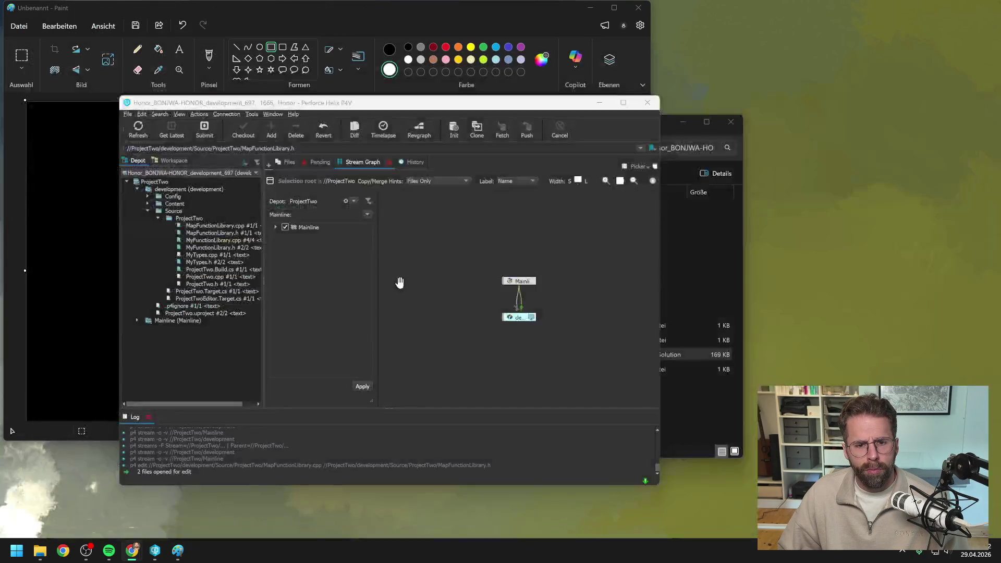
Launch ProjectTwo.uproject from the workspace and switch to the reopened Unreal Editor.
left_click(695, 401)
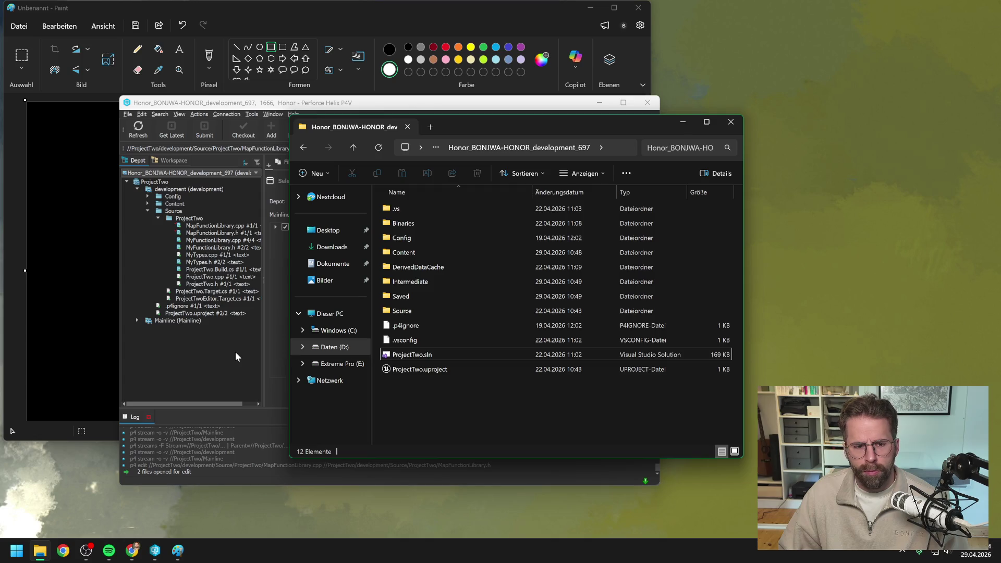
left_click(237, 351)
left_click(196, 313)
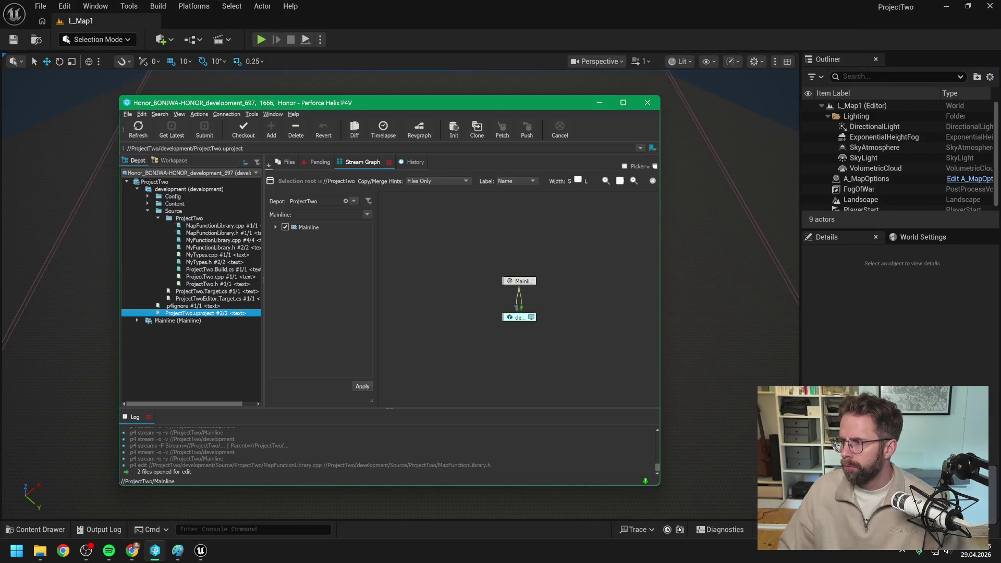
left_click(442, 49)
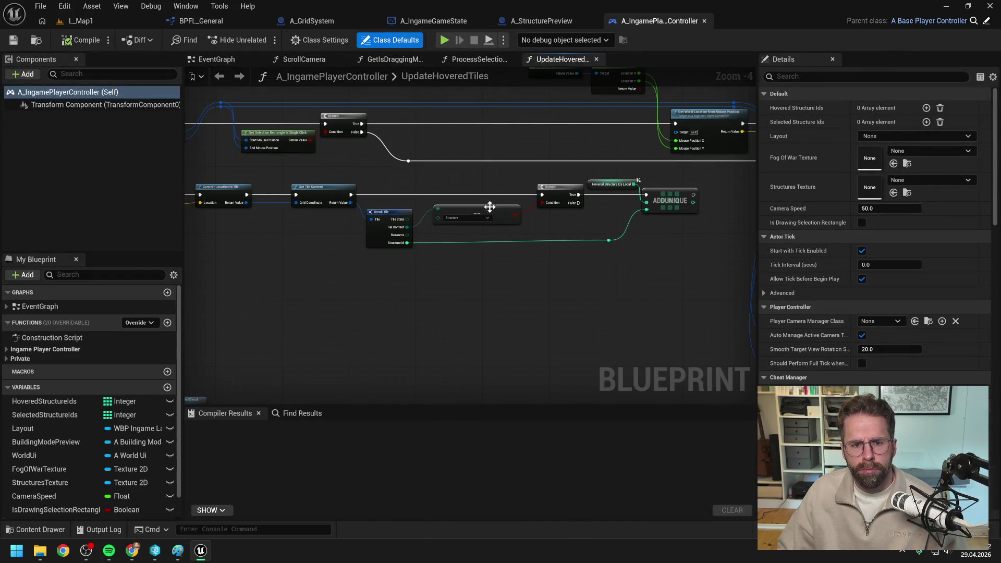
Add the Map Functions Generate Grid node to A_GridSystem's EventGraph, then check out, save and compile.
left_click(311, 21)
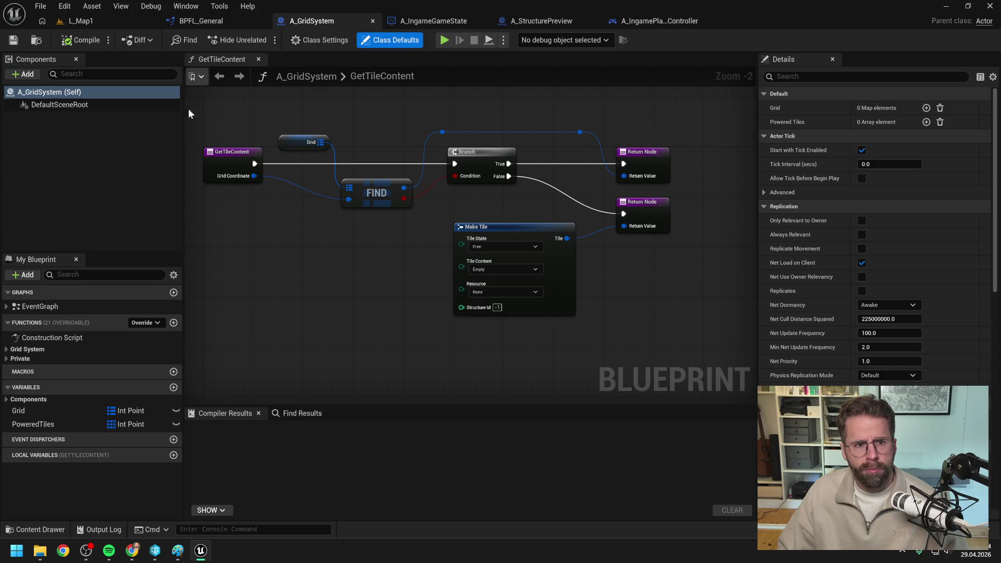
double_click(54, 307)
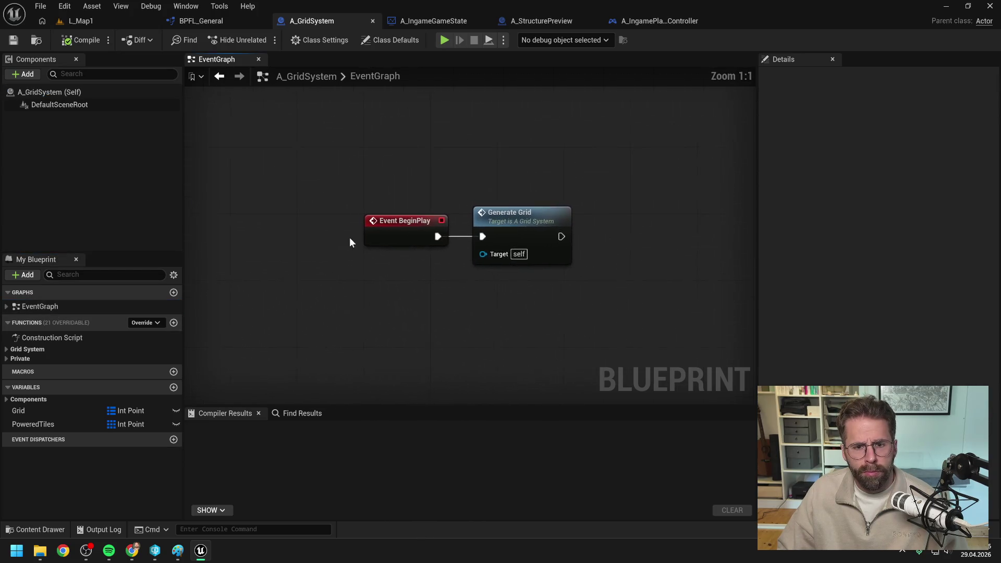
right_click(430, 294)
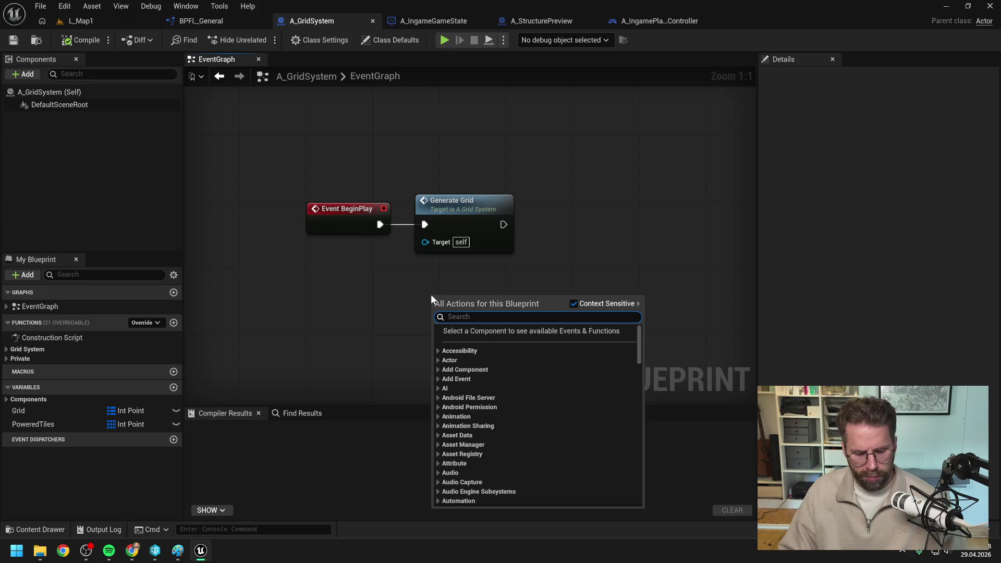
type("genera")
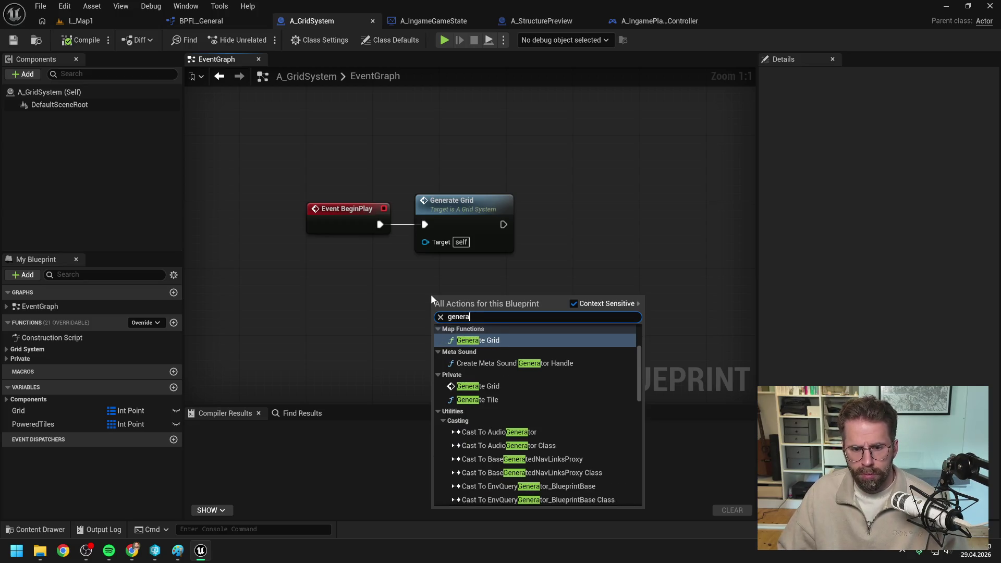
left_click(478, 340)
scroll(590, 271, "down", 2)
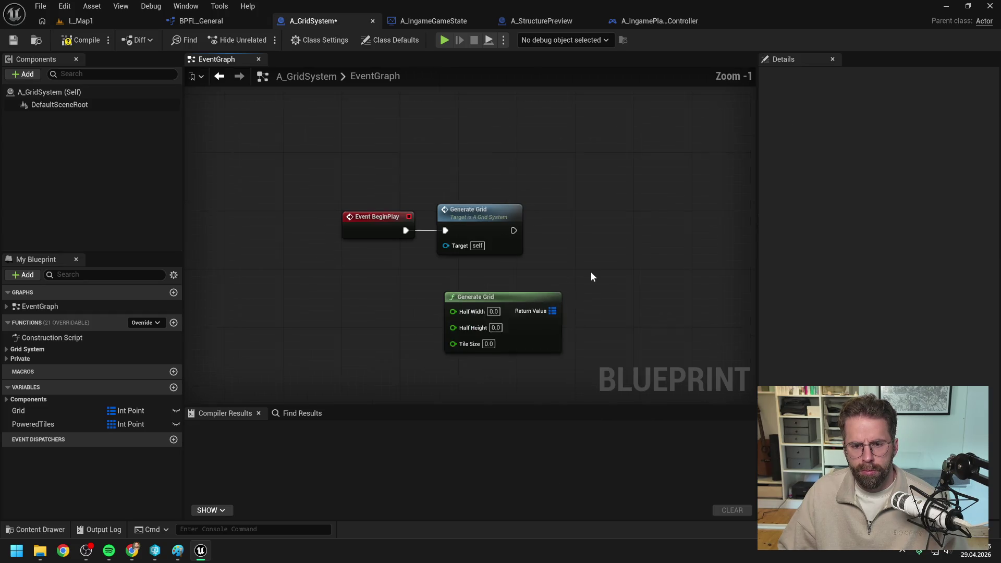
left_click_drag(528, 292, 522, 279)
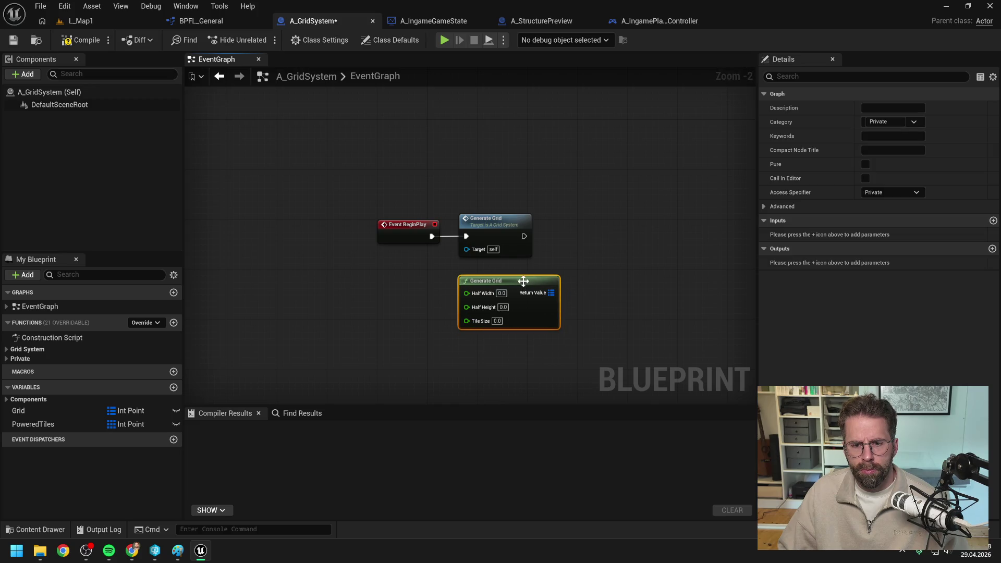
left_click_drag(599, 272, 564, 260)
key("ctrl+s")
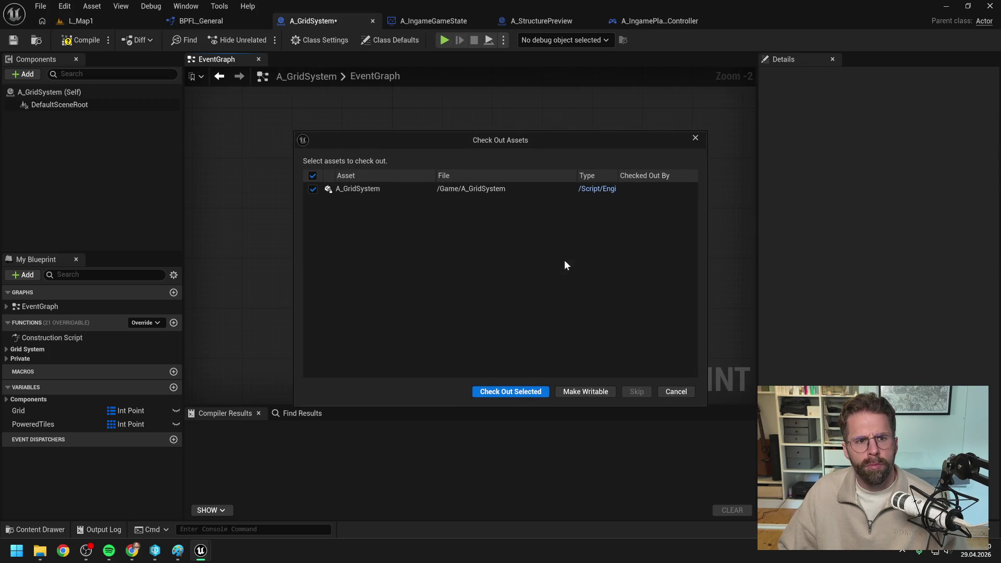
left_click(526, 398)
key("F7")
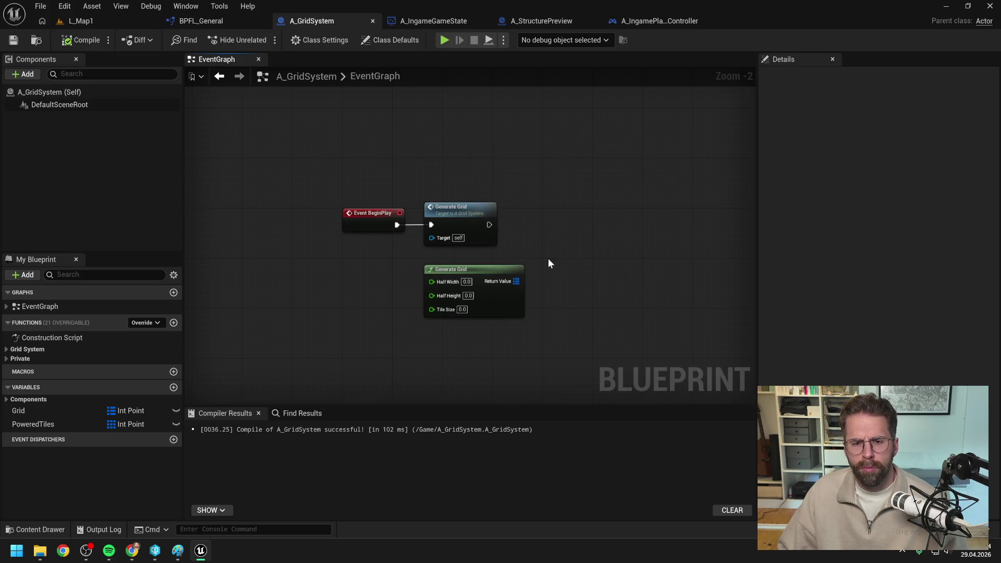
Set Grid from Generate Grid's Return Value on BeginPlay, save the blueprint, and close Unreal.
scroll(548, 258, "up", 1)
mouse_move(57, 410)
left_mouse_down()
mouse_move(625, 271)
mouse_move(578, 233)
left_mouse_up()
left_click(595, 264)
left_click_drag(511, 284, 581, 248)
mouse_move(371, 221)
left_mouse_down()
mouse_move(572, 247)
mouse_move(582, 235)
left_mouse_up()
left_click(491, 274)
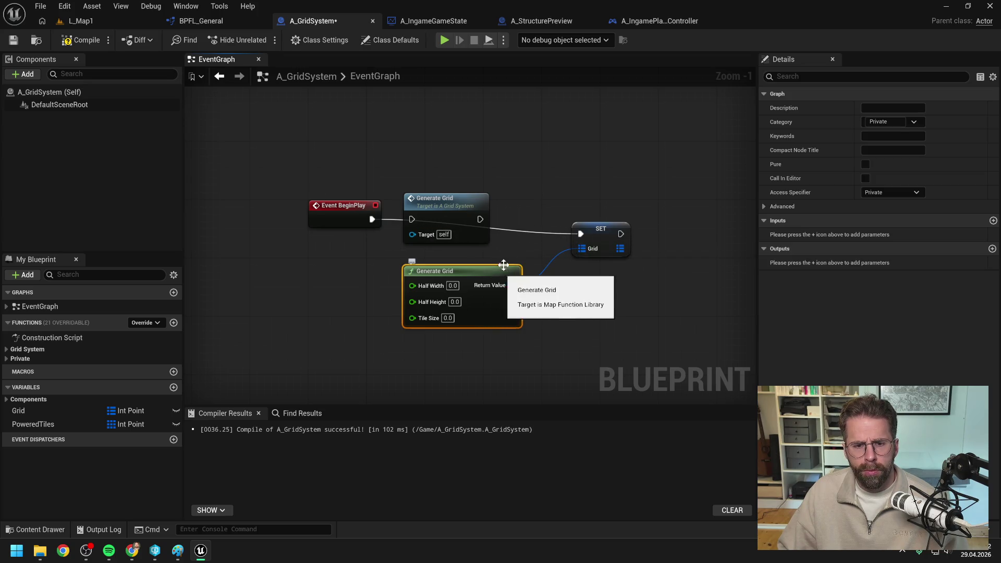
left_click(639, 170)
key("ctrl+s")
left_click(989, 6)
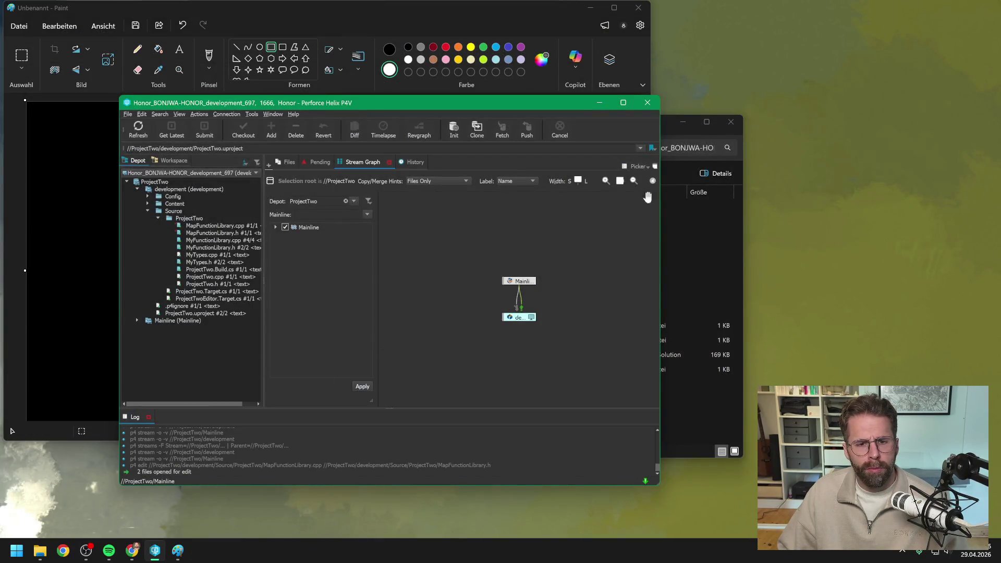
Open the ProjectTwo solution in Visual Studio from the project folder.
left_click(665, 124)
double_click(427, 354)
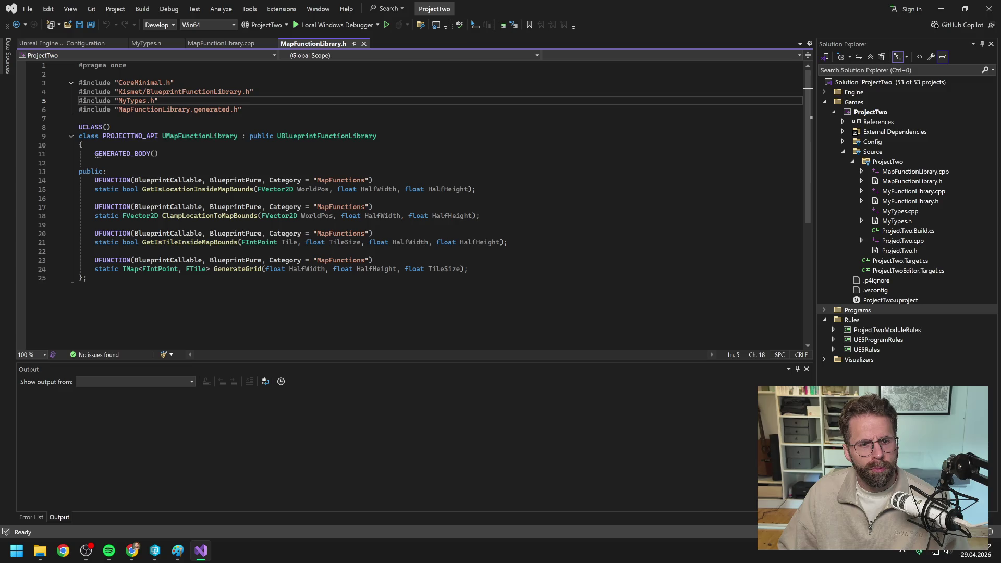
scroll(240, 284, "down", 1)
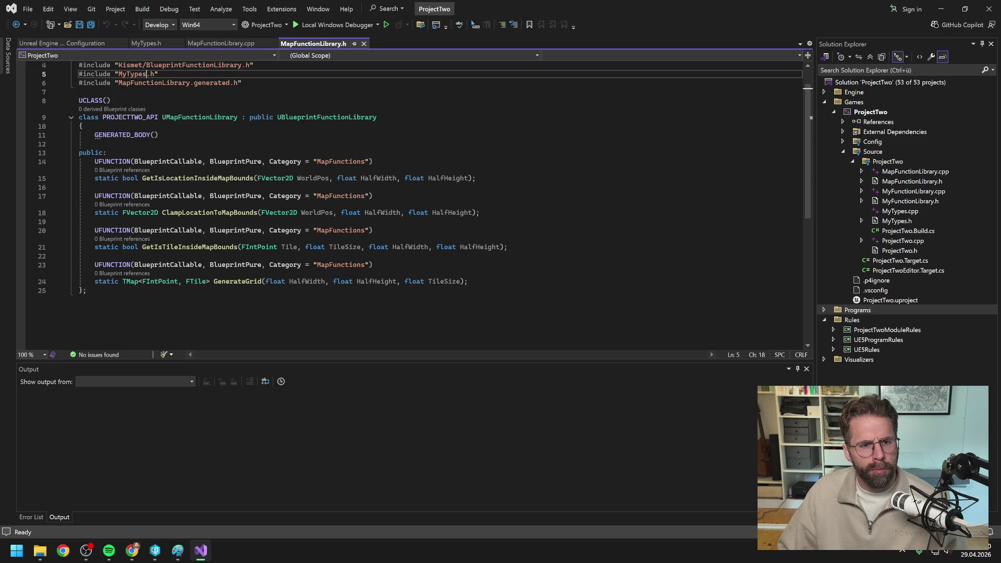
key("alt+Tab")
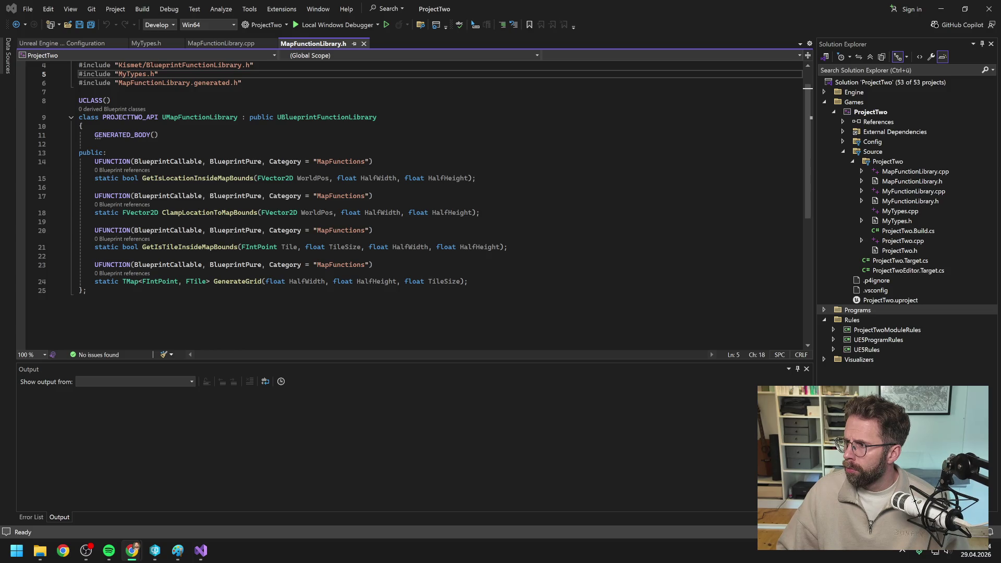
Remove BlueprintPure from GenerateGrid's UFUNCTION in MapFunctionLibrary.h and save the header.
mouse_move(410, 247)
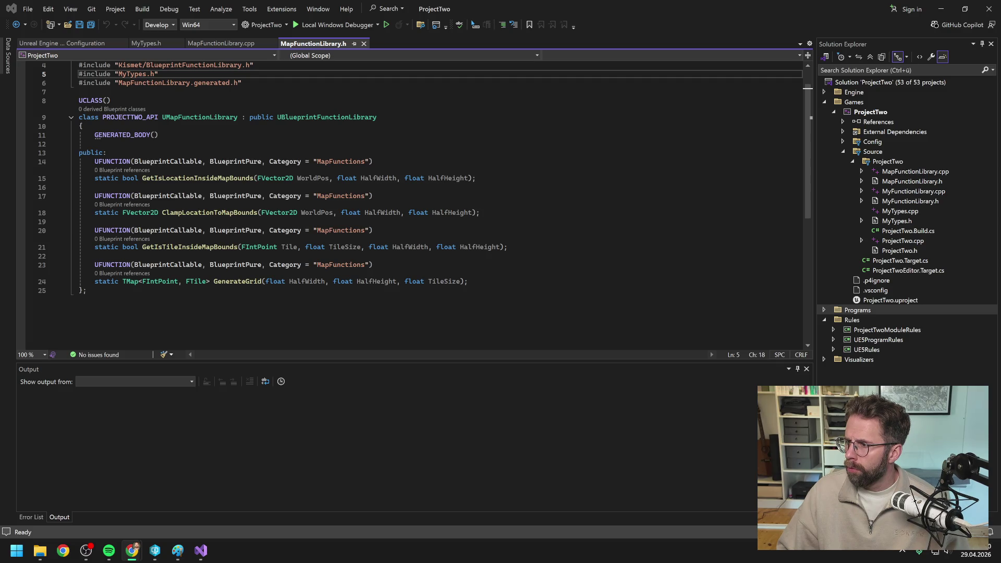
left_click(254, 265)
key("ctrl+Right")
key("ctrl+shift+Left")
key("ctrl+shift+Left")
key("Delete")
key("ctrl+s")
Build the ProjectTwo project from Solution Explorer.
left_click(867, 113)
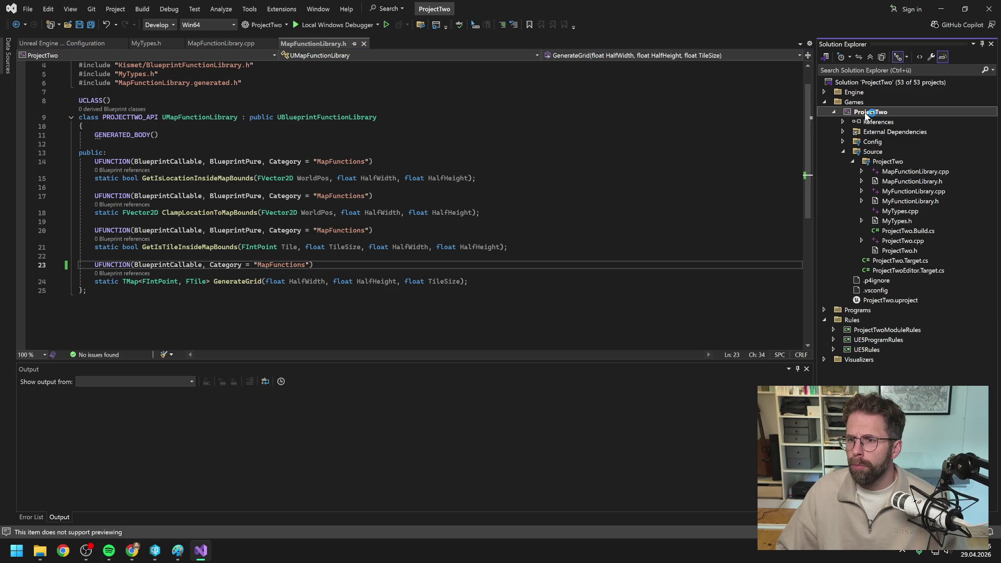
right_click(870, 113)
left_click(858, 122)
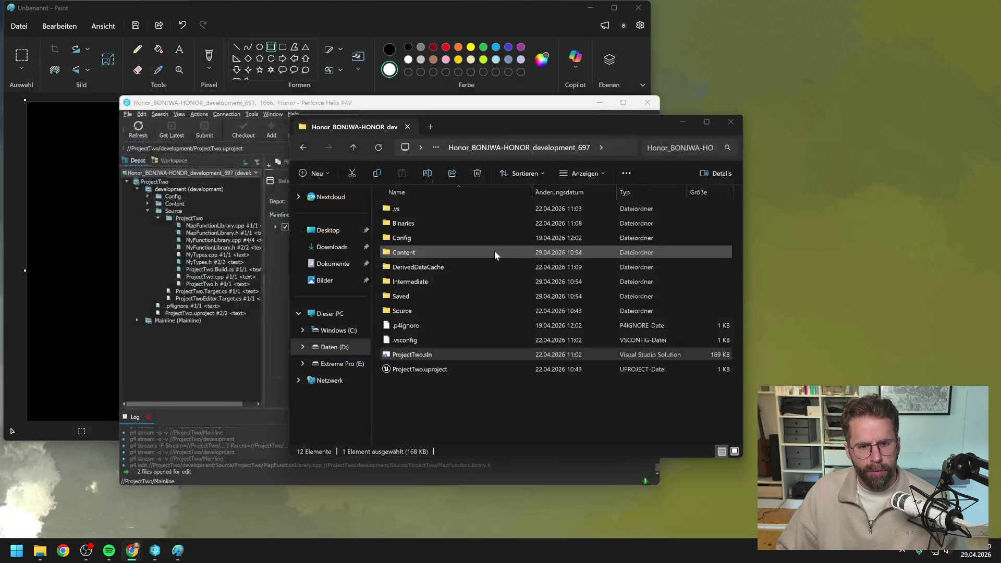
Launch ProjectTwo.uproject in Unreal Editor and close the Perforce P4V windows.
left_click(221, 353)
left_click(211, 312)
double_click(211, 312)
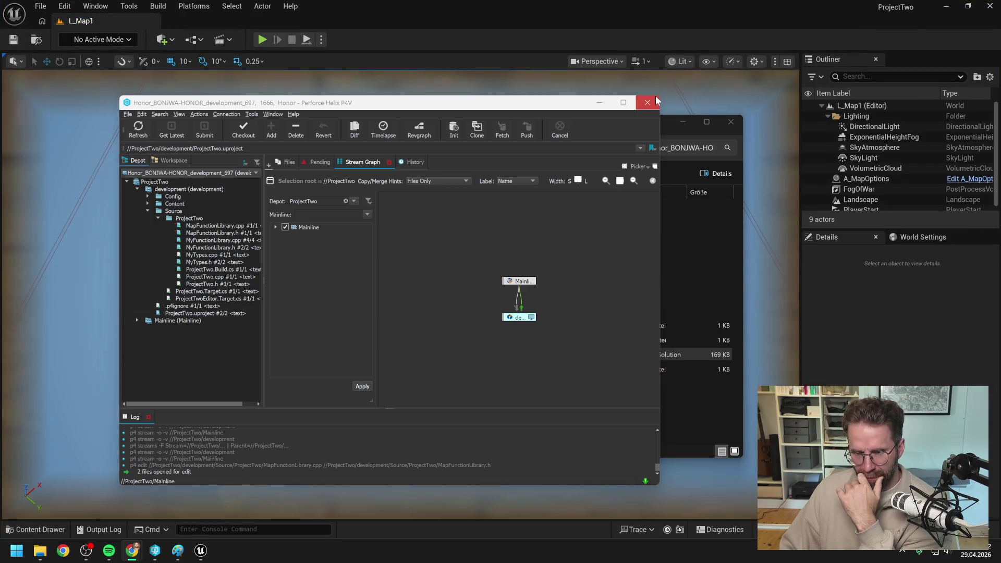
left_click(654, 100)
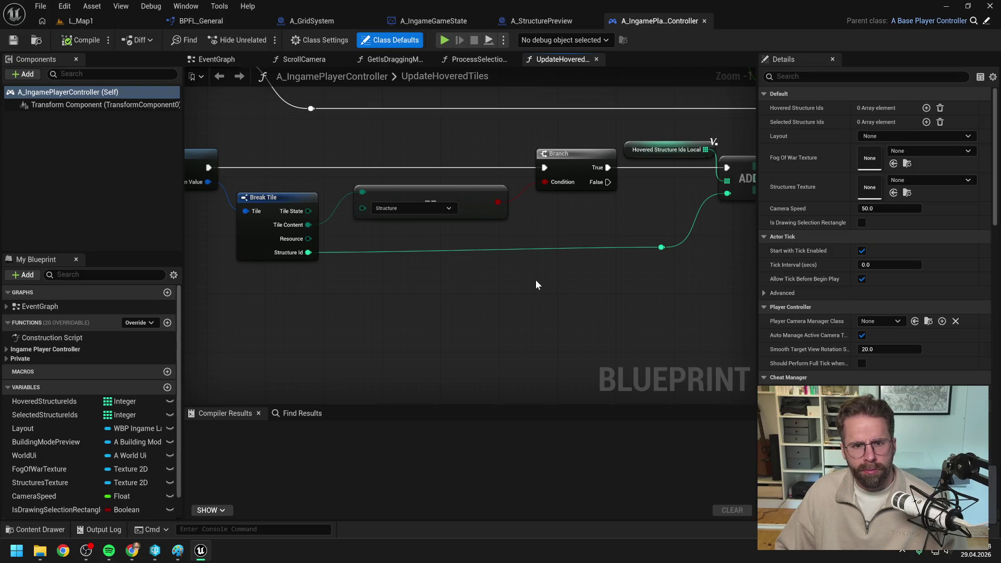
Compile the player controller Blueprint, then check it out and save.
scroll(522, 262, "down", 1)
left_click_drag(617, 245, 360, 260)
left_click(461, 300)
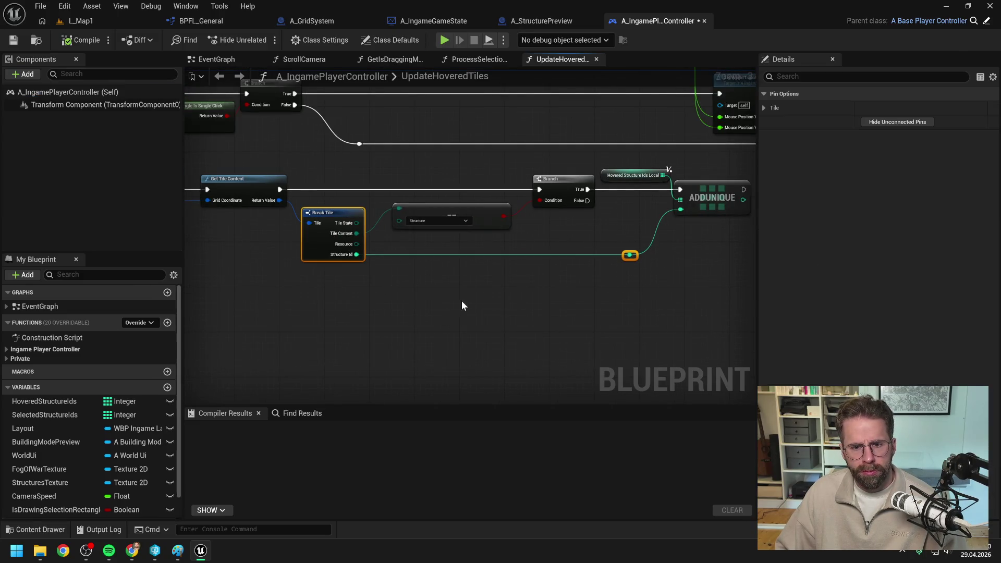
left_click_drag(461, 300, 399, 316)
left_click(81, 39)
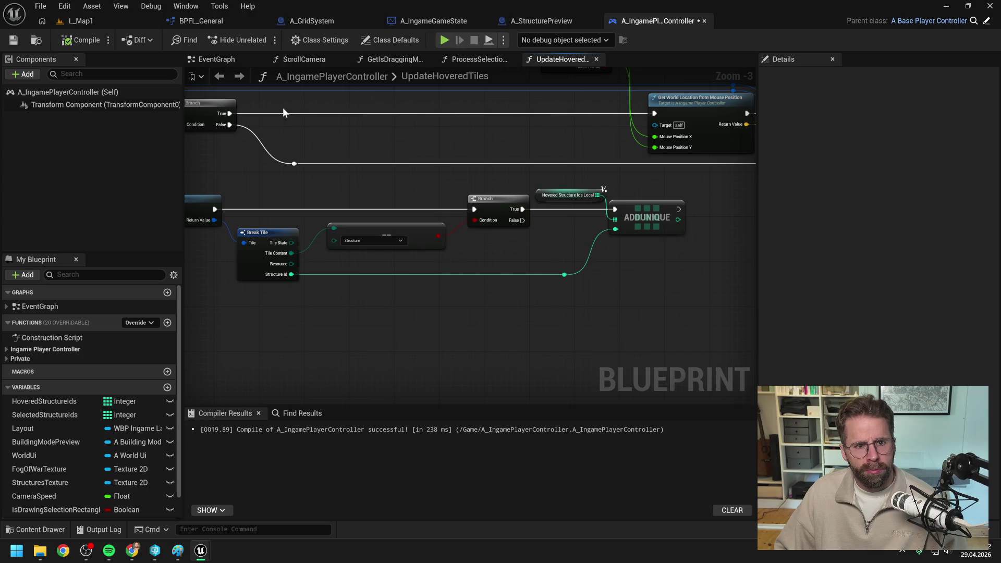
key("ctrl+s")
left_click(499, 392)
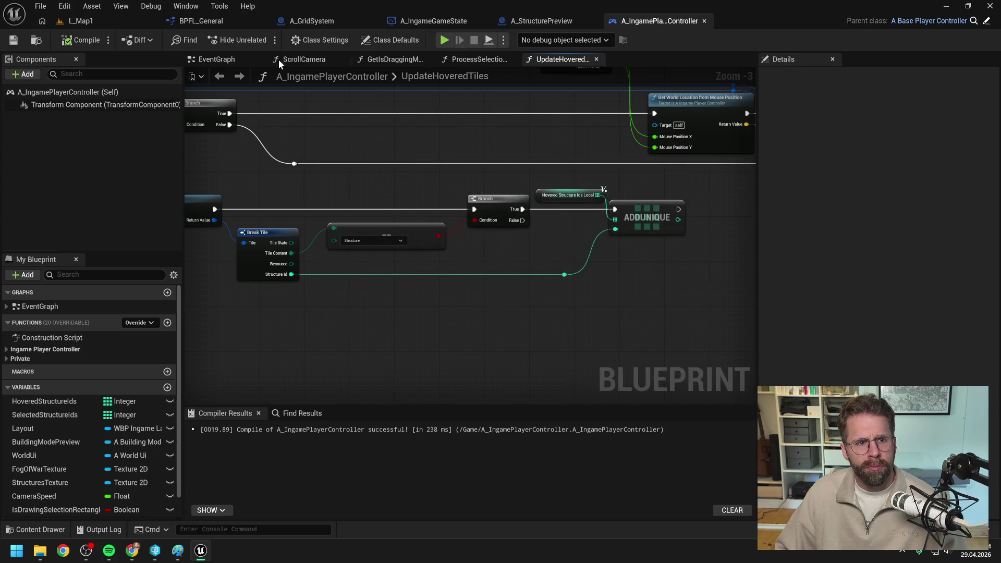
Switch to A_GridSystem and close all other Blueprint tabs.
left_click(305, 20)
right_click(306, 20)
left_click(355, 84)
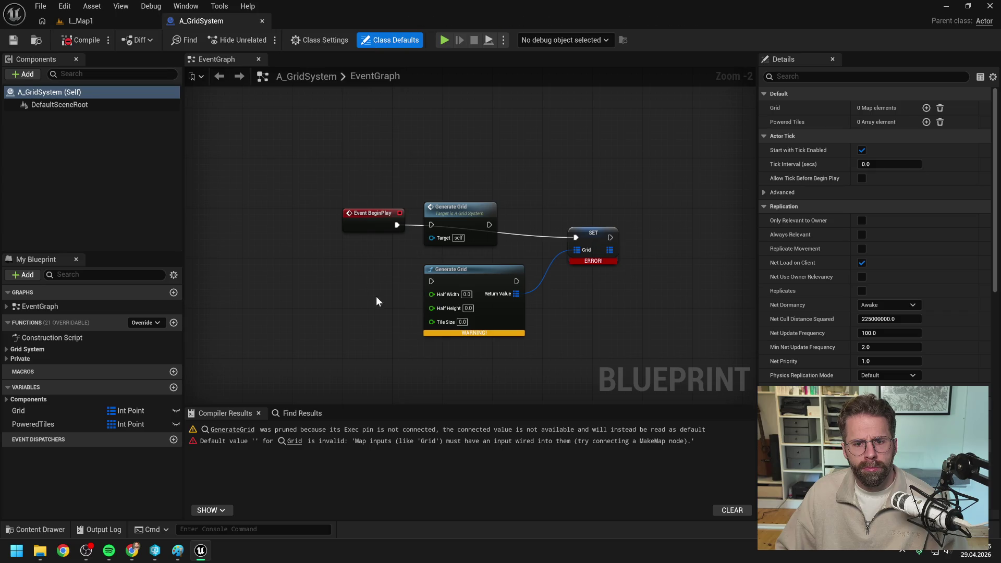
Wire BeginPlay into the library Generate Grid node, then into SET Grid.
right_click(454, 277)
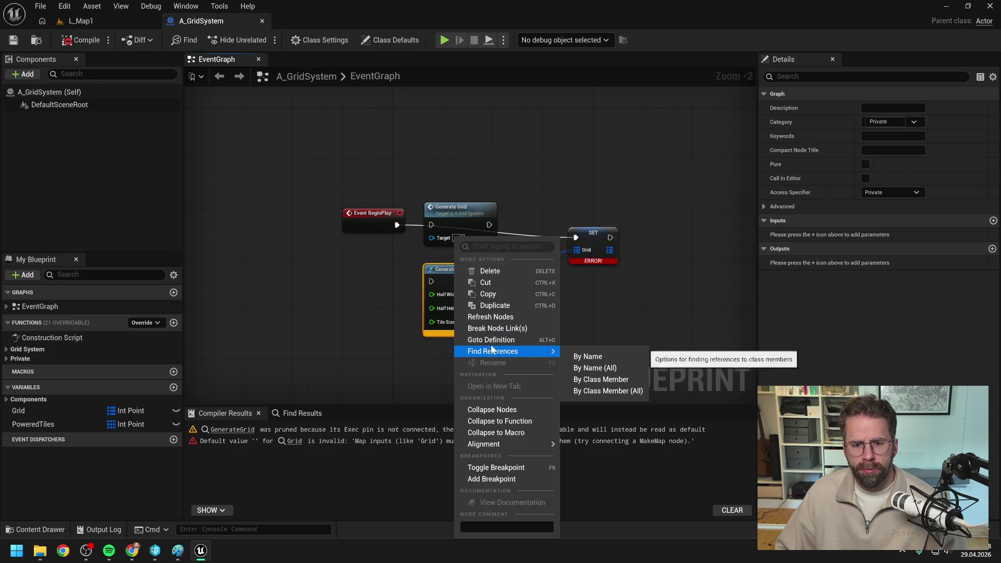
key("Escape")
left_click(580, 307)
left_click_drag(466, 219, 489, 154)
left_click_drag(464, 269, 465, 219)
left_click_drag(396, 225, 431, 231)
left_click_drag(516, 231, 598, 231)
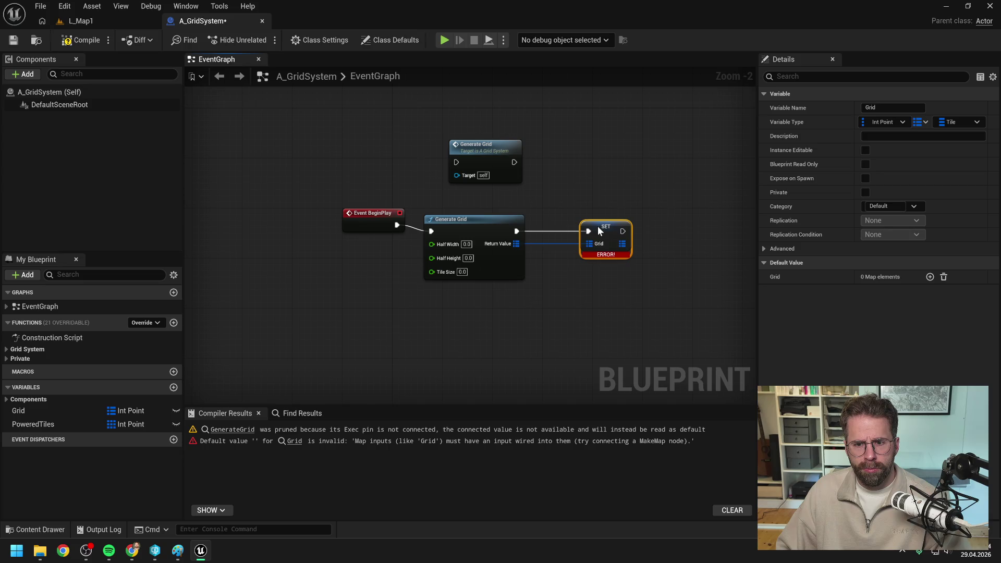
mouse_move(398, 219)
left_mouse_down()
mouse_move(345, 221)
mouse_move(354, 225)
left_mouse_up()
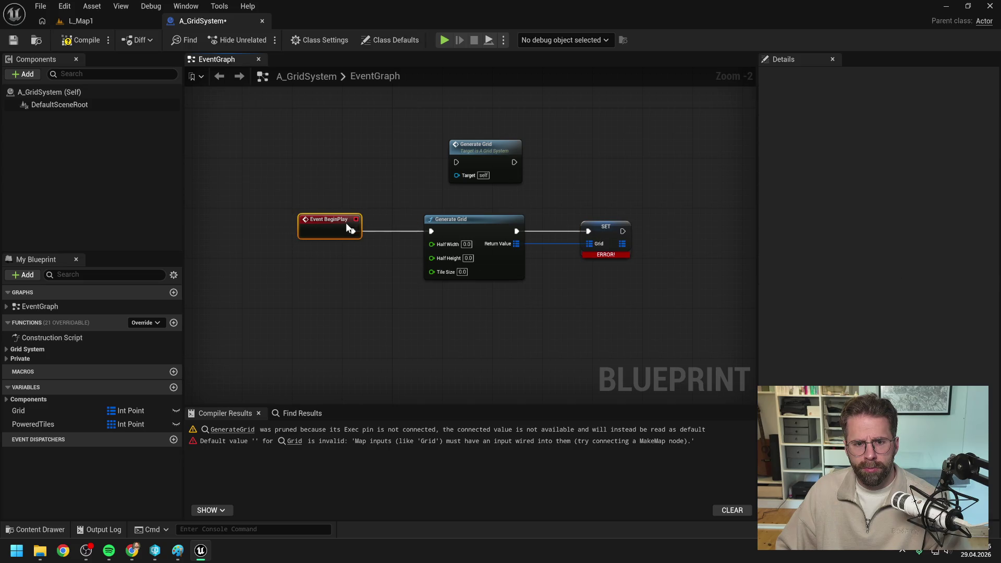
Feed a Get Tile Size node into Generate Grid's Tile Size, deleting the private GetTileSize function.
right_click(359, 291)
type("get tile si")
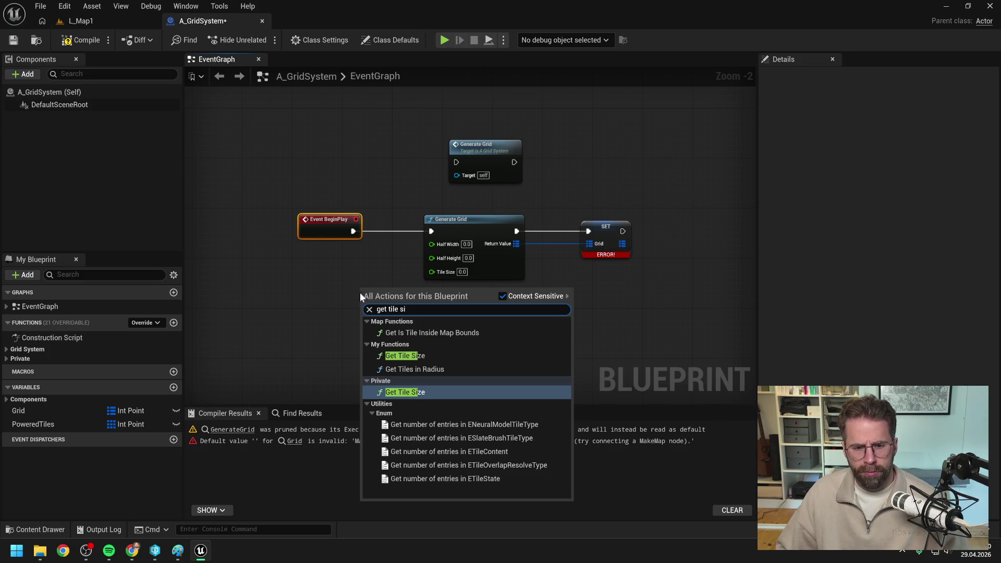
left_click(410, 356)
left_click_drag(381, 291, 363, 291)
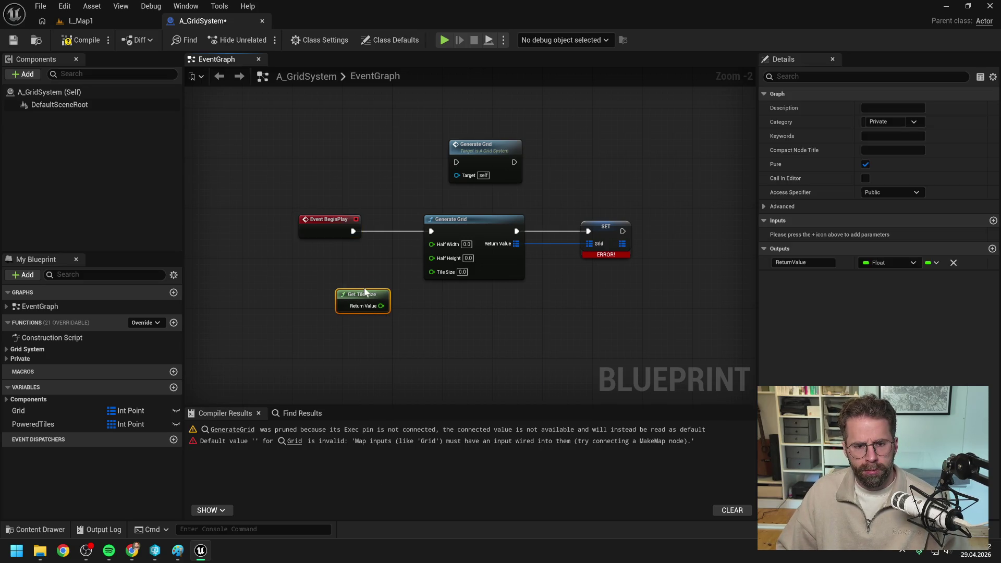
left_click(6, 358)
double_click(47, 424)
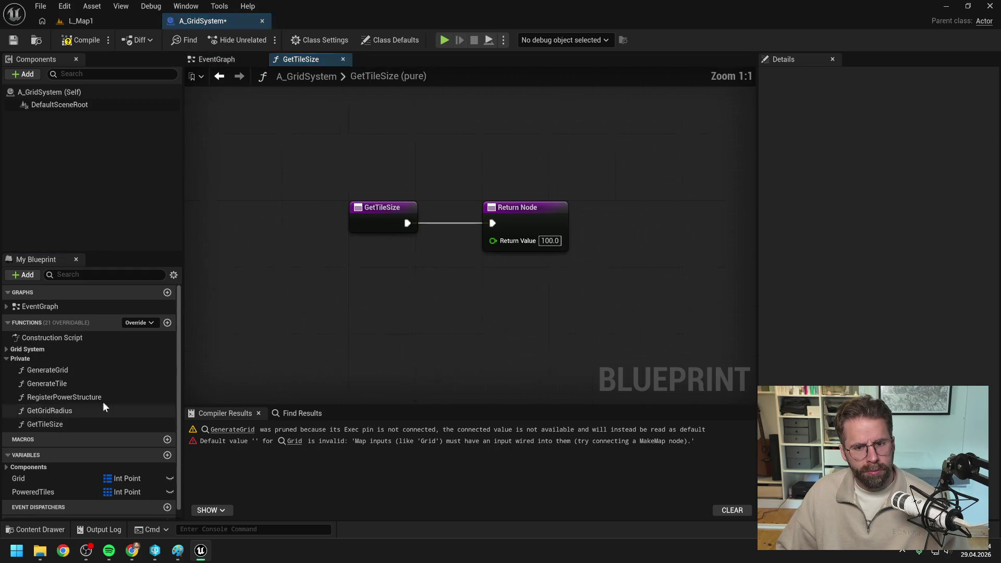
left_click(68, 421)
key("Delete")
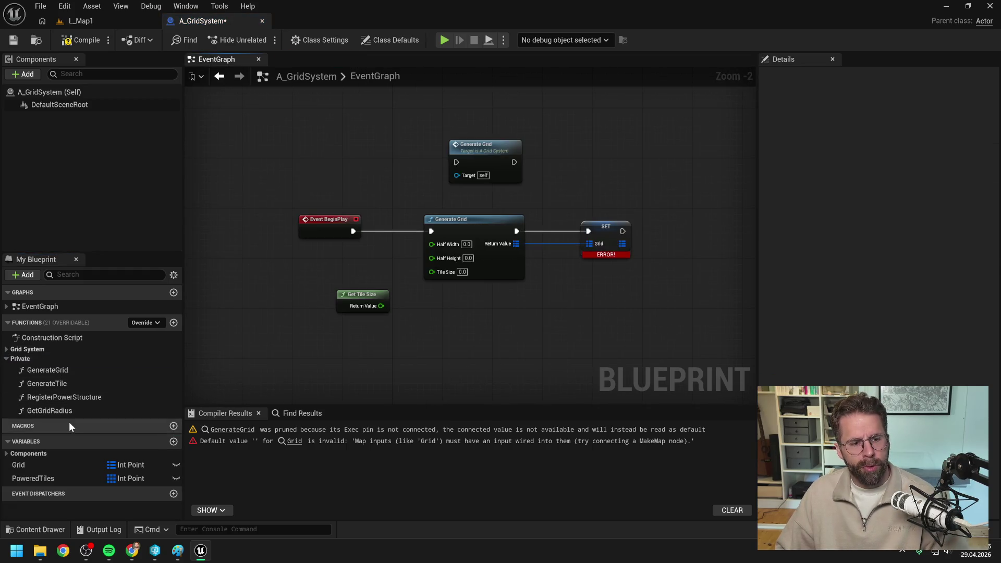
left_click(81, 41)
mouse_move(381, 306)
left_mouse_down()
mouse_move(412, 307)
mouse_move(431, 271)
left_mouse_up()
Add a Get World Half Height node beneath BeginPlay.
right_click(353, 275)
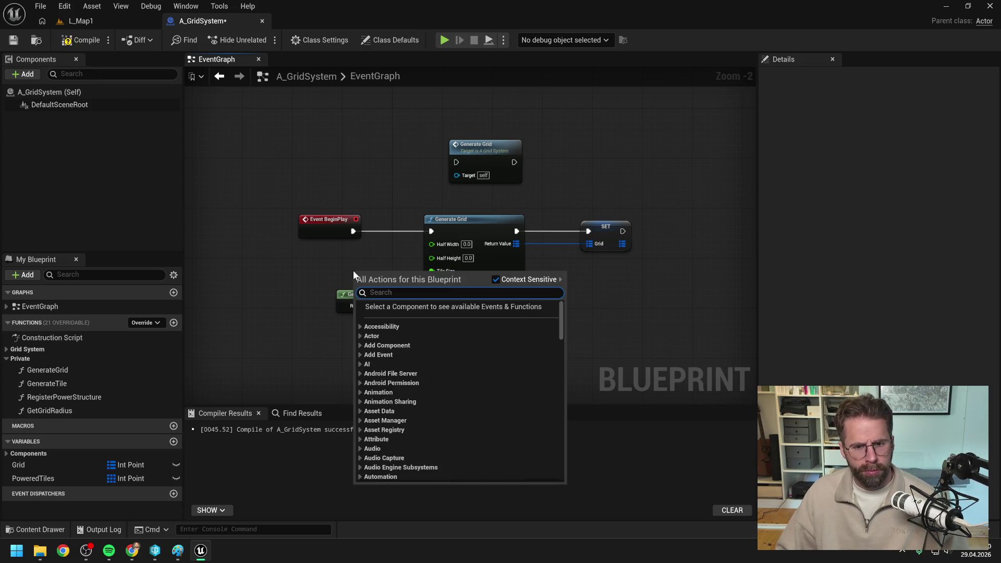
type("get half he")
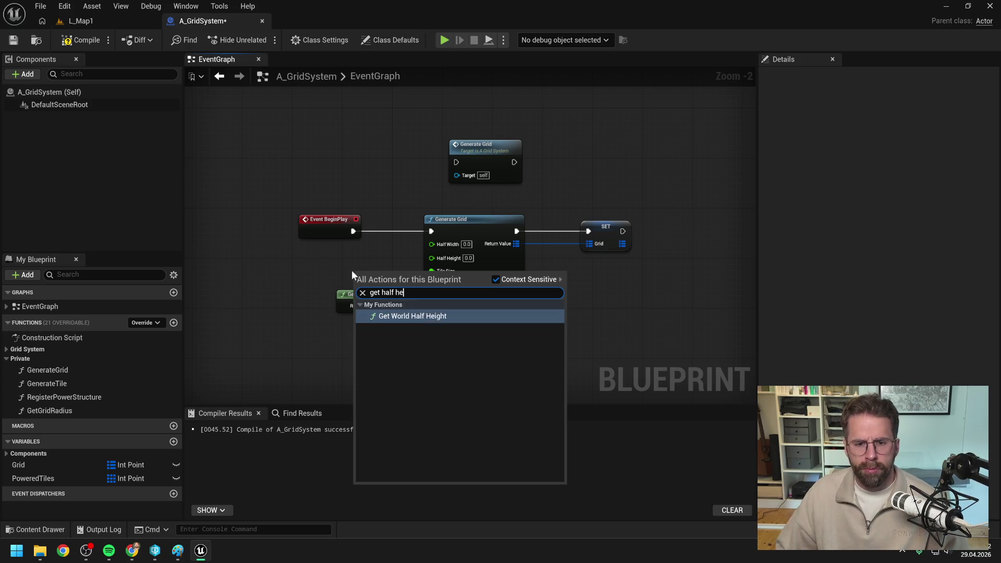
left_click(408, 316)
mouse_move(396, 281)
left_mouse_down()
mouse_move(342, 257)
mouse_move(435, 261)
mouse_move(399, 265)
left_mouse_up()
left_click(351, 252)
Rename GetWorldHalfWidth to GetMapHalfWidth in BPFL_General, checking out the library.
double_click(351, 251)
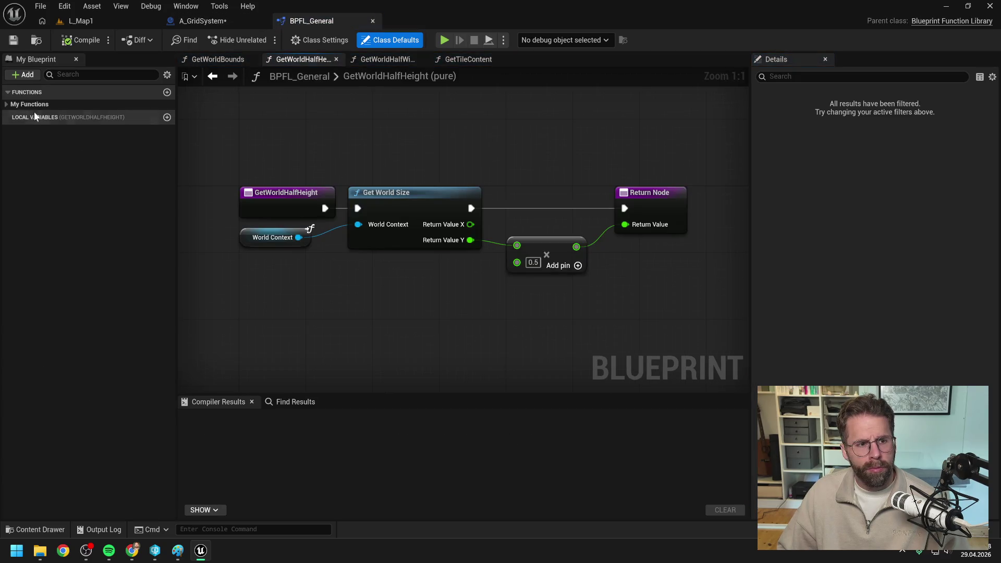
left_click(3, 105)
scroll(92, 251, "down", 2)
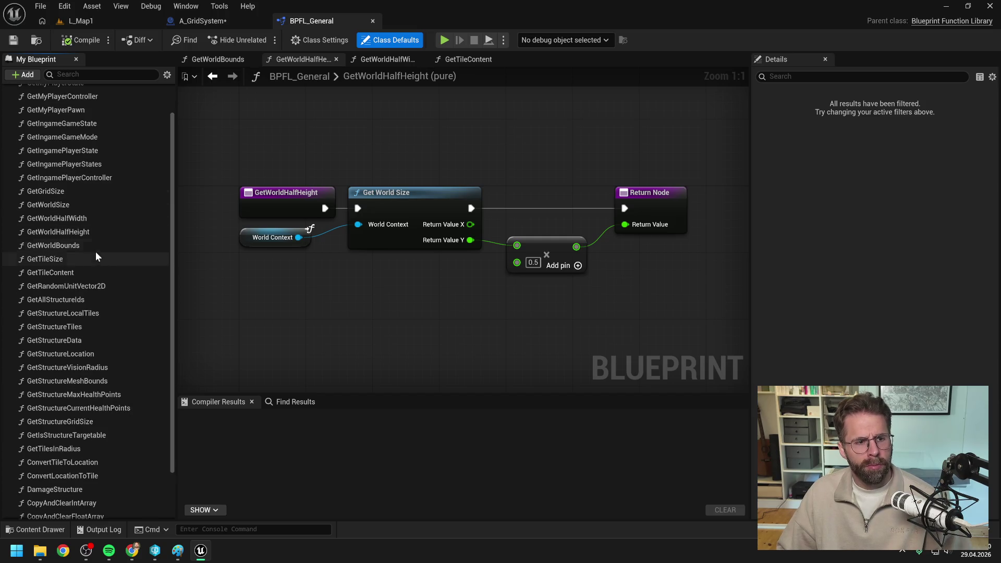
left_click(68, 219)
left_click(68, 220)
double_click(52, 219)
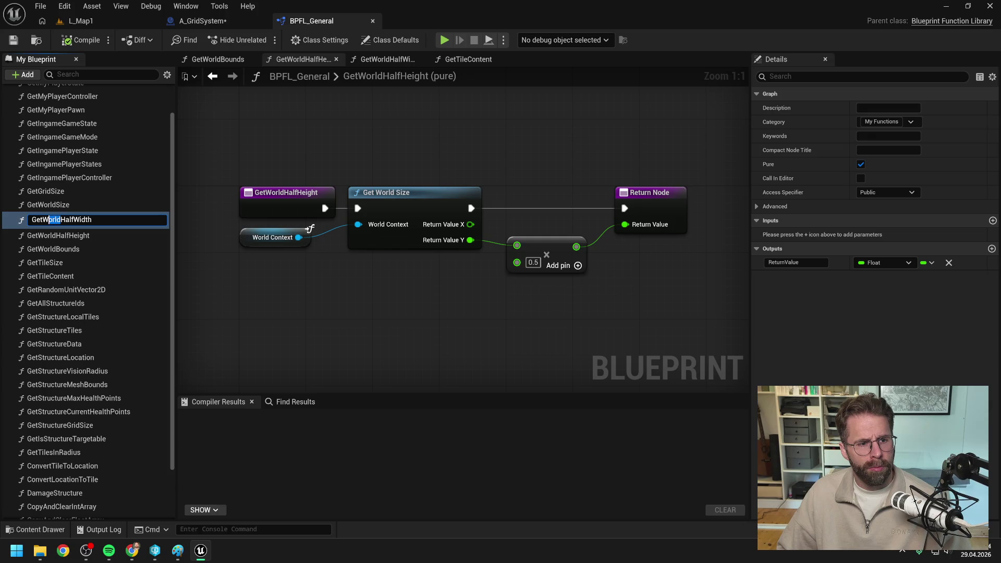
type("Map")
key("Return")
left_click(518, 391)
Rename GetWorldHalfHeight to GetMapHalfHeight and GetWorldBounds to GetMapBounds, then save.
left_click(57, 232)
left_click(56, 233)
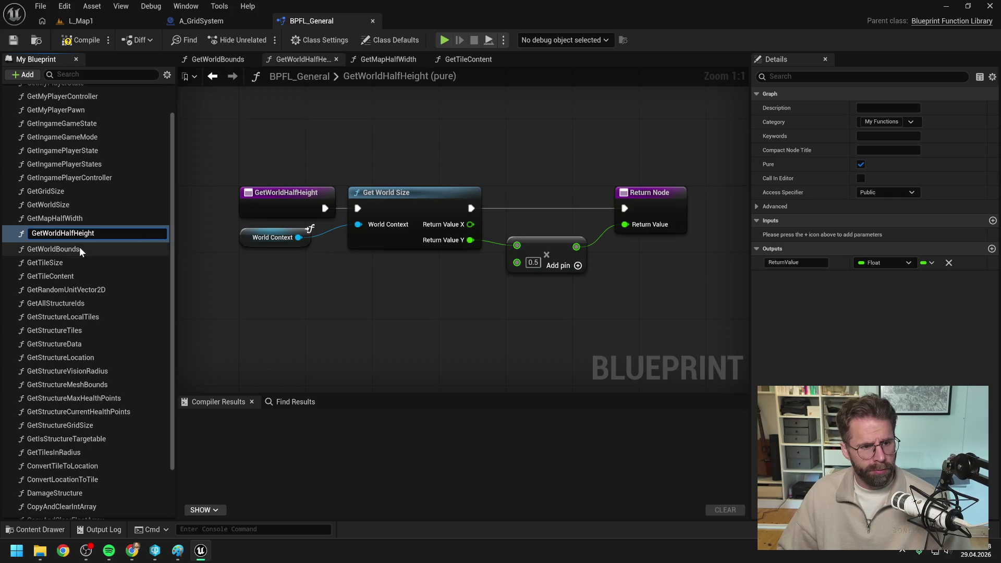
key("BackSpace")
key("BackSpace")
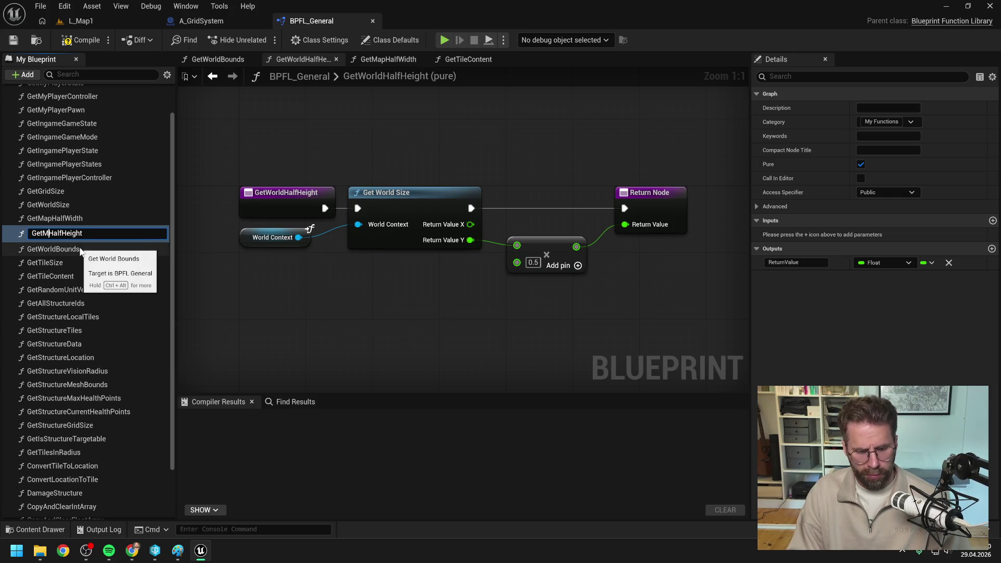
type("ap")
key("Return")
left_click(58, 248)
left_click(61, 247)
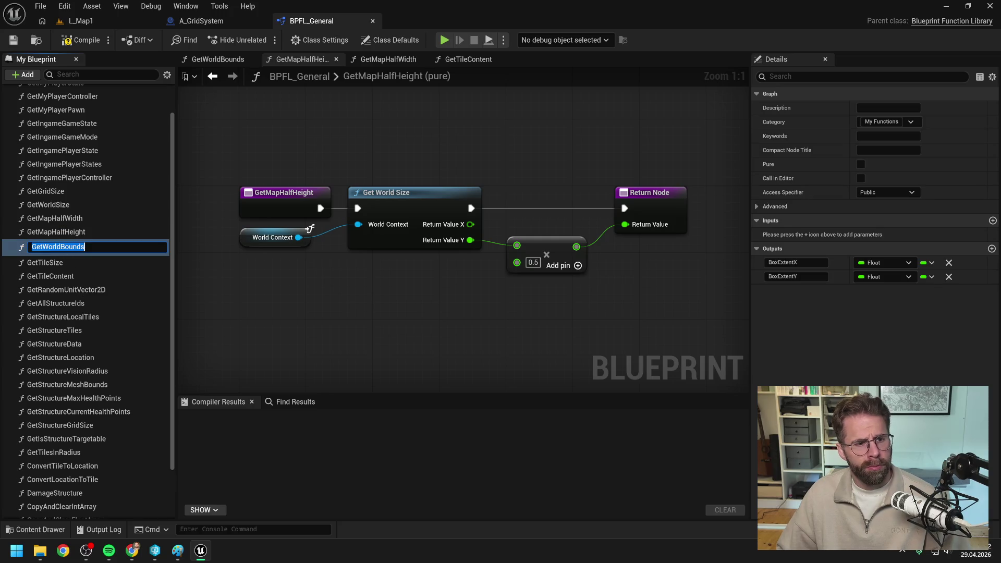
key("BackSpace")
key("BackSpace")
key("BackSpace")
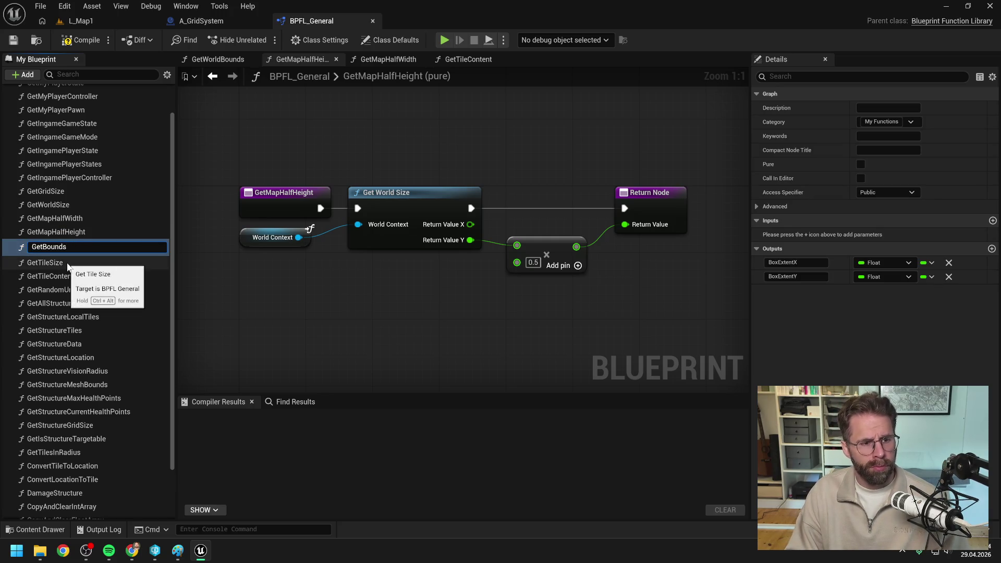
type("Map")
key("Return")
key("ctrl+s")
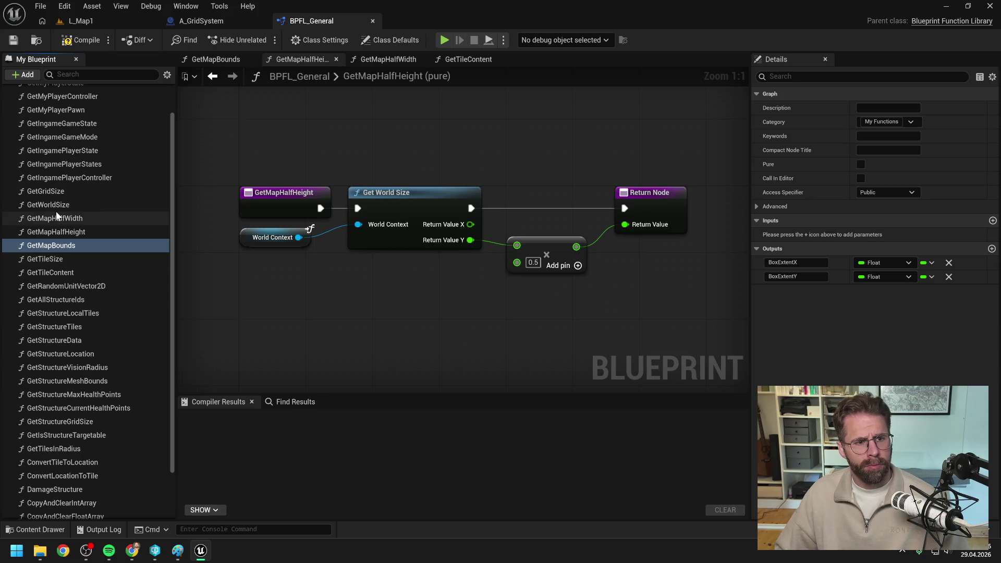
Rename GetWorldSize to GetMapSize and save the function library.
left_click(59, 209)
key("F2")
left_click(58, 207)
key("BackSpace")
key("BackSpace")
key("BackSpace")
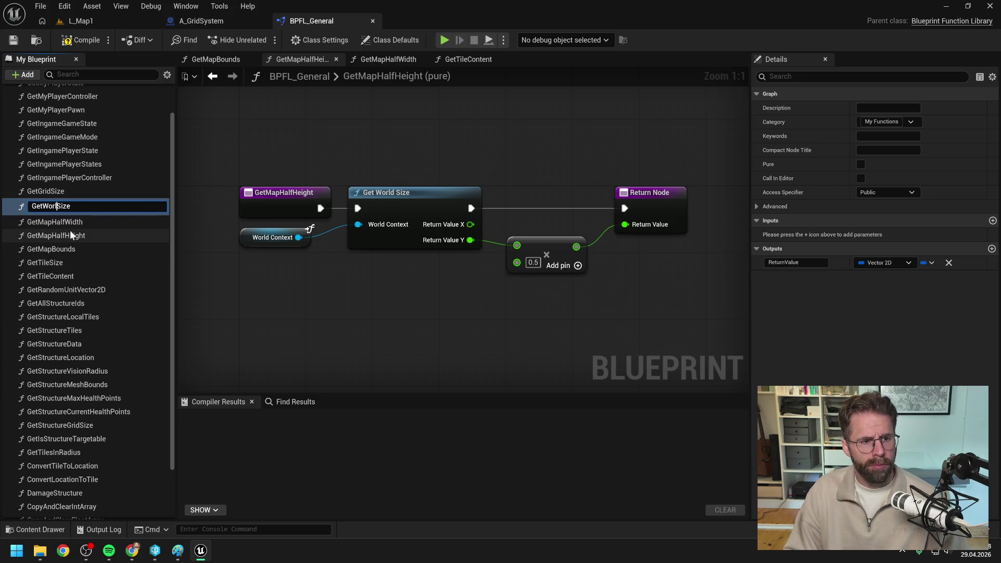
type("Map")
key("Return")
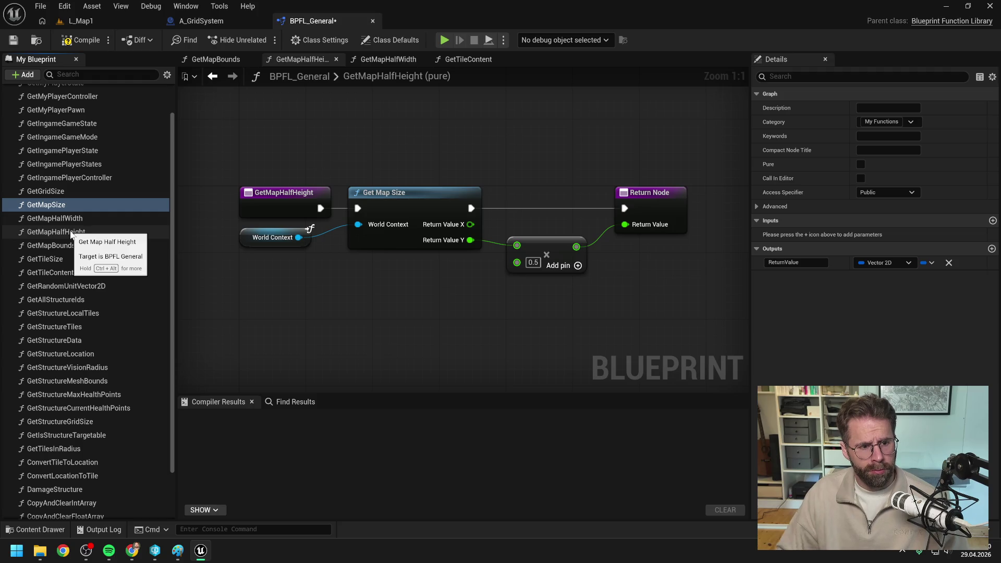
key("Return")
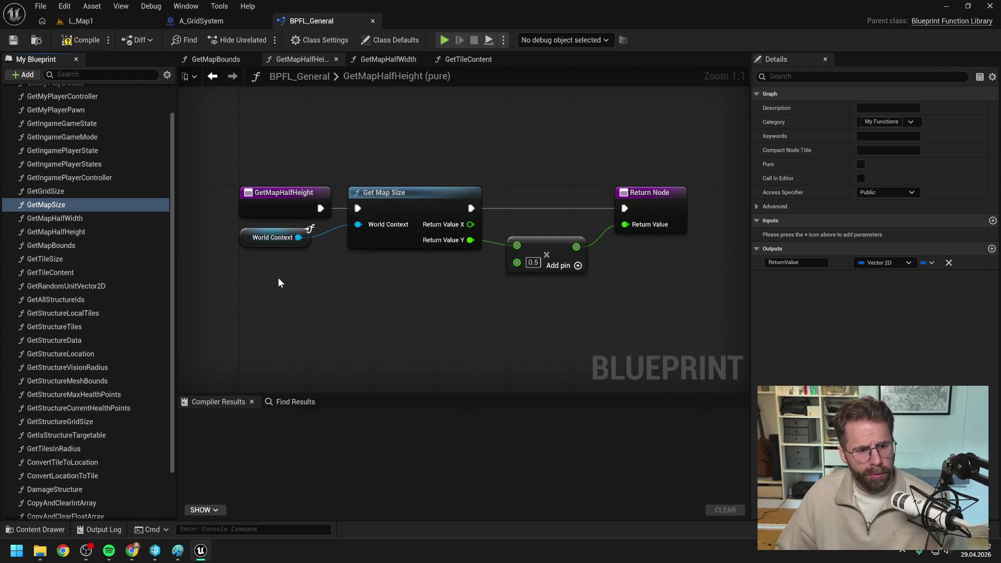
Compile the library and feed Get Map Half Height into Generate Grid's Half Height.
left_click(77, 41)
left_click(205, 22)
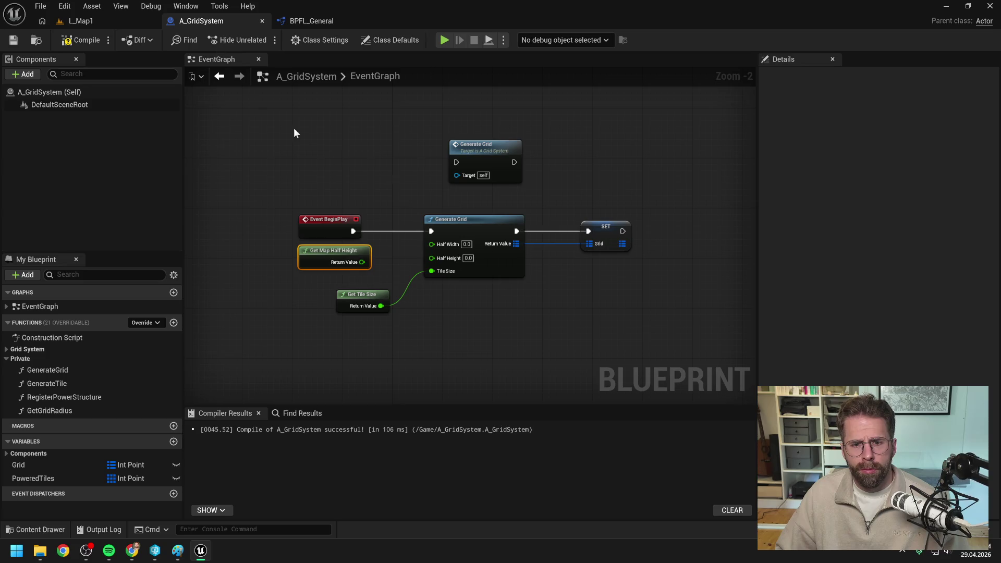
left_click(407, 194)
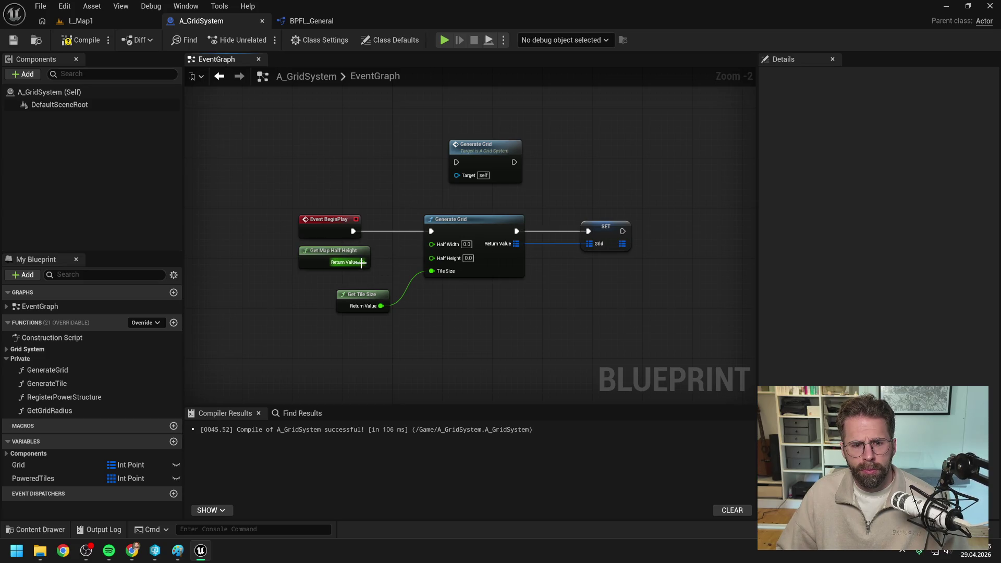
mouse_move(362, 262)
left_mouse_down()
mouse_move(431, 267)
mouse_move(432, 257)
left_mouse_up()
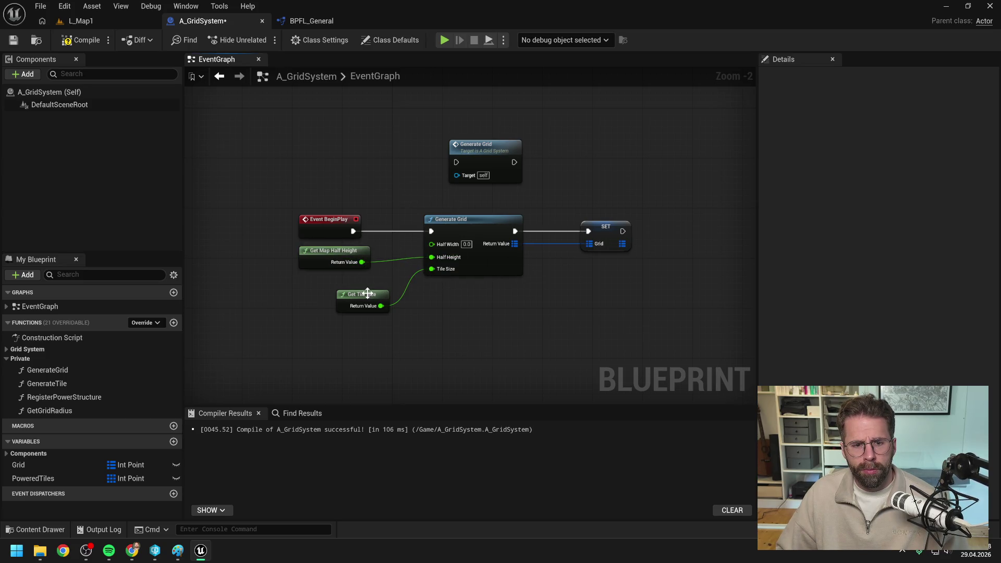
left_click_drag(367, 293, 349, 312)
left_click_drag(341, 253, 342, 284)
Add a Get Map Half Width node wired into Generate Grid's Half Width.
right_click(333, 255)
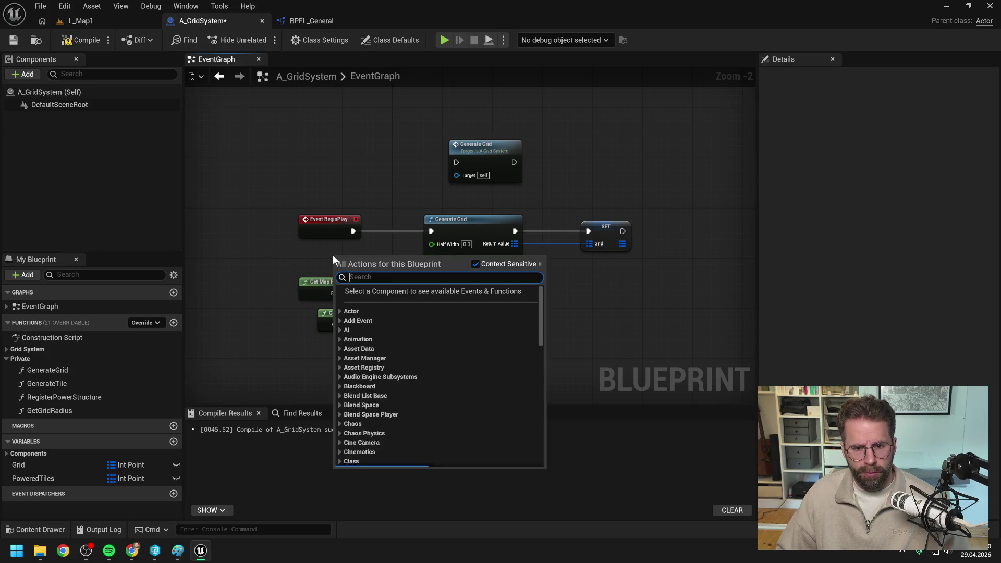
type("get map ")
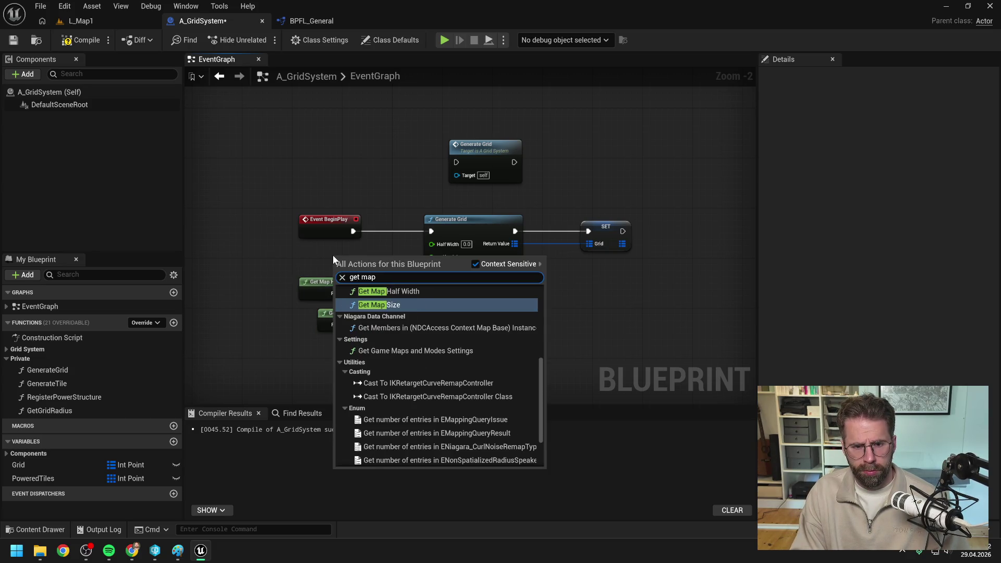
type("half wid")
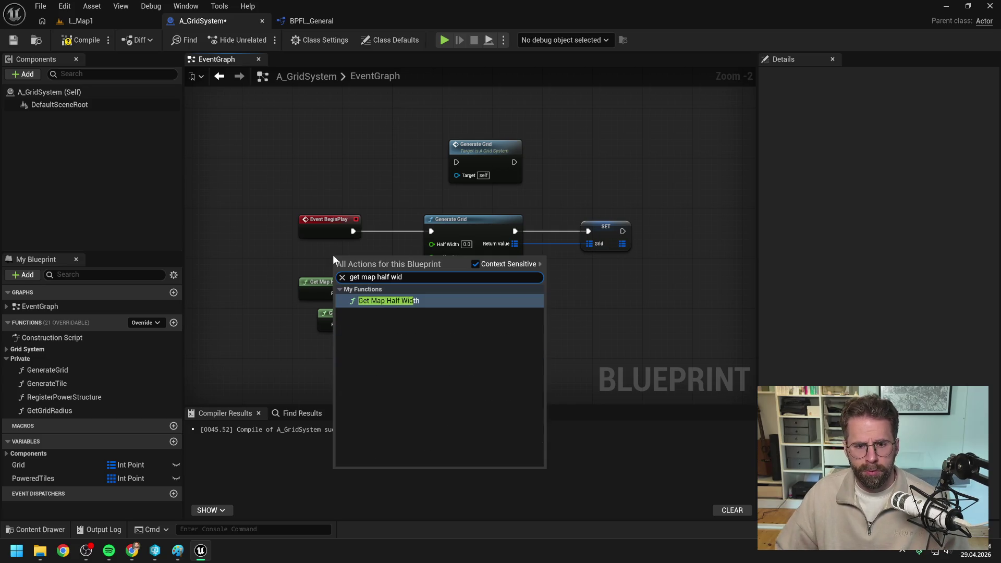
left_click(395, 300)
mouse_move(379, 261)
left_mouse_down()
mouse_move(345, 252)
mouse_move(432, 243)
left_mouse_up()
left_click(398, 248)
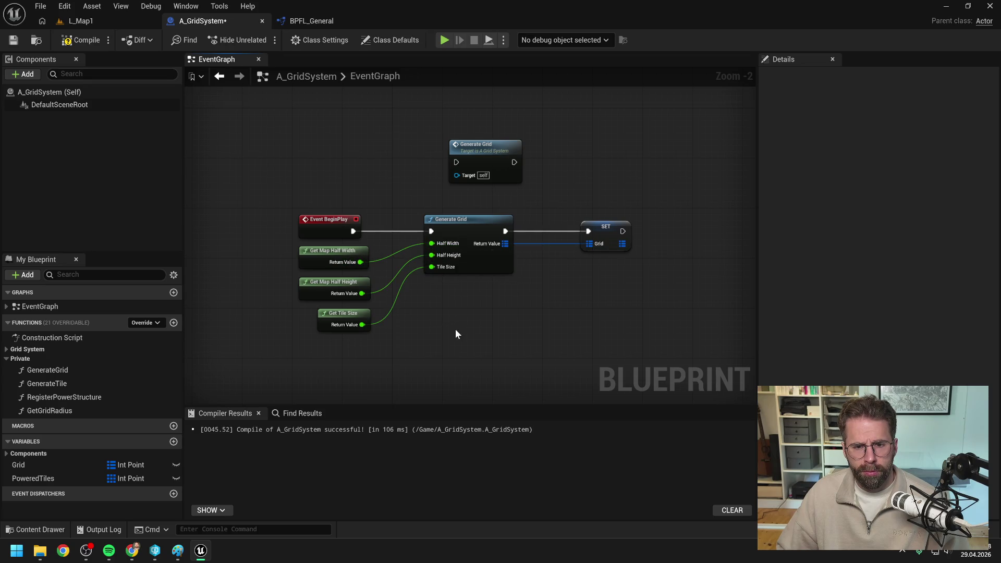
Delete the unused extra Generate Grid node and compile A_GridSystem.
left_click_drag(604, 227, 585, 228)
left_click(557, 201)
left_click(488, 159)
key("Delete")
left_click(81, 40)
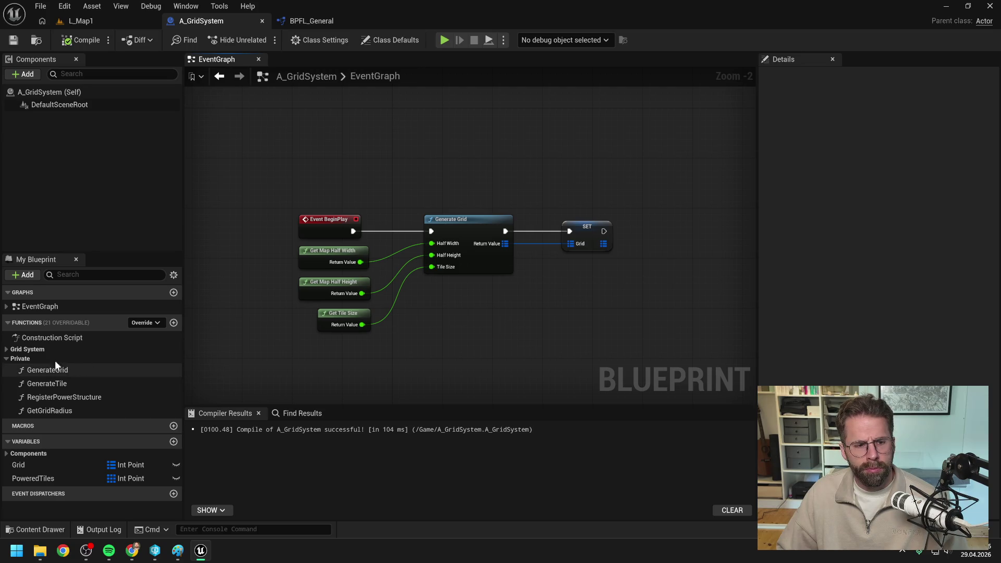
left_click(8, 349)
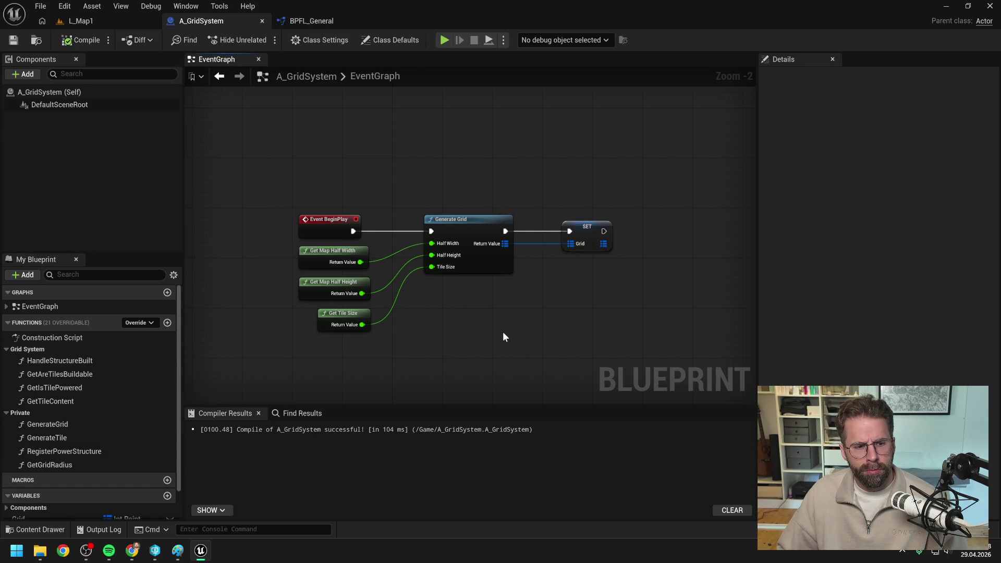
Add a Keys node from Grid feeding a For Each Loop after SET, then compile.
left_click_drag(503, 332, 475, 315)
scroll(437, 317, "down", 2)
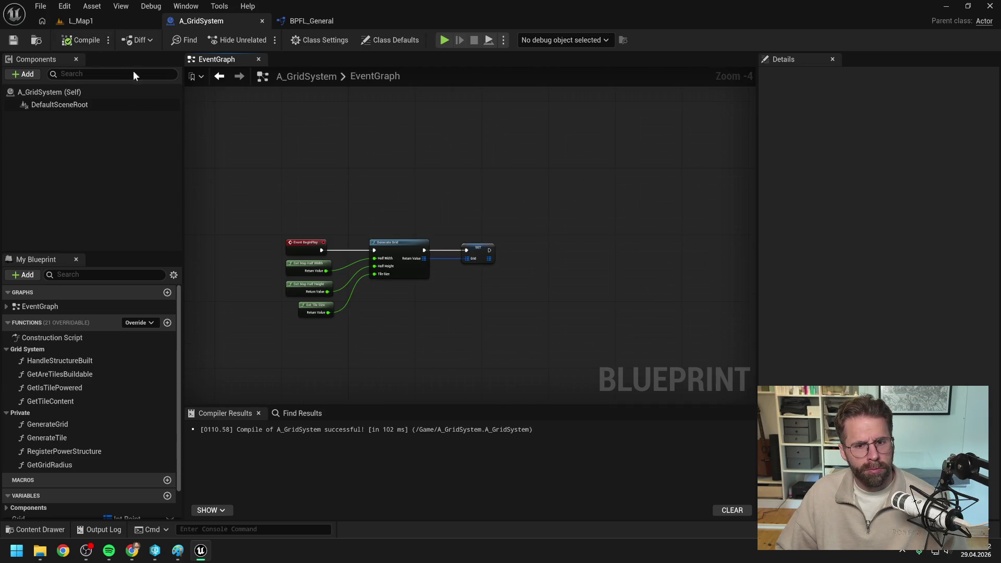
left_click_drag(554, 227, 499, 246)
scroll(483, 255, "up", 1)
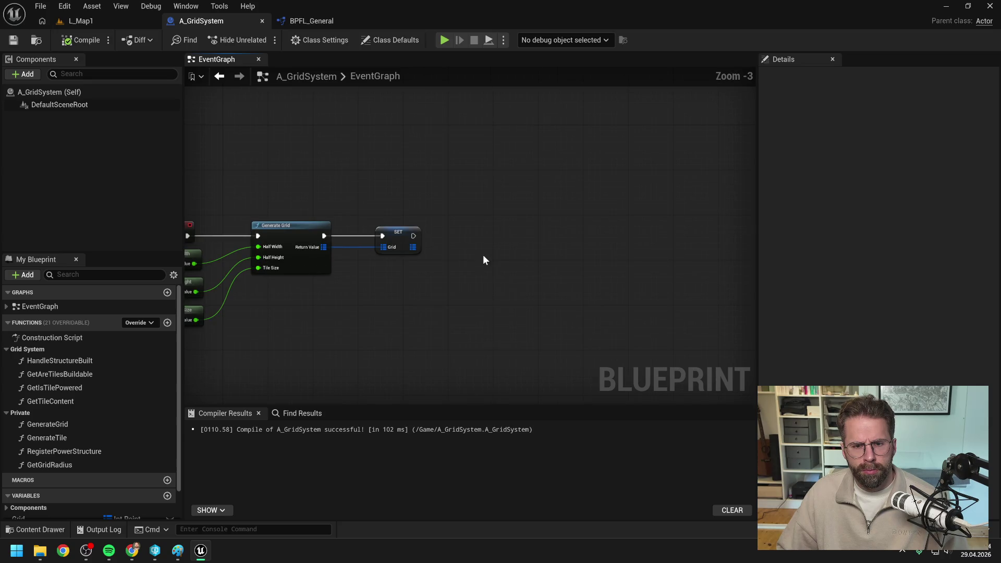
left_click_drag(412, 247, 459, 253)
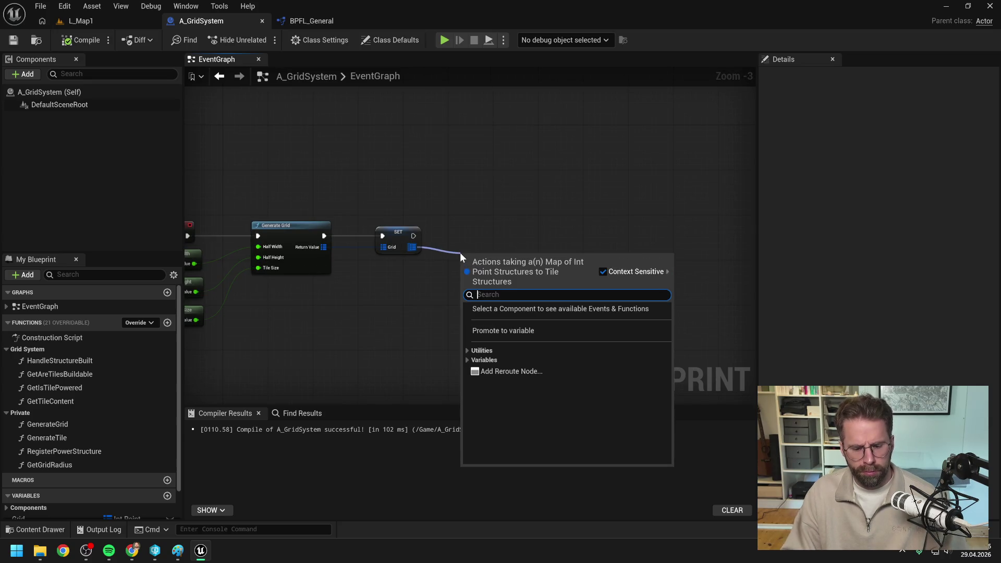
type("key")
key("Return")
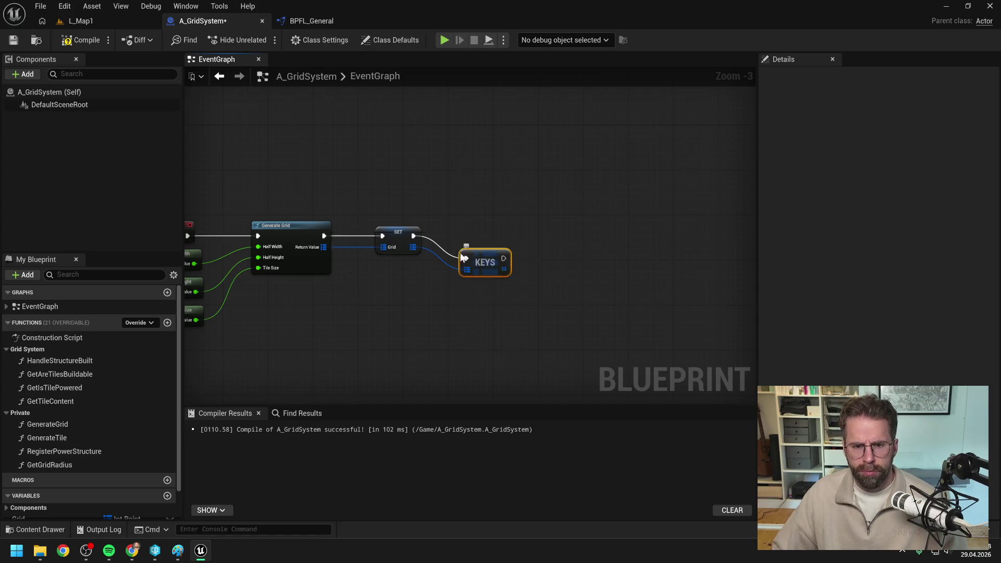
mouse_move(504, 246)
left_mouse_down()
mouse_move(533, 264)
mouse_move(548, 224)
left_mouse_up()
type("for each")
key("Return")
left_click_drag(644, 249, 519, 246)
scroll(519, 246, "down", 1)
left_click(81, 40)
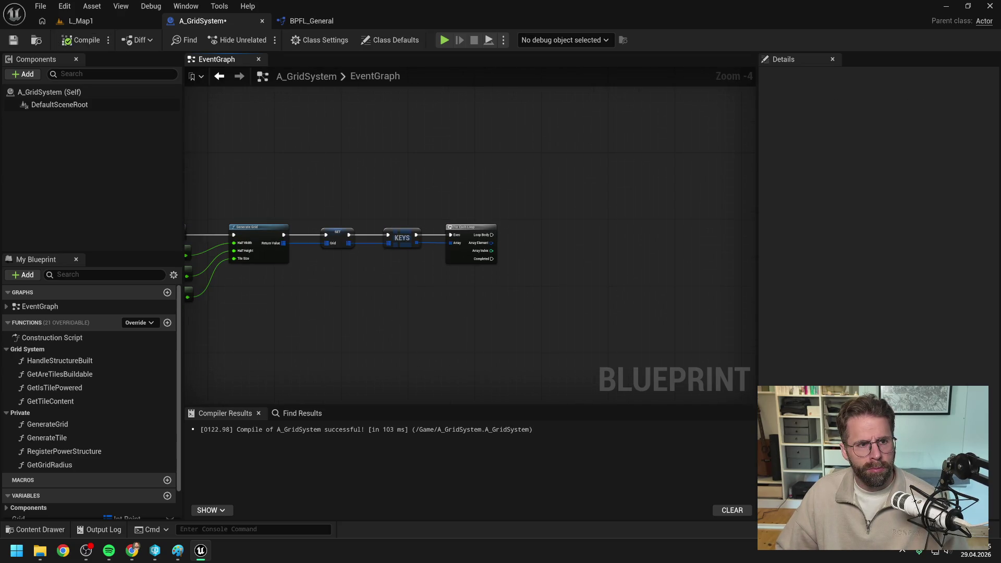
Add a Spawn Actor from Class node spawning A_Dummy on each loop iteration.
right_click(526, 254)
type("spawn actor")
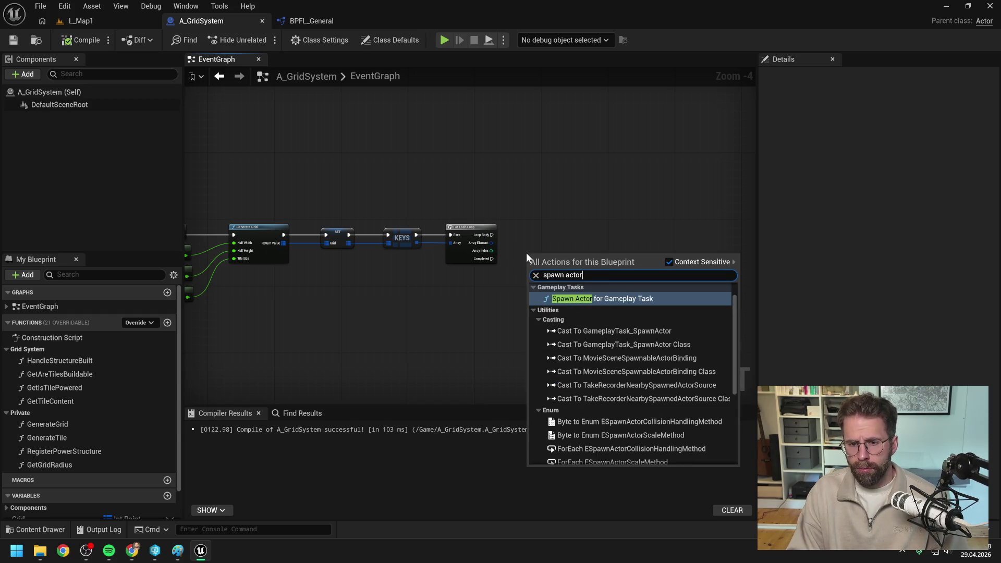
left_click(603, 298)
scroll(586, 276, "up", 4)
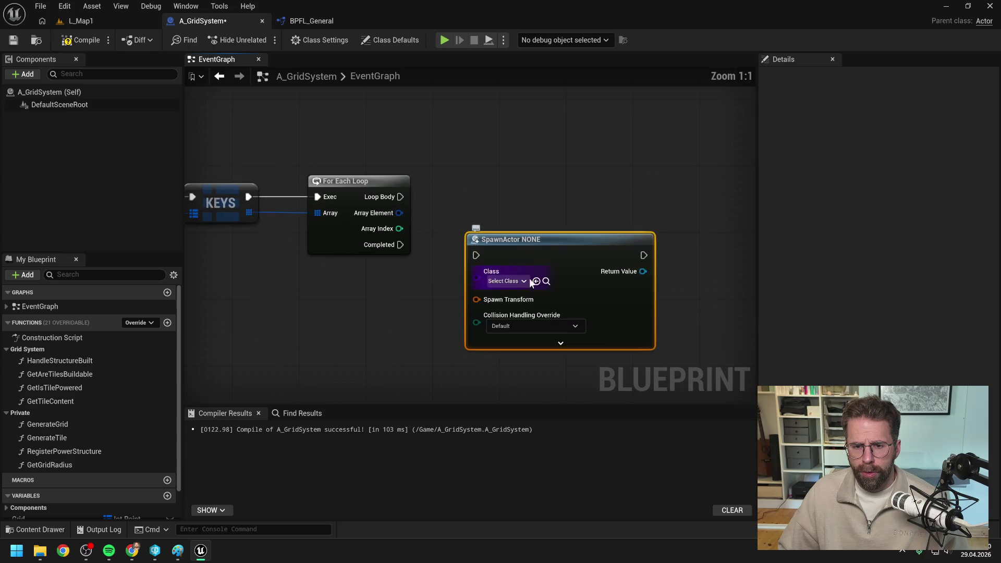
left_click(507, 282)
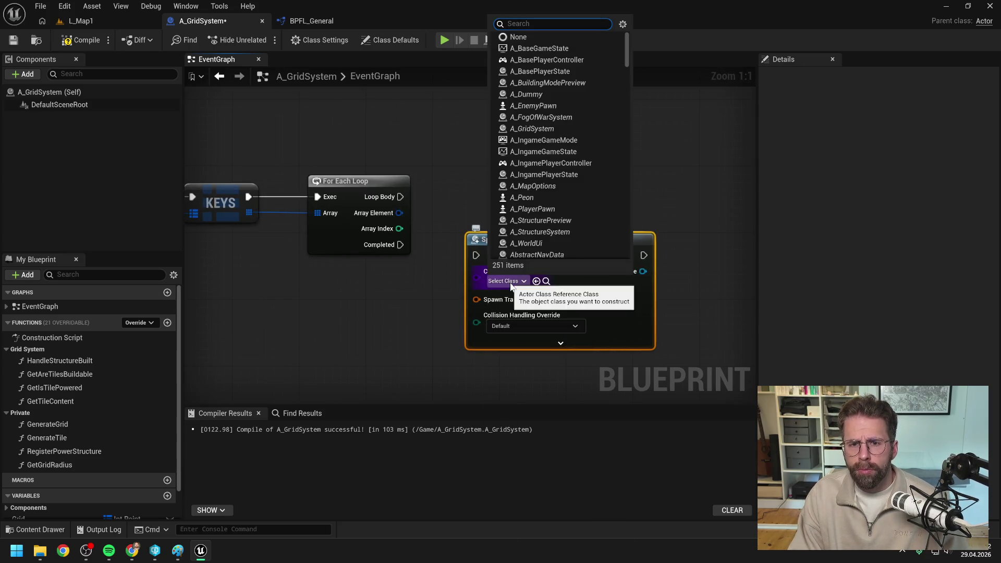
type("dummy")
left_click(522, 320)
left_click_drag(400, 196, 532, 188)
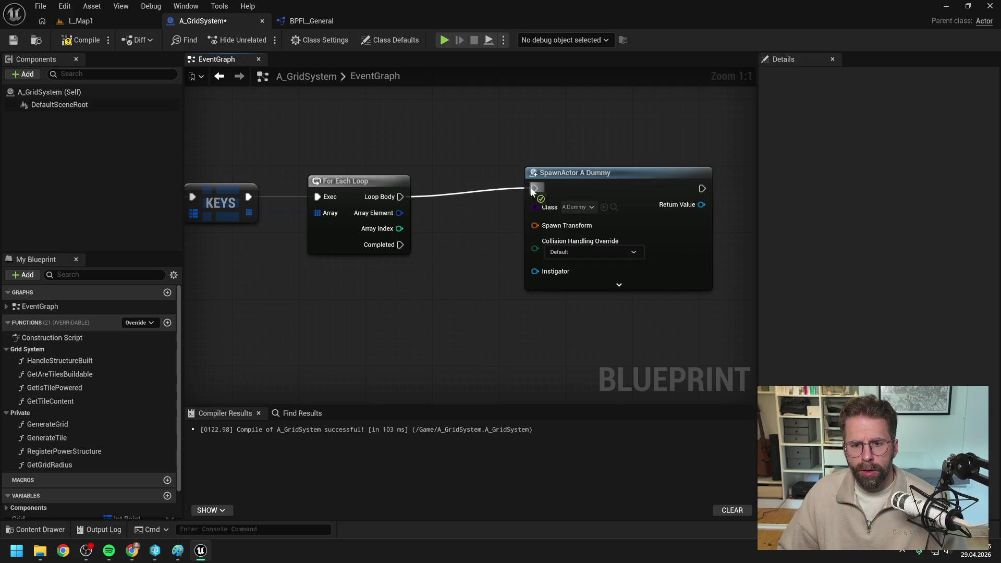
left_click_drag(591, 180, 574, 187)
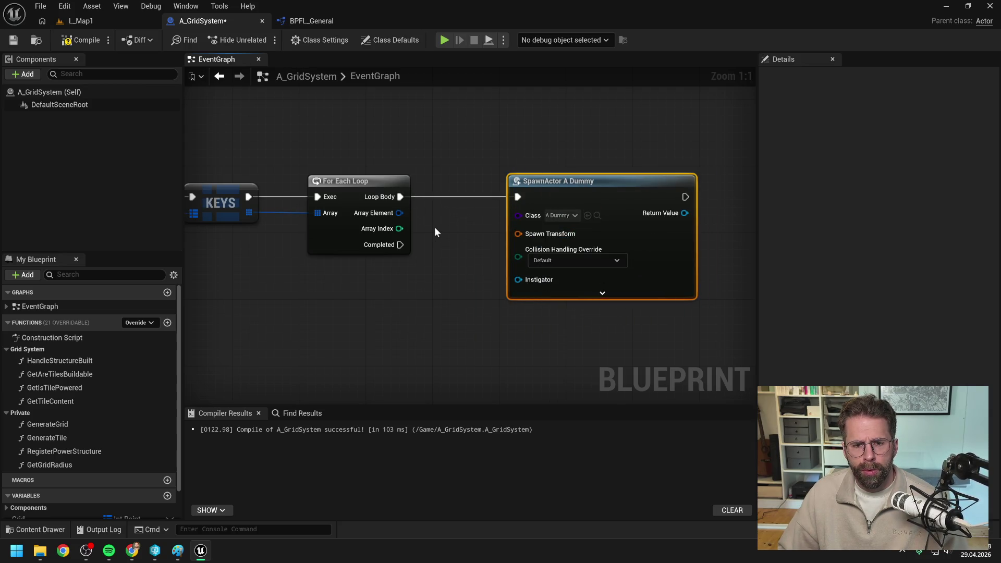
Convert each Array Element with Convert Tile to Location before the spawn.
right_click(439, 255)
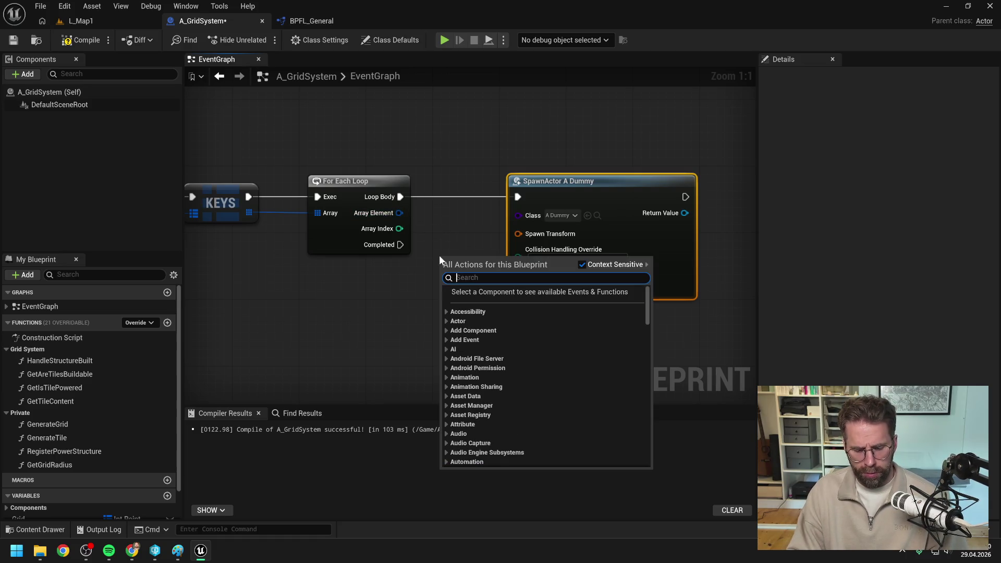
type("convert tile")
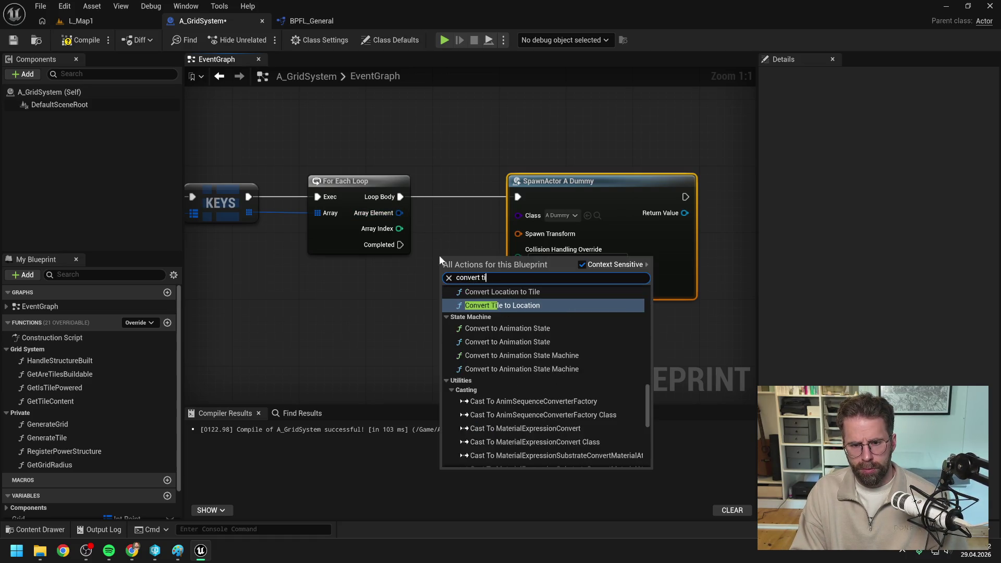
left_click(495, 315)
left_click_drag(583, 181, 666, 183)
left_click_drag(486, 253, 502, 177)
mouse_move(400, 196)
left_mouse_down()
mouse_move(459, 197)
mouse_move(459, 213)
left_mouse_up()
left_click_drag(540, 242, 472, 246)
left_click_drag(479, 201, 533, 201)
Split Spawn Transform, use the tile location, and set collision handling to Always Spawn.
right_click(531, 247)
left_click(573, 286)
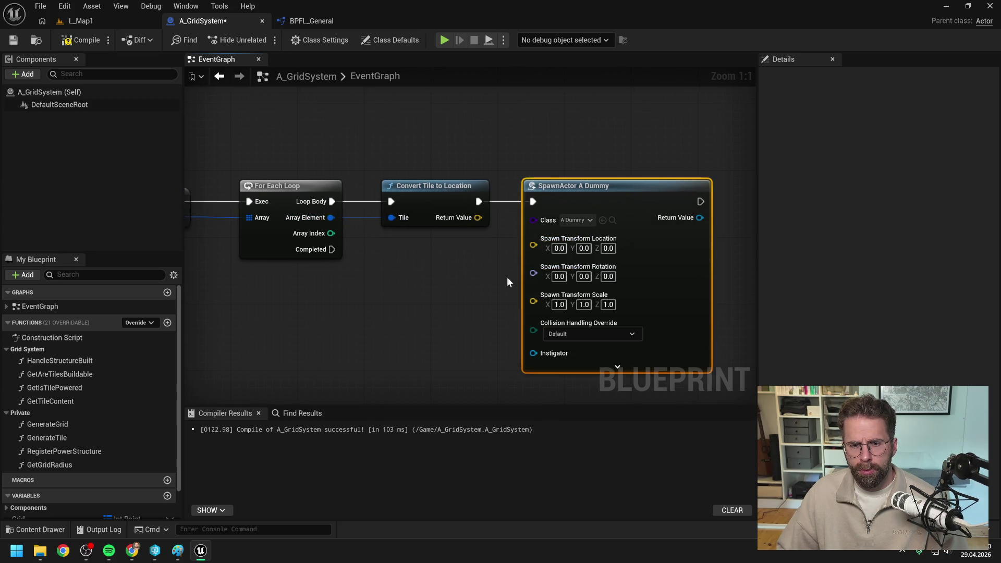
left_click_drag(533, 245, 533, 246)
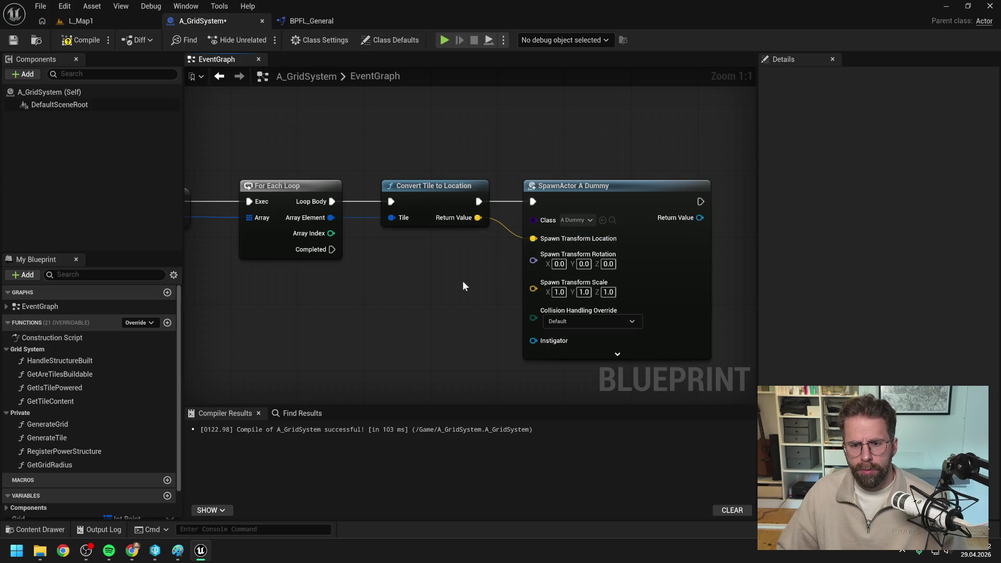
left_click(558, 320)
left_click(581, 365)
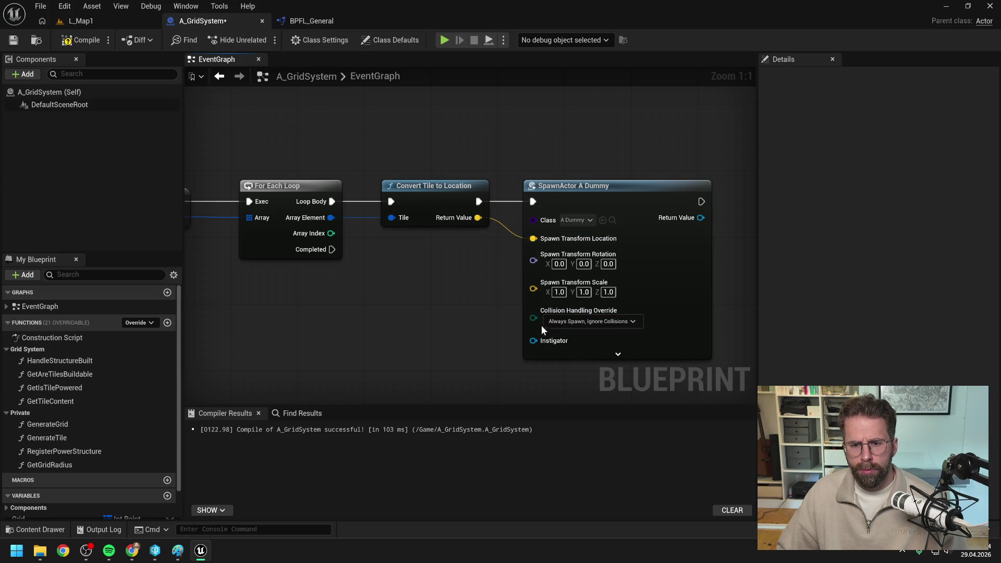
scroll(413, 284, "down", 2)
Compile and play L_Map1 to test; after the crash, send the report and restart.
left_click(76, 23)
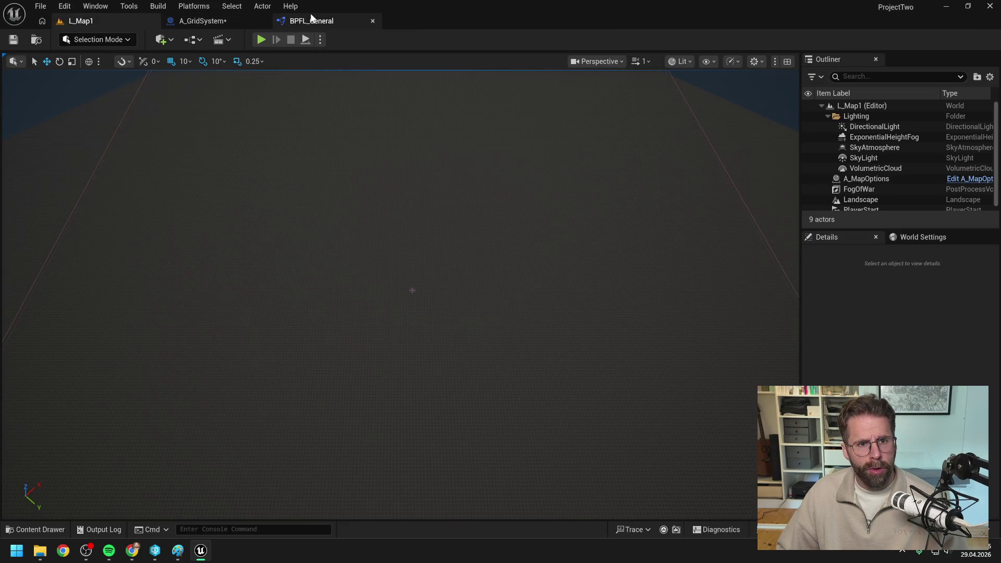
left_click(201, 21)
left_click(73, 44)
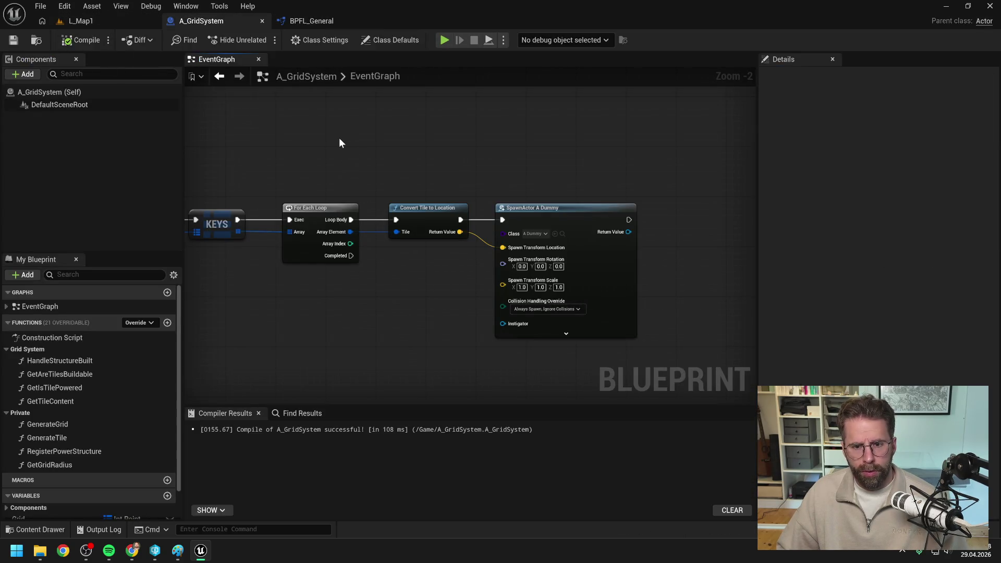
scroll(451, 159, "down", 2)
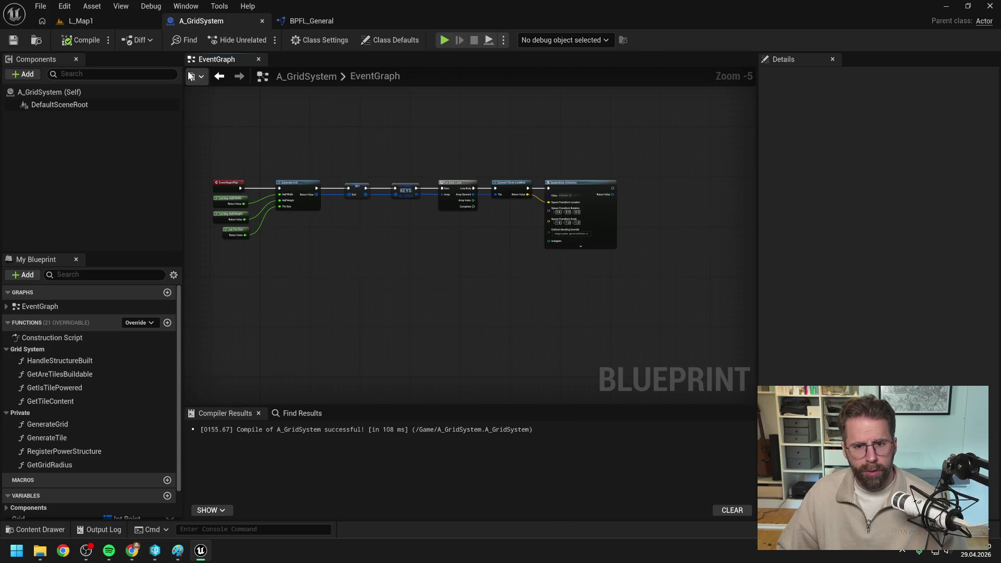
left_click(122, 20)
left_click(263, 39)
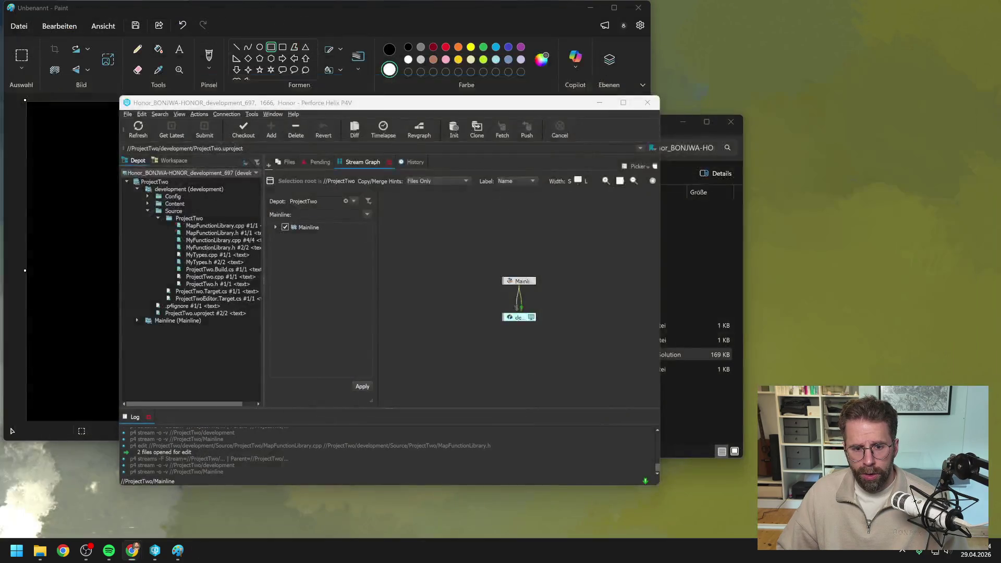
left_click(643, 412)
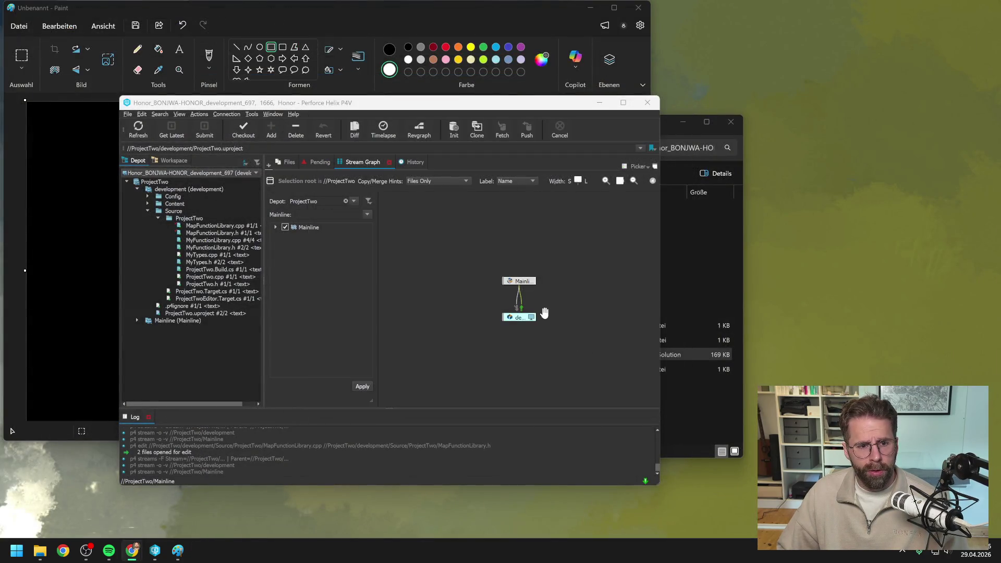
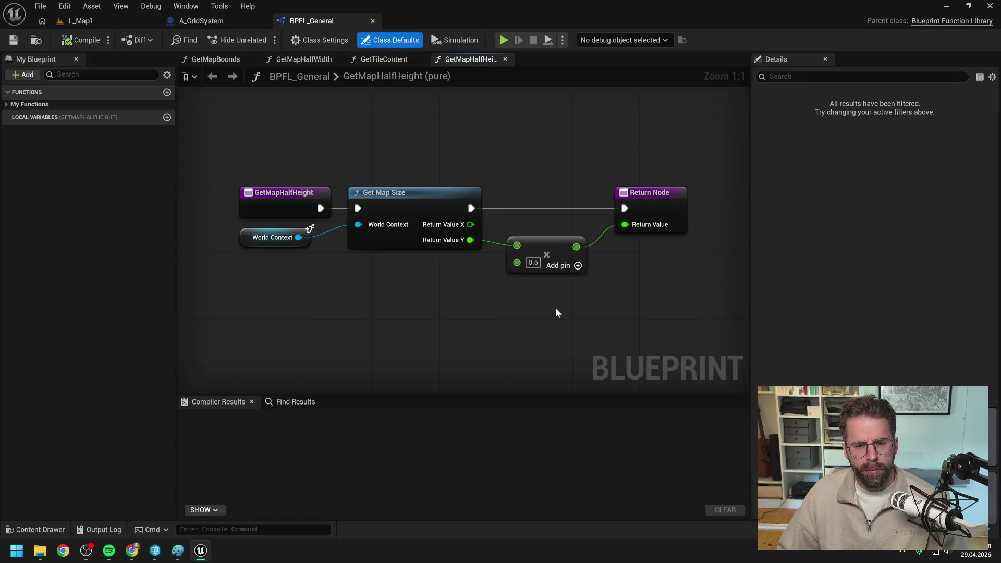
Disconnect KEYS from the For Each Loop in A_GridSystem and compile.
left_click(220, 20)
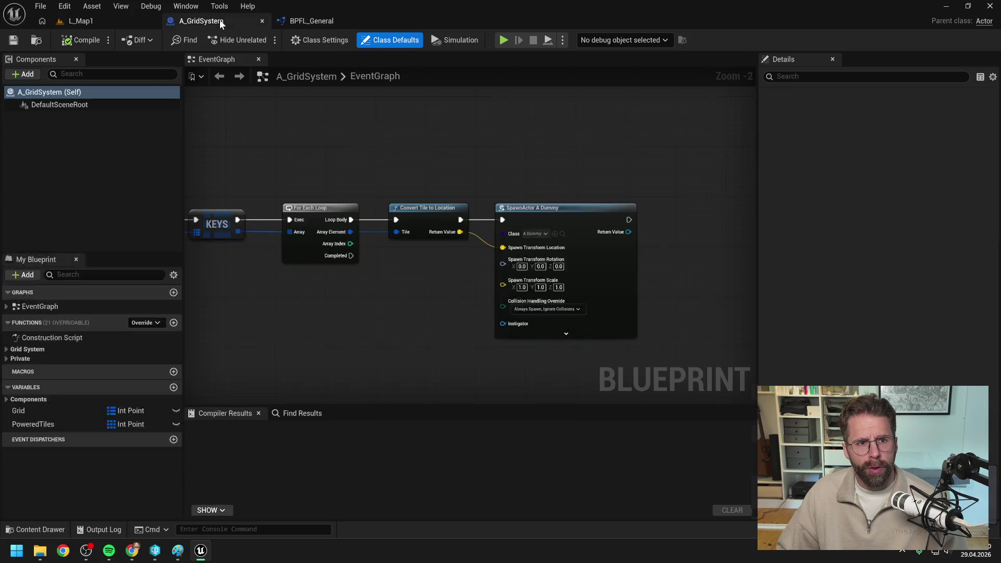
left_click(385, 222, "alt")
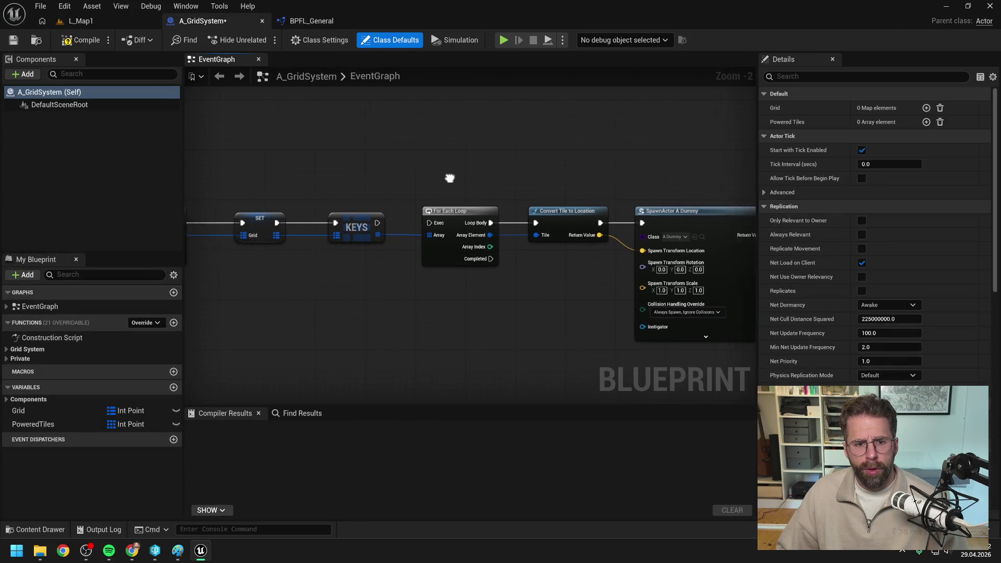
left_click(81, 40)
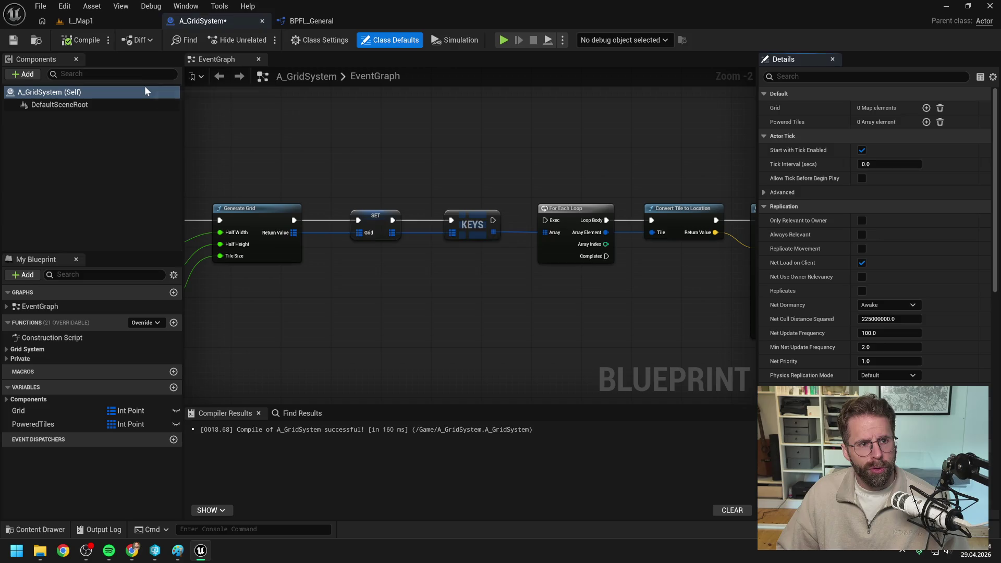
Play-test L_Map1, placing the Main Hall building, then stop the session.
left_click(105, 20)
left_click(261, 41)
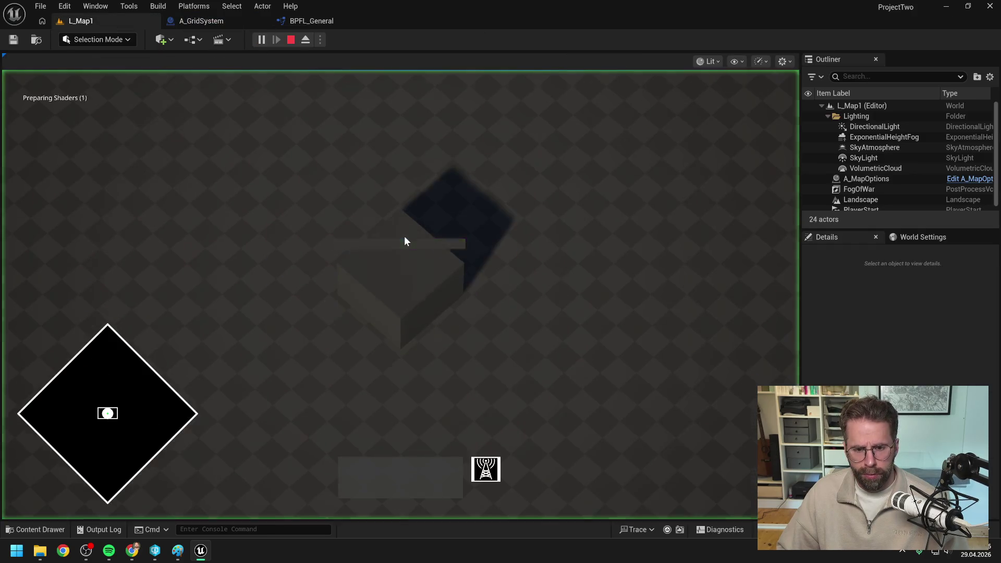
left_click(419, 285)
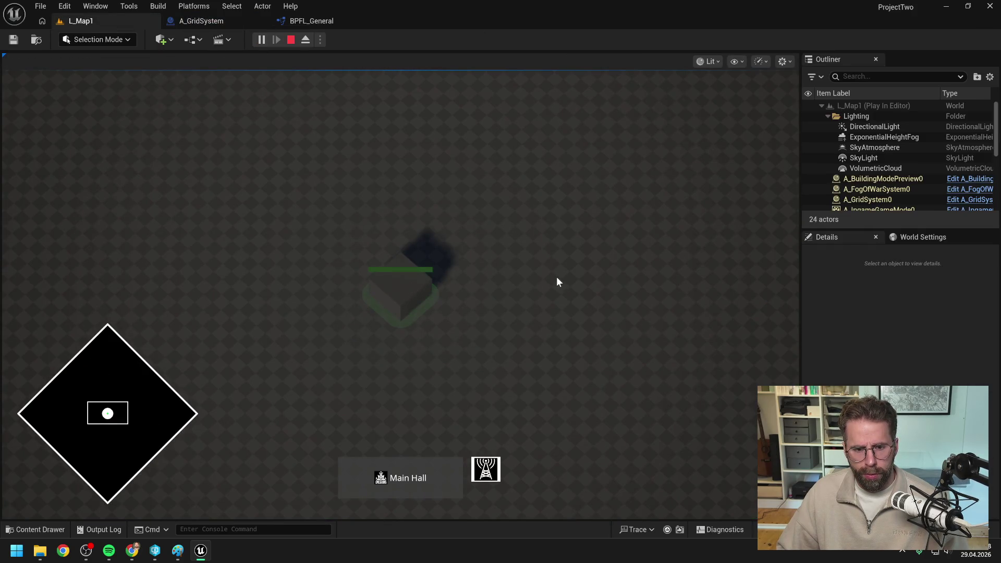
key("Escape")
Reconnect KEYS to the For Each Loop in A_GridSystem and save the blueprint.
left_click(201, 21)
left_click_drag(473, 182, 344, 172)
left_click_drag(364, 208, 416, 208)
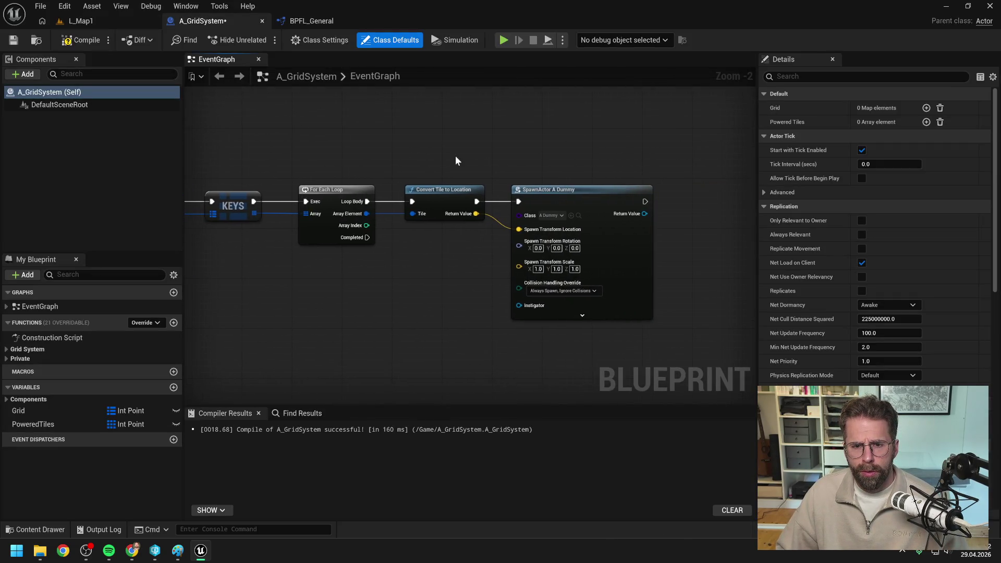
key("ctrl+s")
scroll(463, 160, "down", 1)
left_click_drag(403, 160, 527, 158)
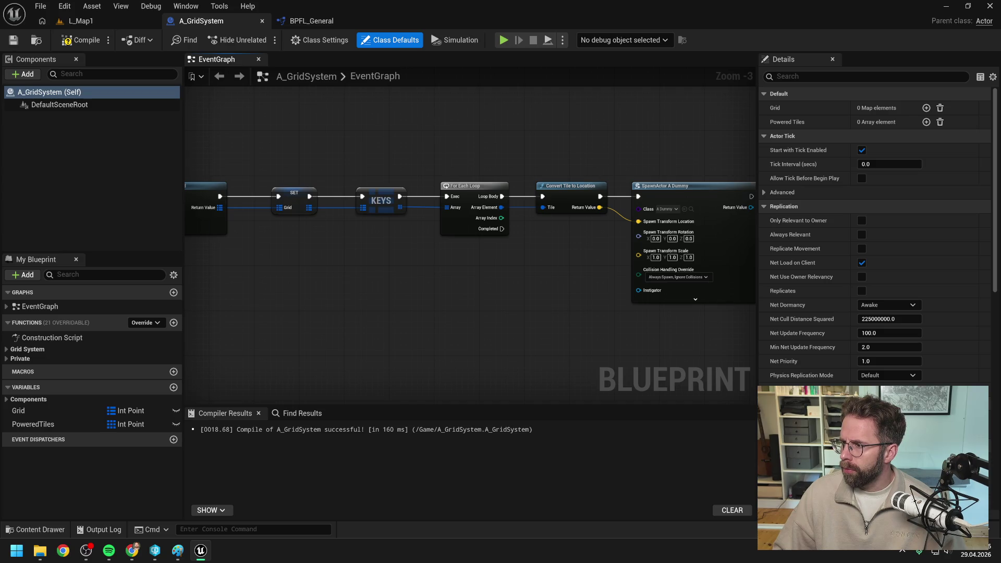
key("alt+Tab")
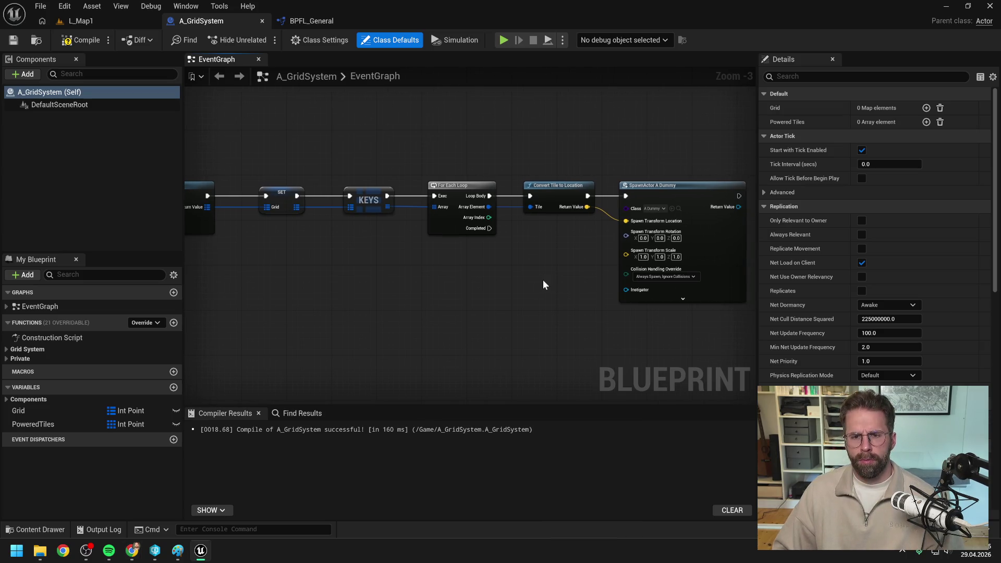
scroll(542, 279, "down", 1)
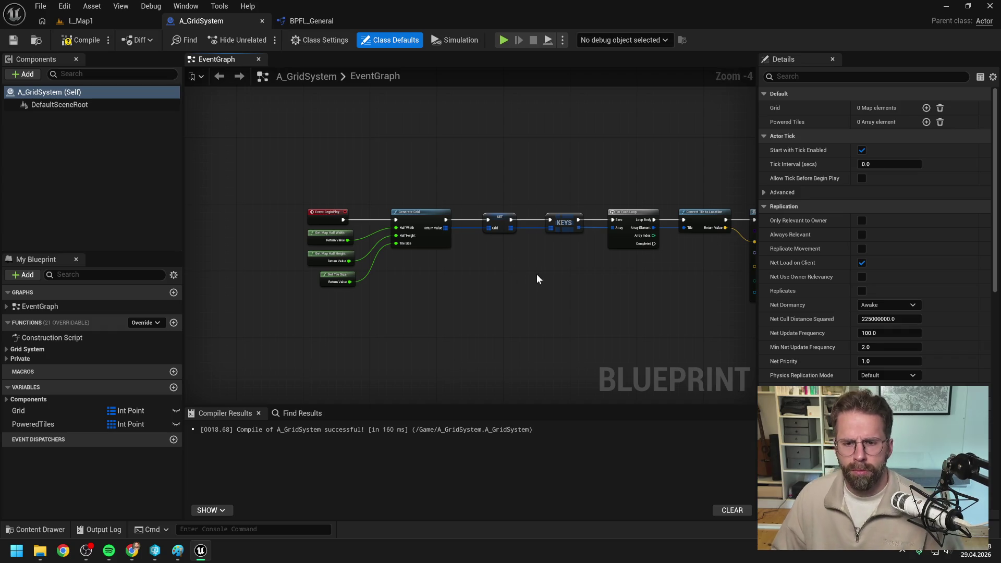
left_click_drag(530, 273, 480, 251)
left_click_drag(645, 277, 532, 269)
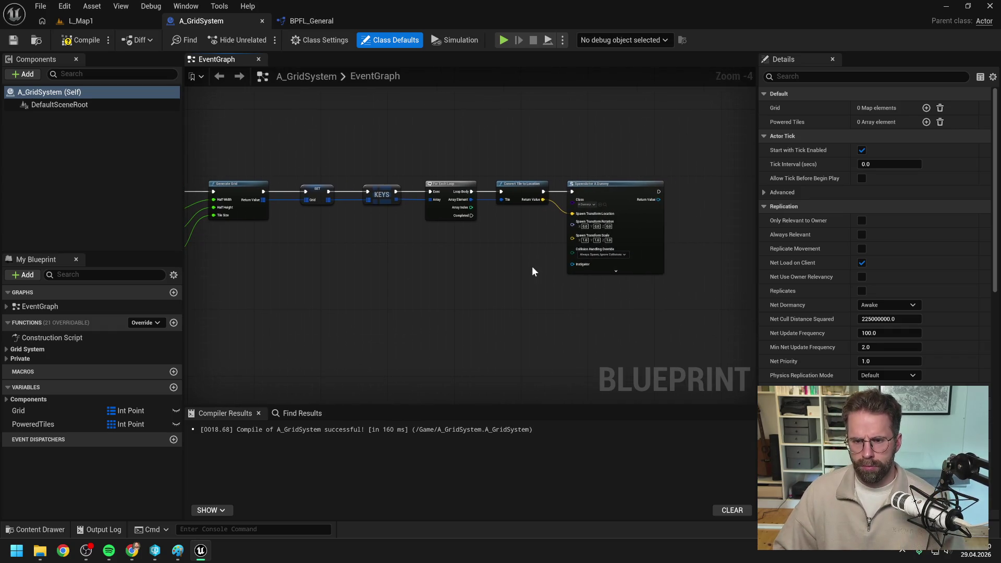
scroll(531, 269, "up", 1)
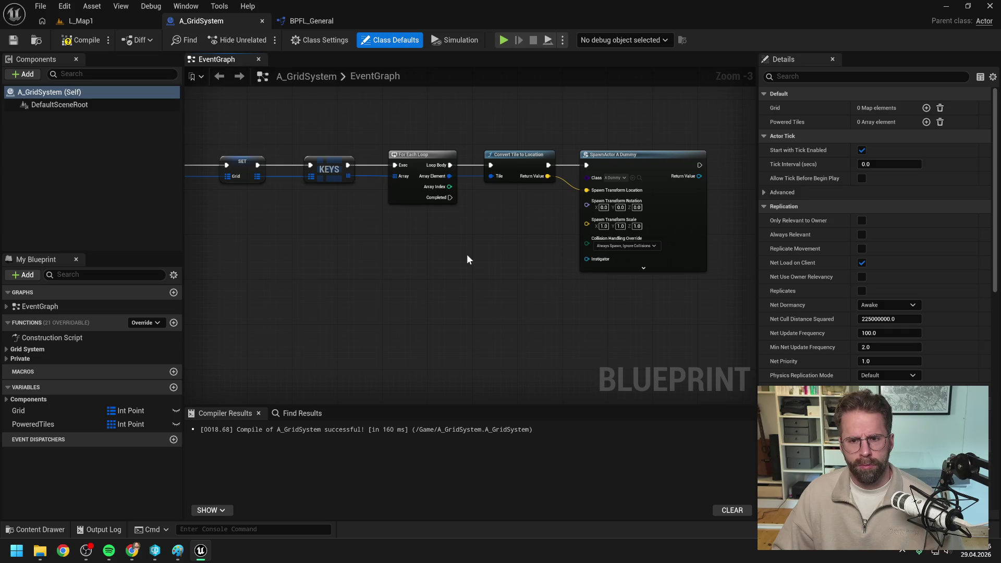
Add a Hierarchical Instanced Static Mesh component to A_GridSystem and compile.
left_click(48, 102)
left_click(25, 75)
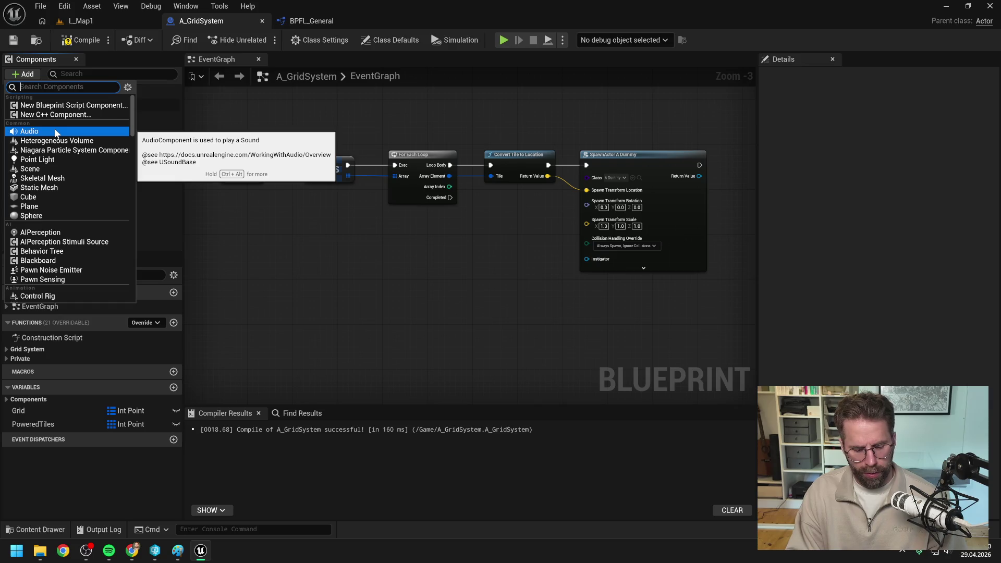
type("ins")
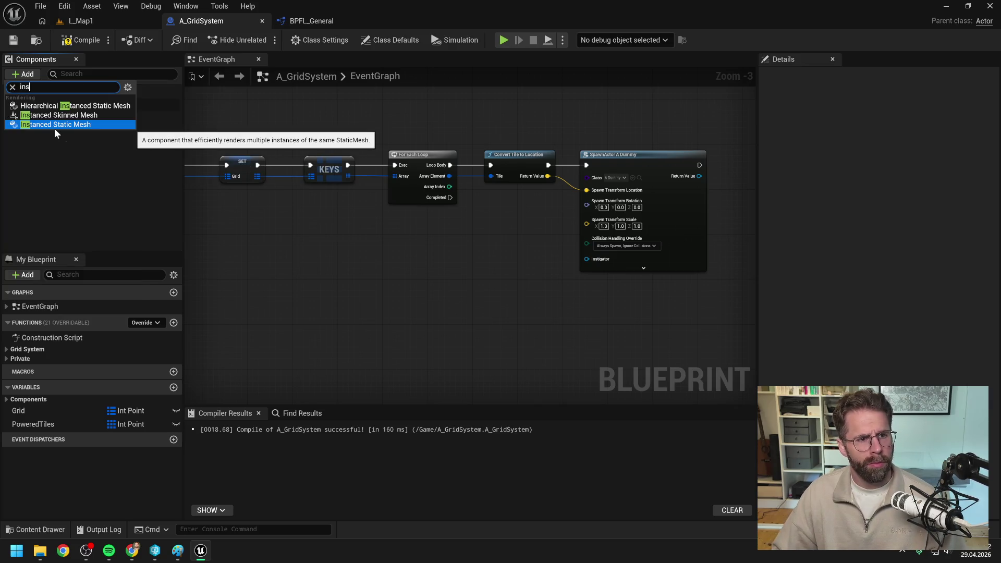
left_click(63, 107)
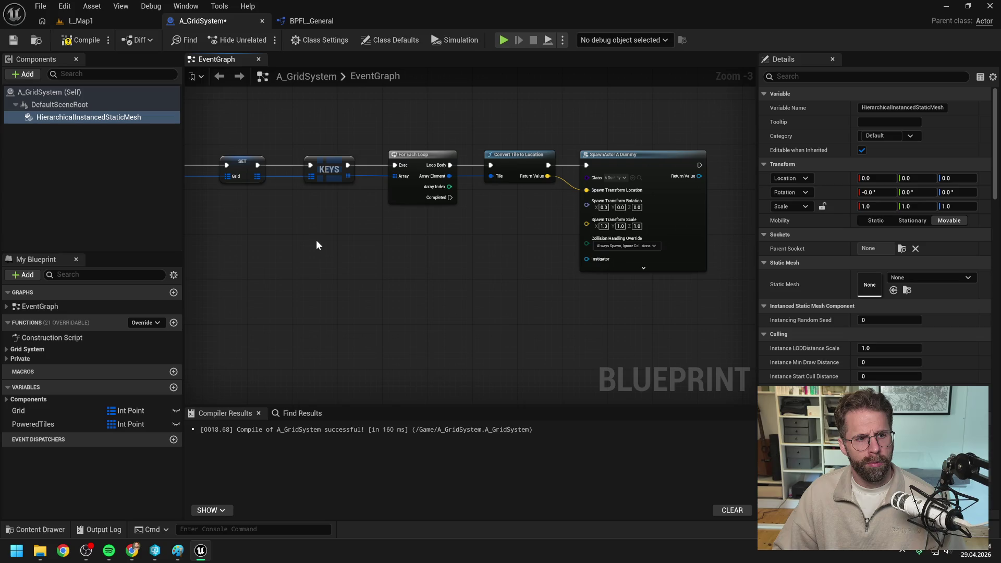
left_click(77, 39)
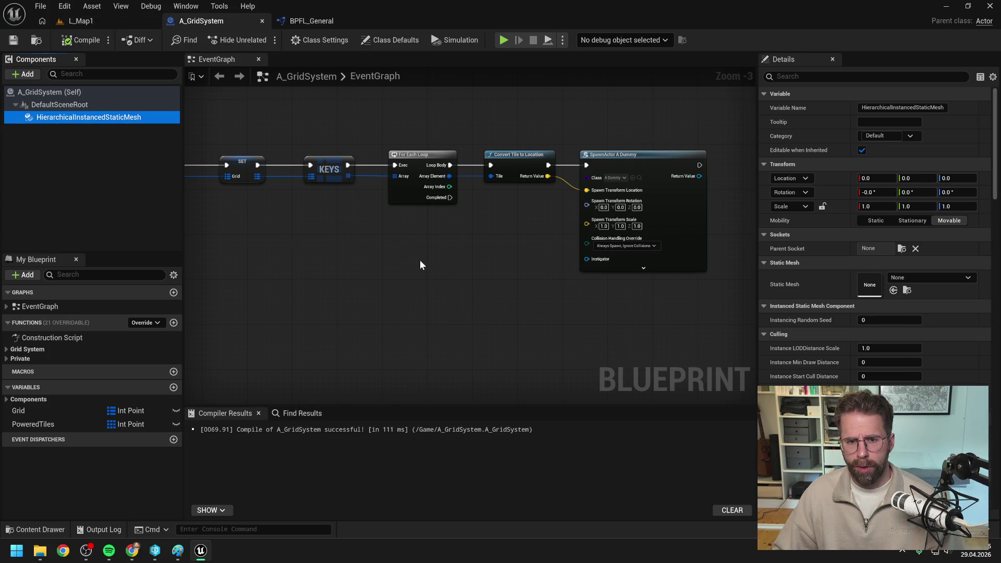
Place the instanced mesh in the graph with an Add Instance node, splitting its Instance Transform pin.
left_click_drag(67, 117, 469, 255)
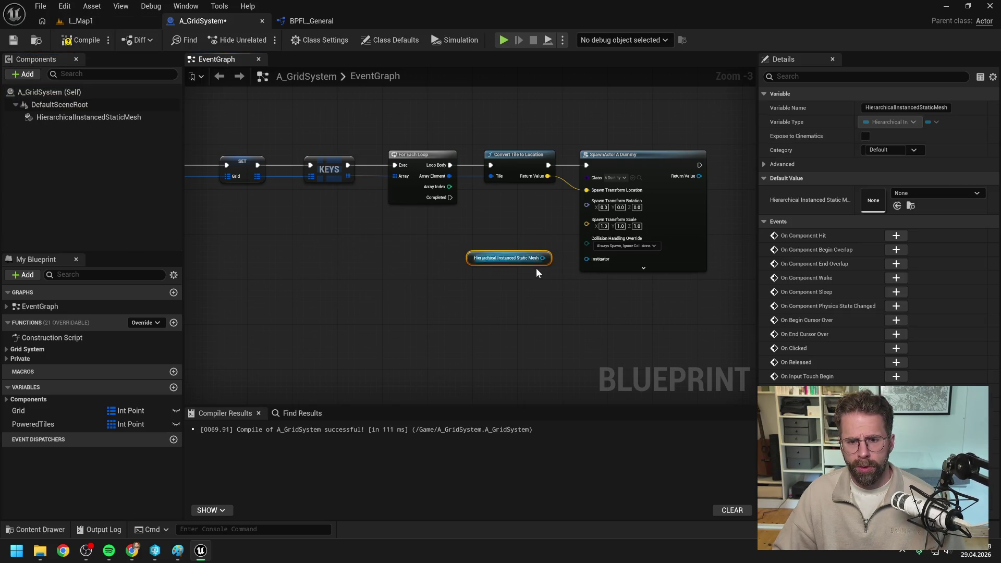
mouse_move(534, 262)
left_mouse_down()
mouse_move(443, 263)
mouse_move(477, 270)
left_mouse_up()
left_click(483, 255)
type("add instance")
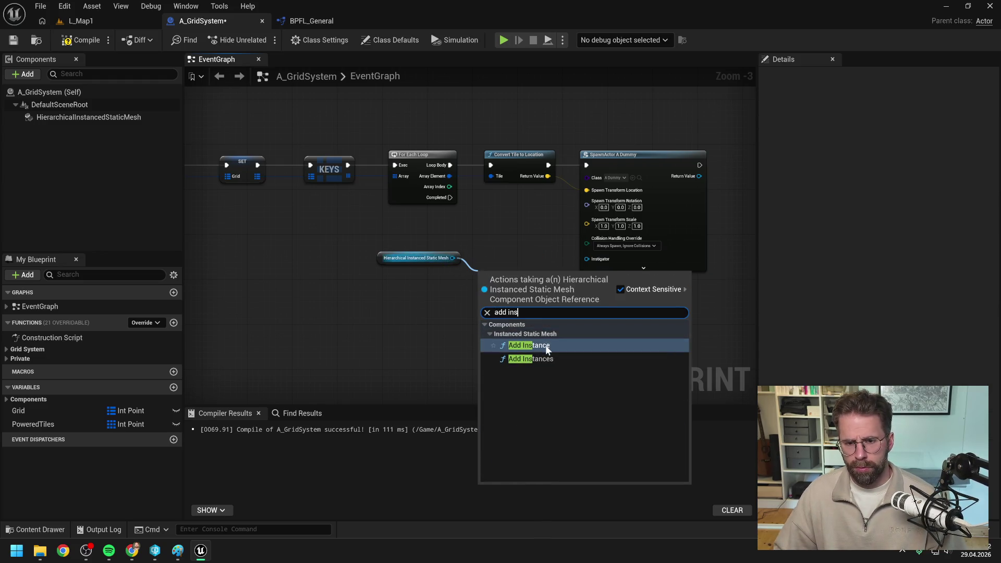
left_click(545, 345)
left_click_drag(536, 249, 471, 252)
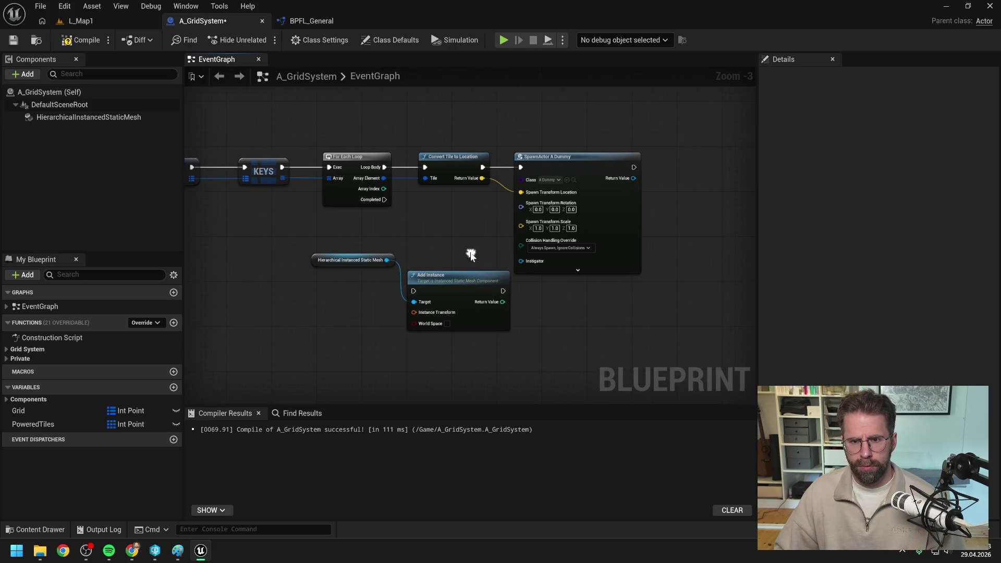
right_click(437, 312)
left_click(469, 359)
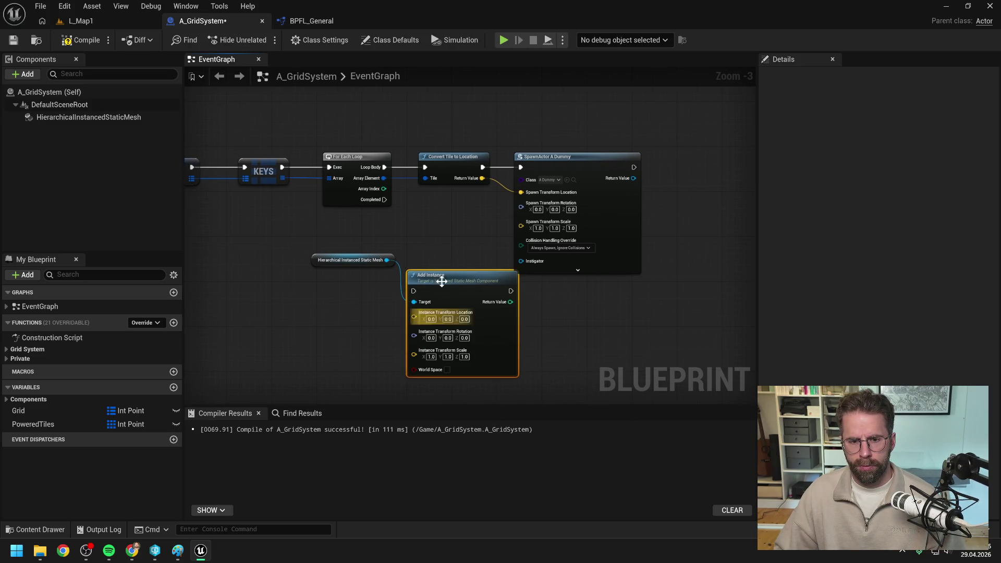
Search the instanced mesh component's static mesh choices for 'dummy' and 'ti' without picking one.
left_click(81, 117)
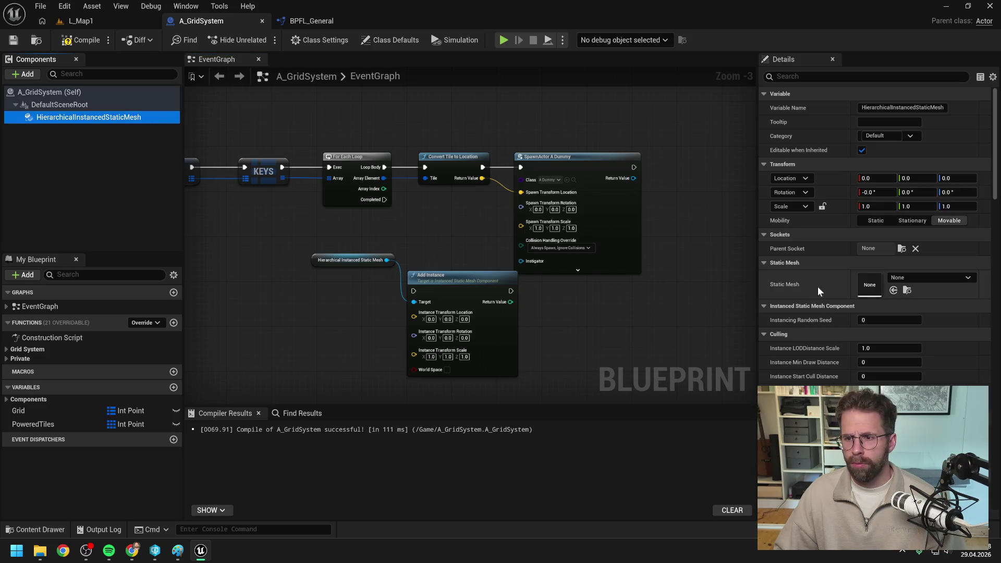
left_click(920, 277)
type("dummy")
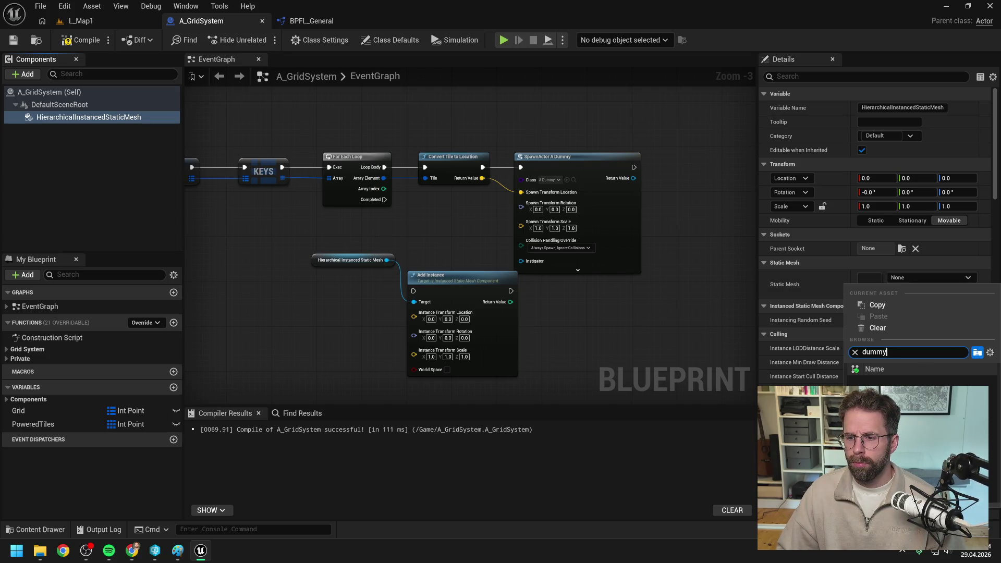
left_click(662, 331)
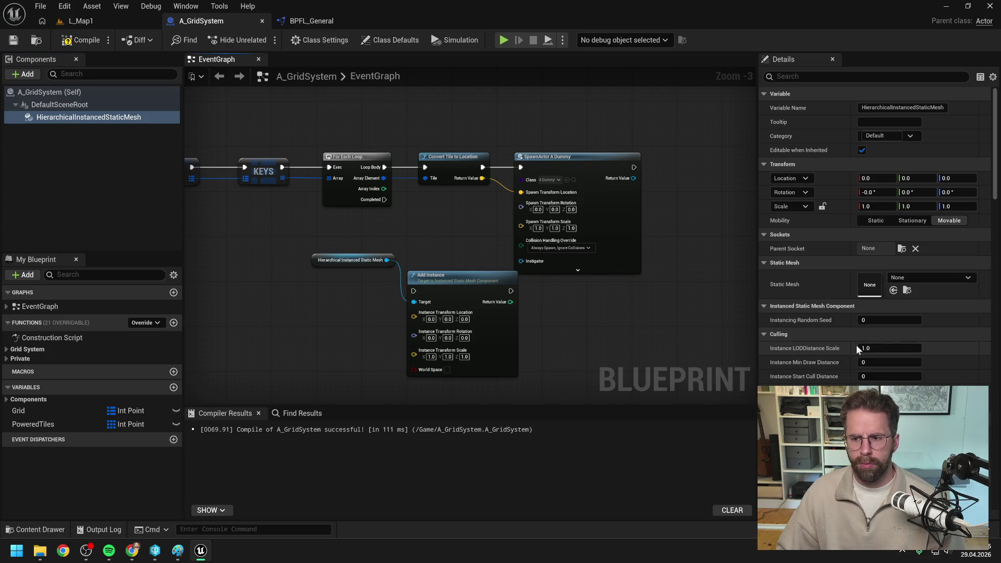
left_click(906, 279)
type("tile")
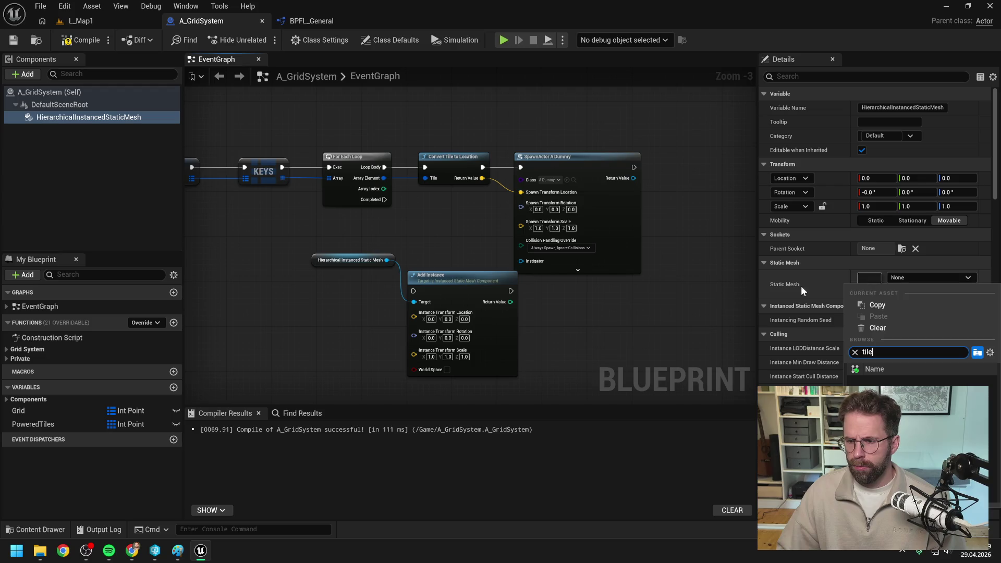
key("Escape")
Open A_Dummy from the content drawer to see which mesh its StaticMesh uses.
key("ctrl+space")
left_click(305, 316)
type("dummy")
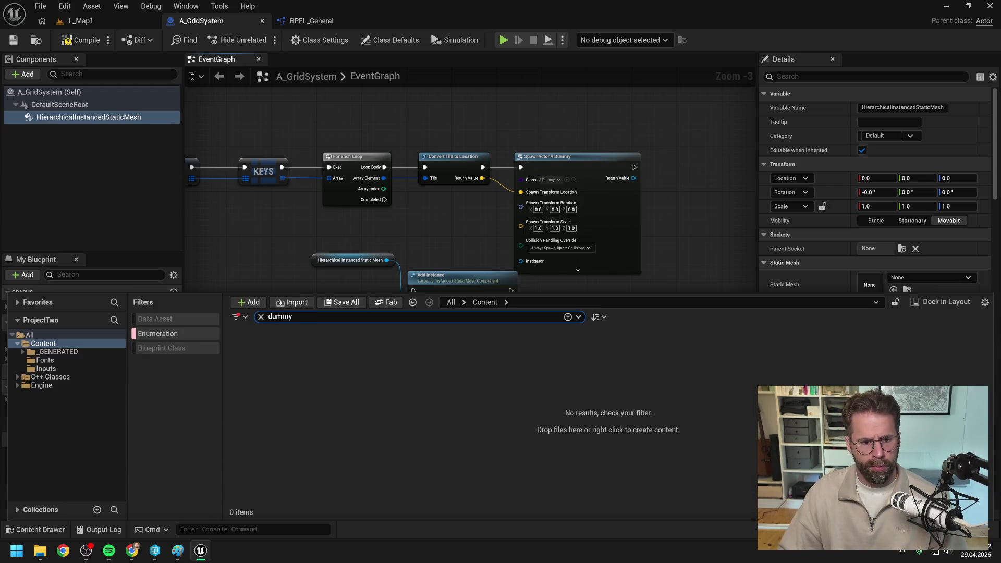
double_click(255, 365)
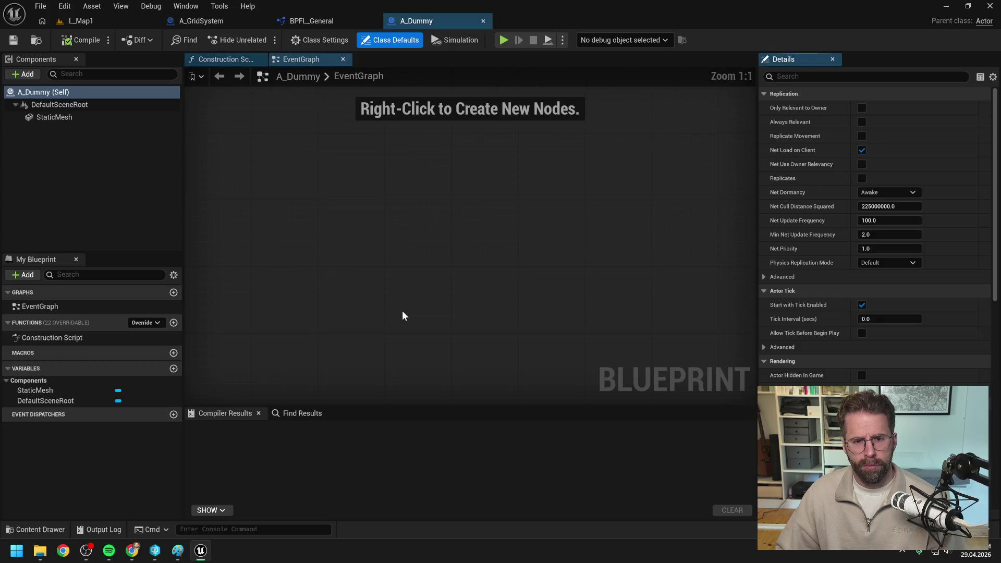
left_click(84, 119)
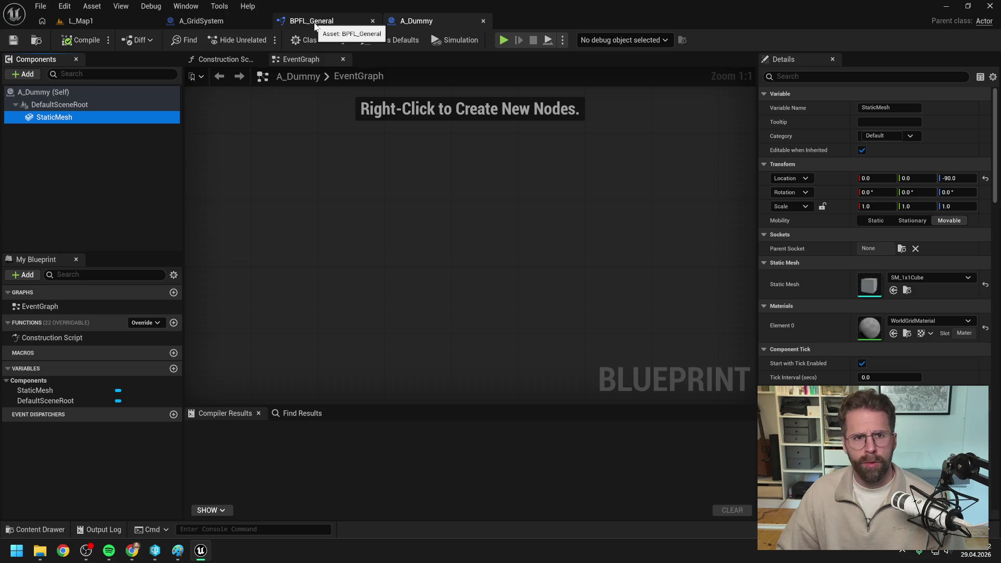
left_click(315, 23)
left_click(220, 25)
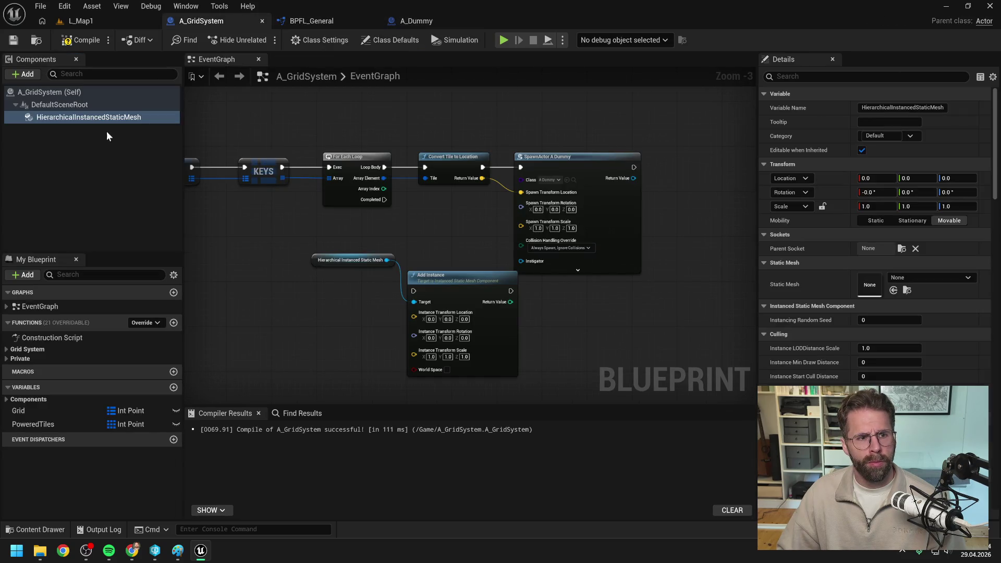
Set the instanced mesh to Plane with M_DebugTile as Element 0 material, then compile.
left_click(915, 278)
type("plane")
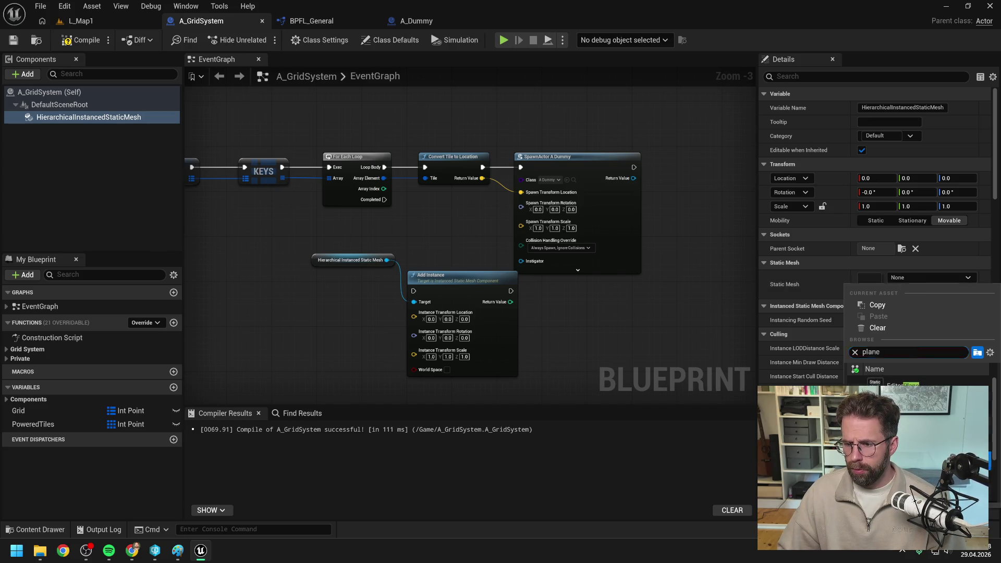
key("Return")
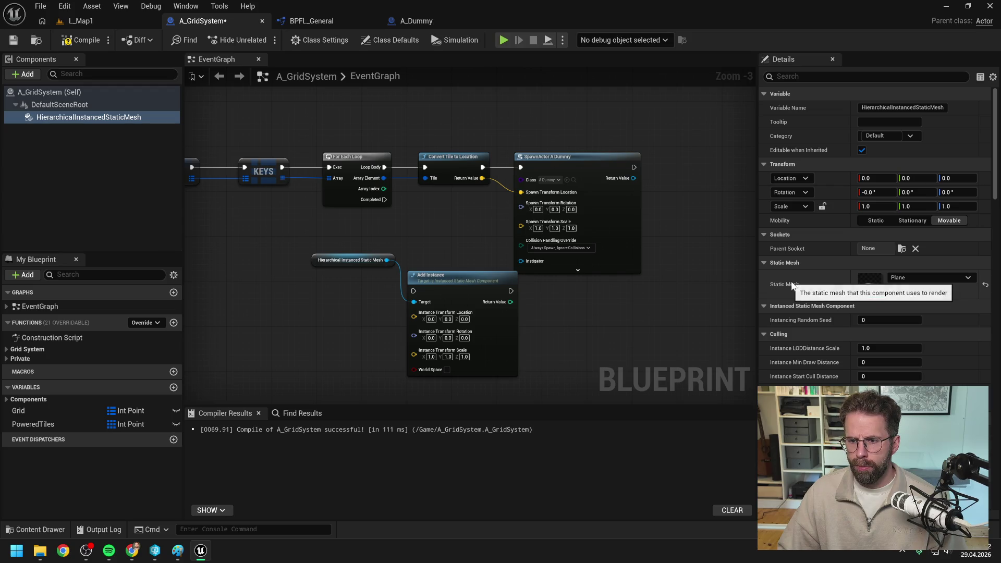
left_click(94, 44)
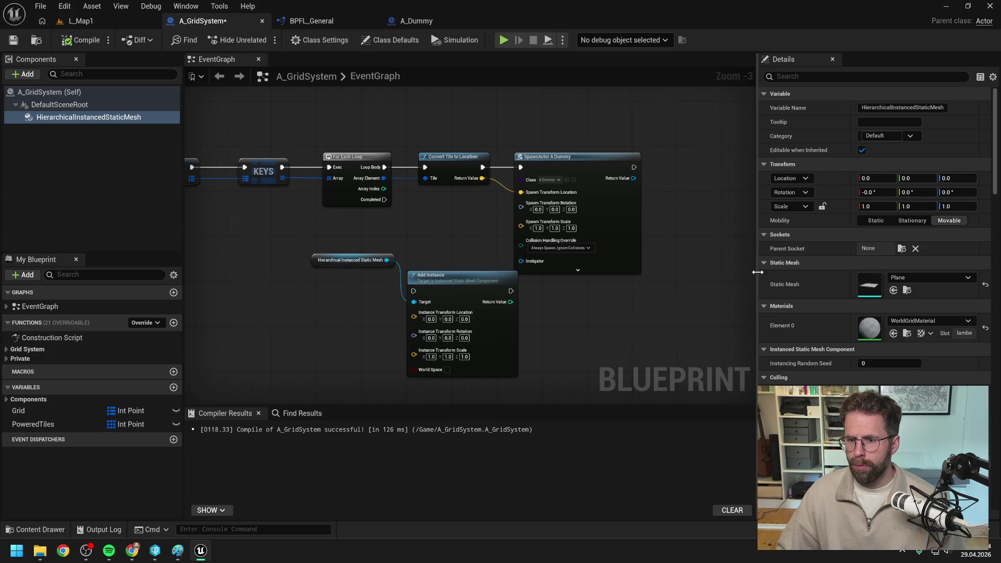
left_click(925, 322)
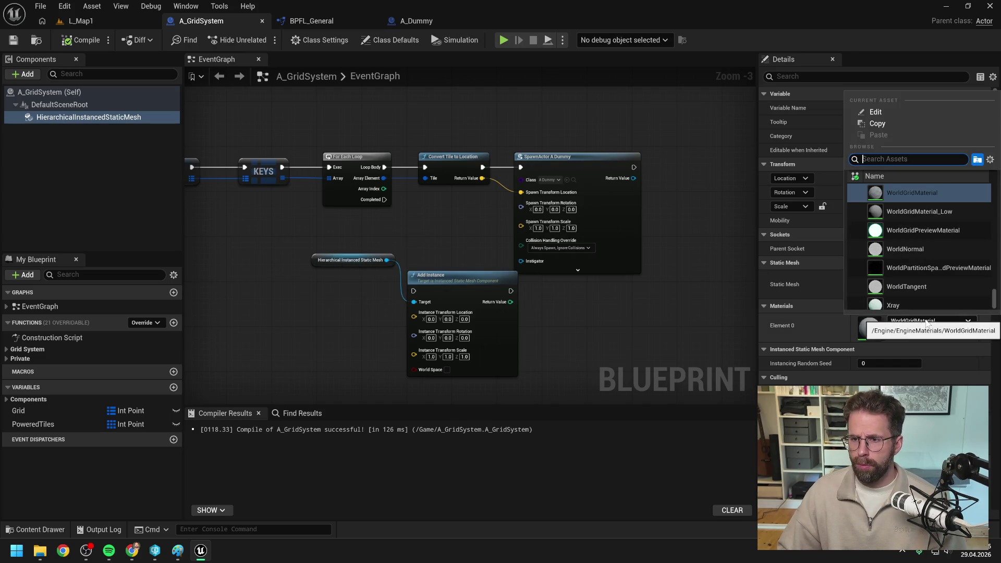
type("tile")
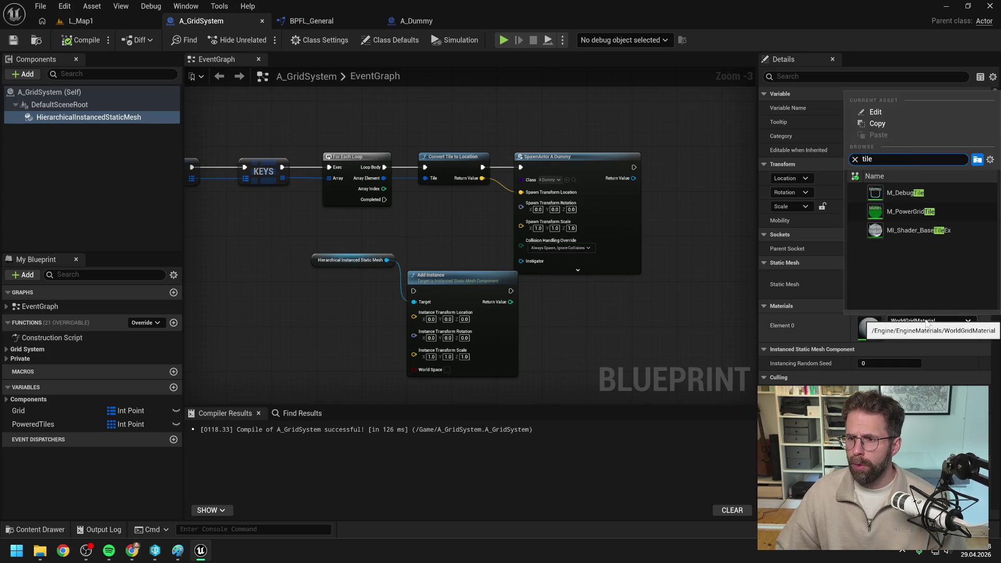
left_click(909, 193)
left_click(81, 40)
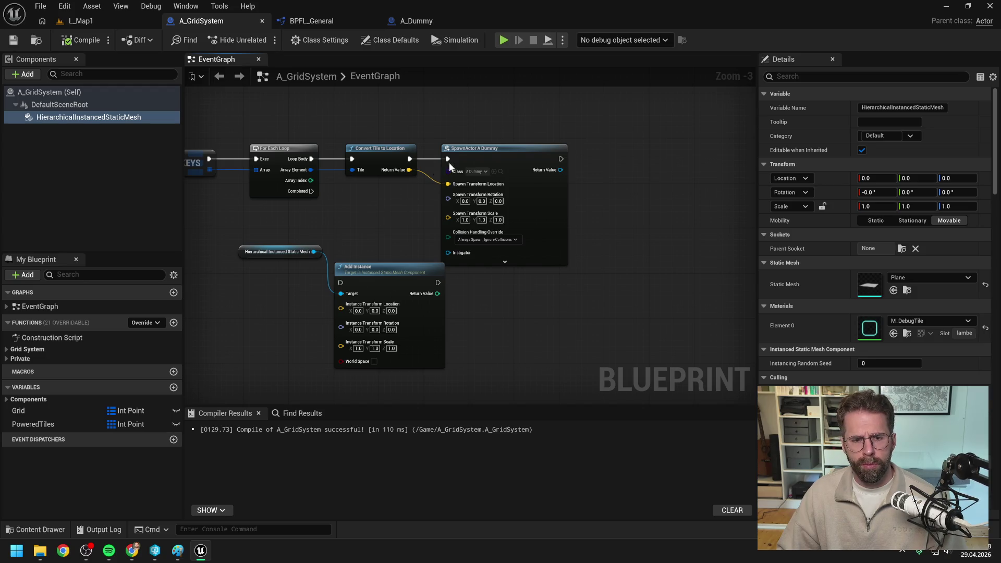
Delete SpawnActor A Dummy and wire the loop's execution into Add Instance.
left_click(493, 152)
key("Delete")
left_click_drag(382, 275, 573, 162)
left_click_drag(301, 258, 465, 124)
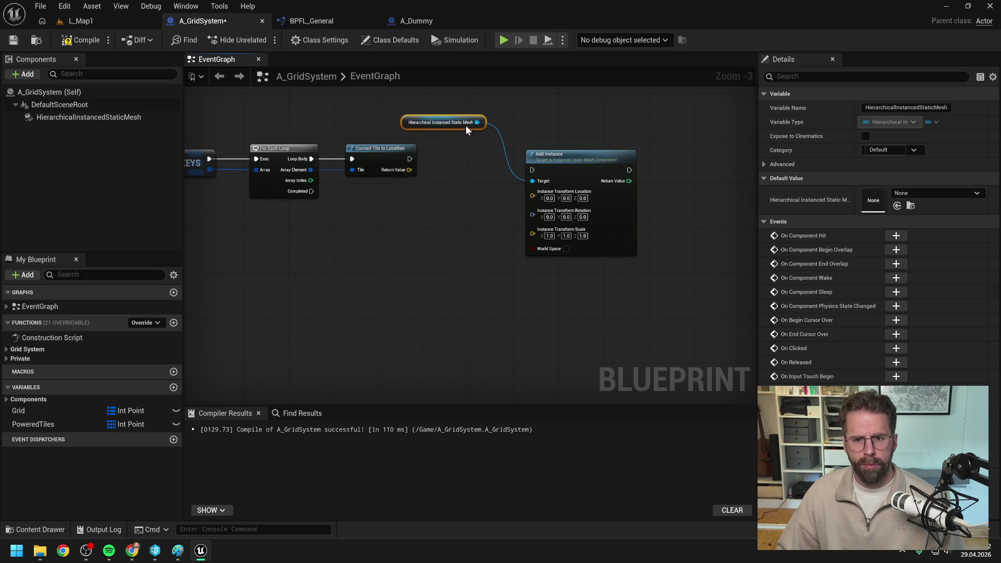
left_click(477, 177)
mouse_move(410, 159)
left_mouse_down()
mouse_move(526, 168)
mouse_move(562, 152)
left_mouse_up()
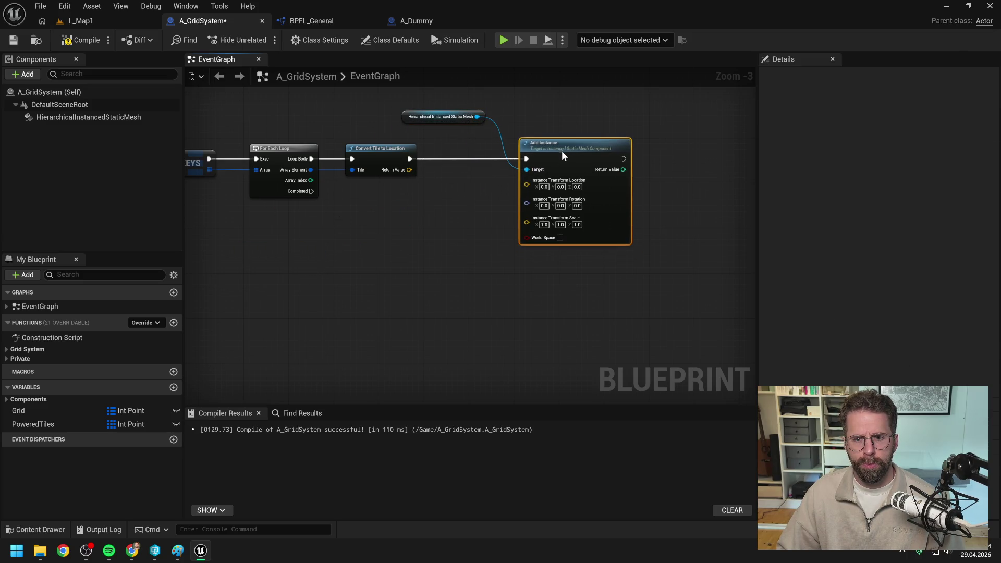
Wire the tile location into the instance transform and enable World Space on Add Instance.
right_click(525, 186)
left_click(454, 194)
left_click_drag(409, 170, 526, 186)
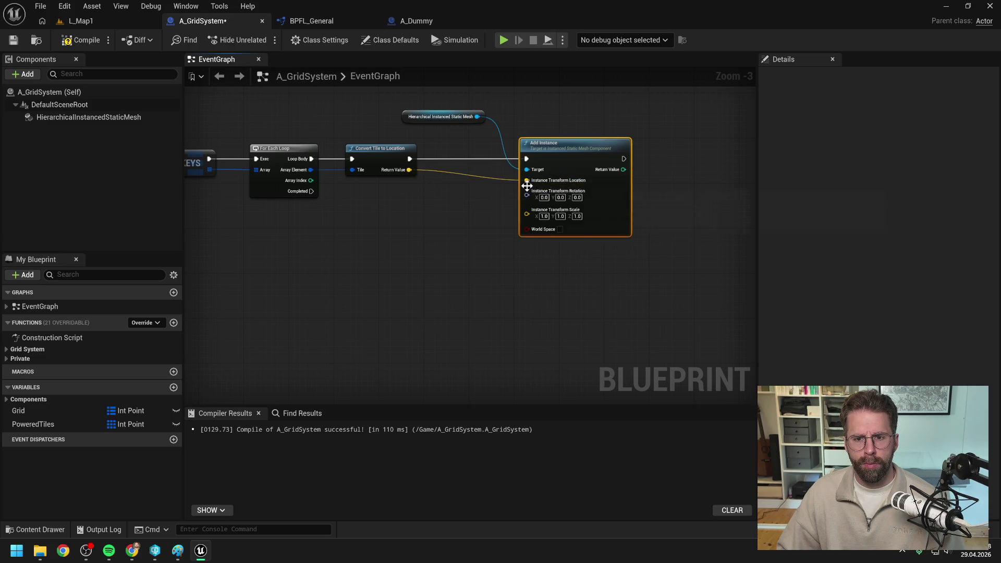
left_click_drag(448, 121, 474, 145)
left_click(323, 117)
left_click(92, 117)
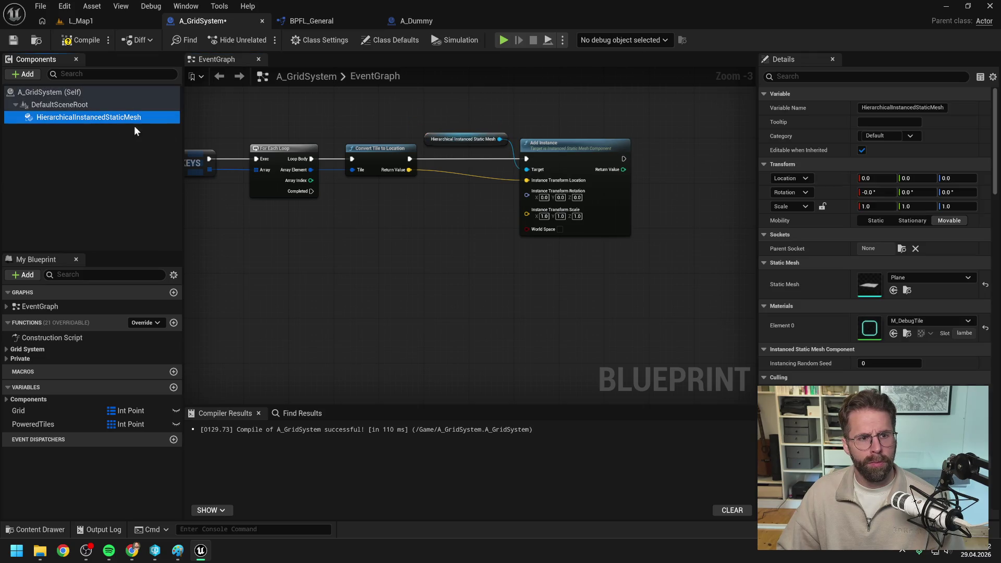
left_click(560, 230)
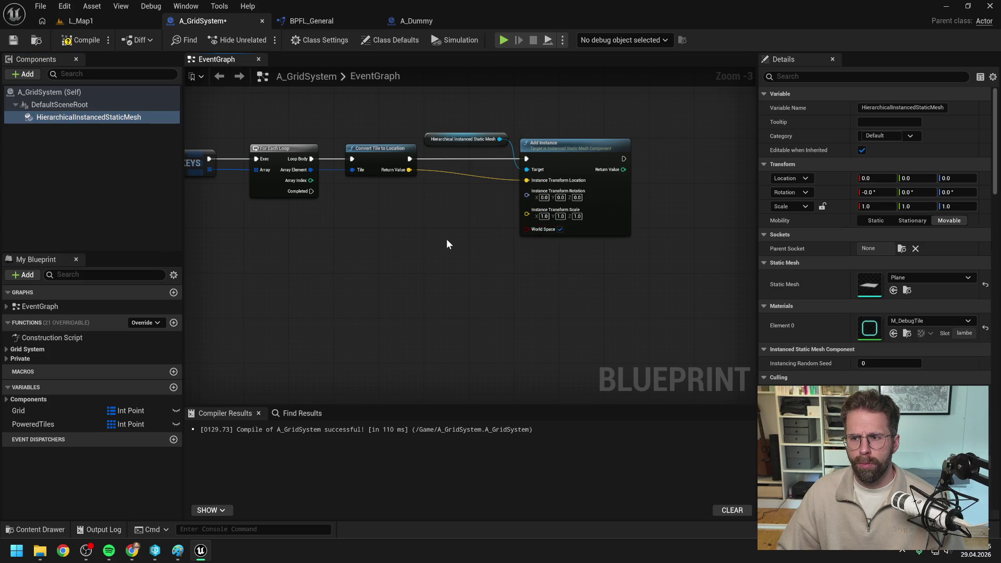
Split the transform and tile location pins, wire tile X/Y into the instance location, set Z to 1.0.
right_click(530, 183)
left_click(557, 241)
right_click(531, 180)
left_click(552, 224)
right_click(410, 170)
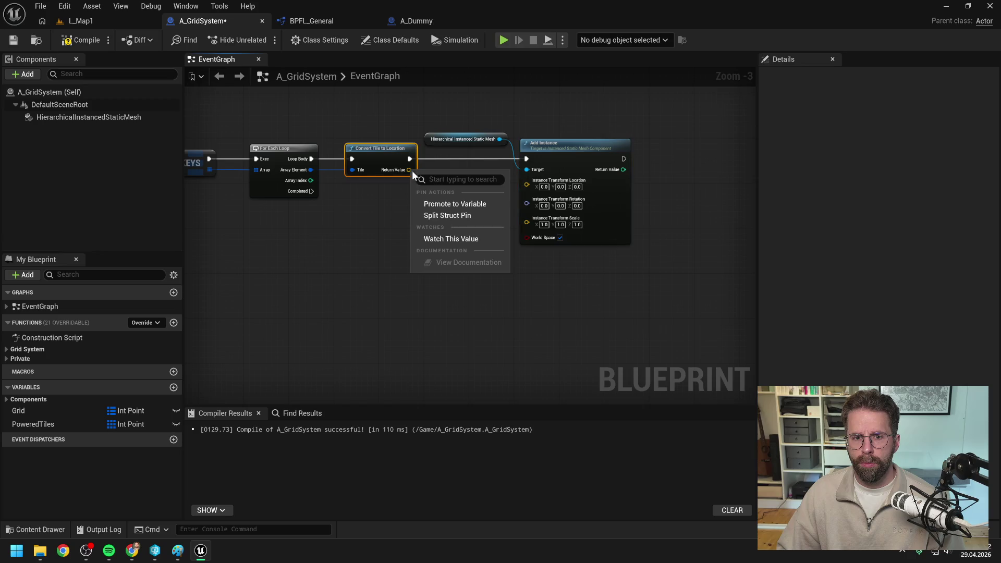
left_click(444, 215)
right_click(527, 184)
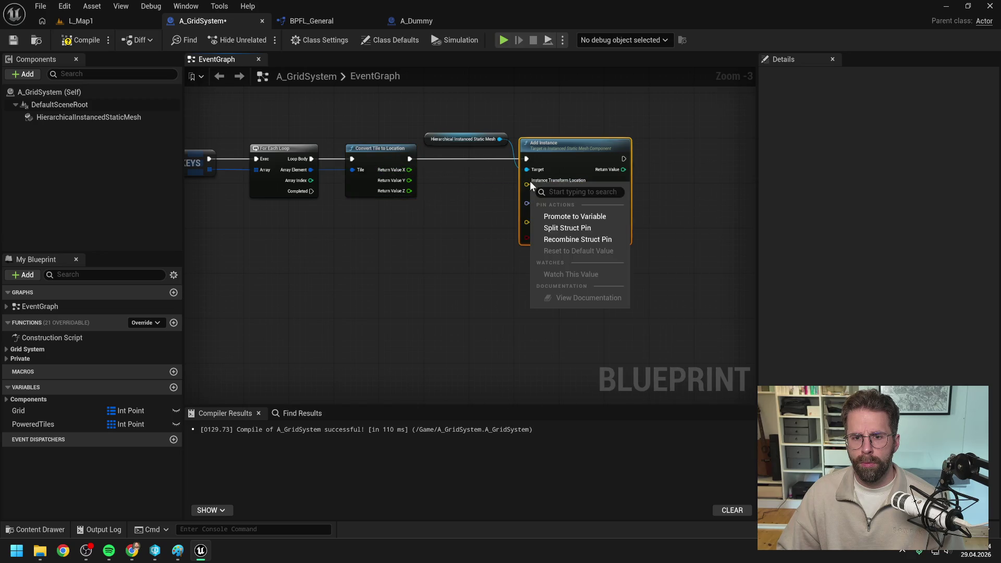
left_click(547, 237)
mouse_move(406, 172)
left_mouse_down()
mouse_move(527, 180)
mouse_move(413, 181)
mouse_move(516, 204)
mouse_move(528, 190)
left_mouse_up()
type("1")
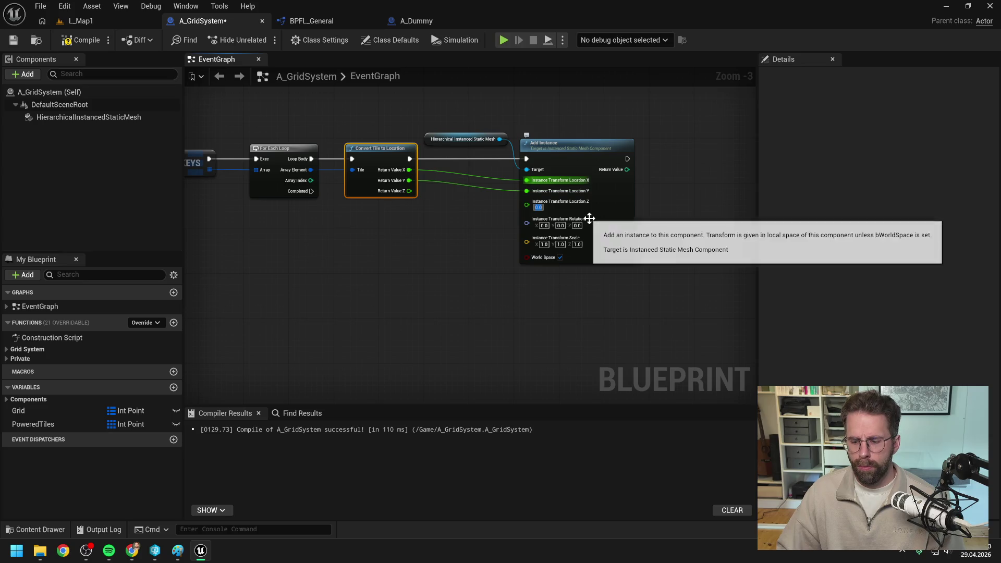
left_click(320, 238)
Compile A_GridSystem and start a play test of L_Map1.
left_click(81, 40)
left_click(105, 20)
left_click(262, 40)
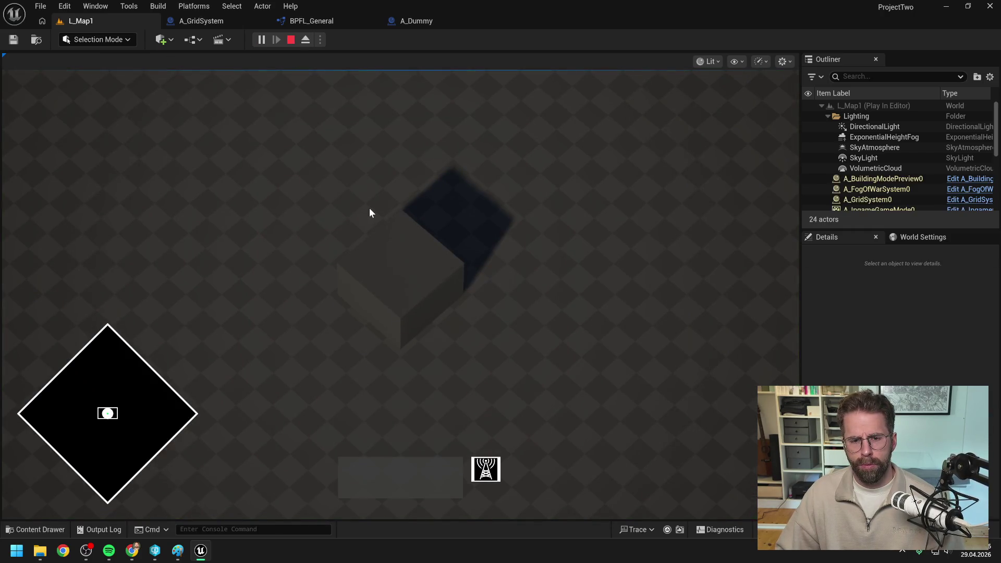
Zoom out, stop the play test, review A_GridSystem's graph and content, then return to L_Map1.
scroll(369, 207, "down", 3)
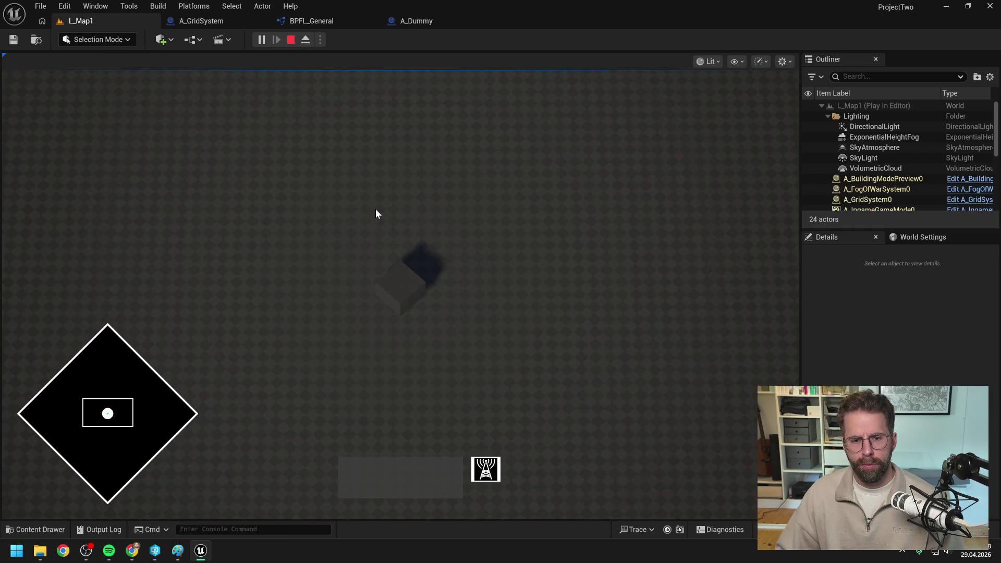
key("Escape")
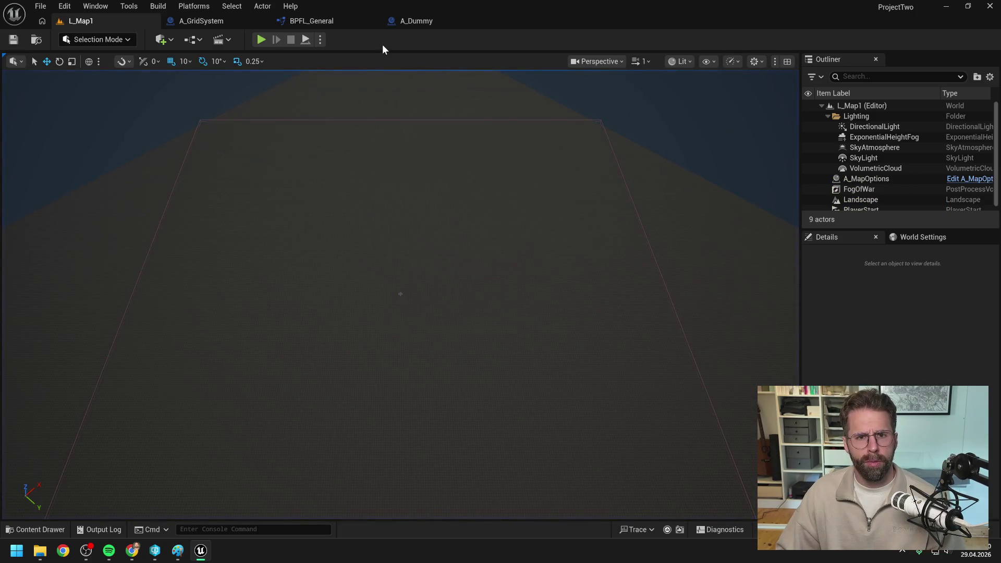
left_click(319, 20)
left_click(204, 21)
mouse_move(380, 127)
left_mouse_down()
mouse_move(469, 119)
mouse_move(447, 130)
left_mouse_up()
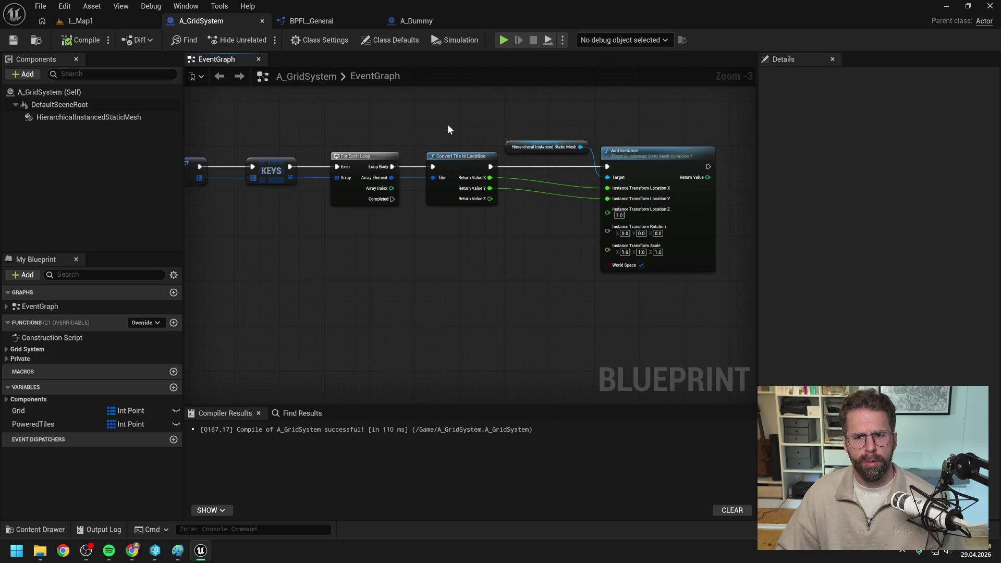
key("ctrl+space")
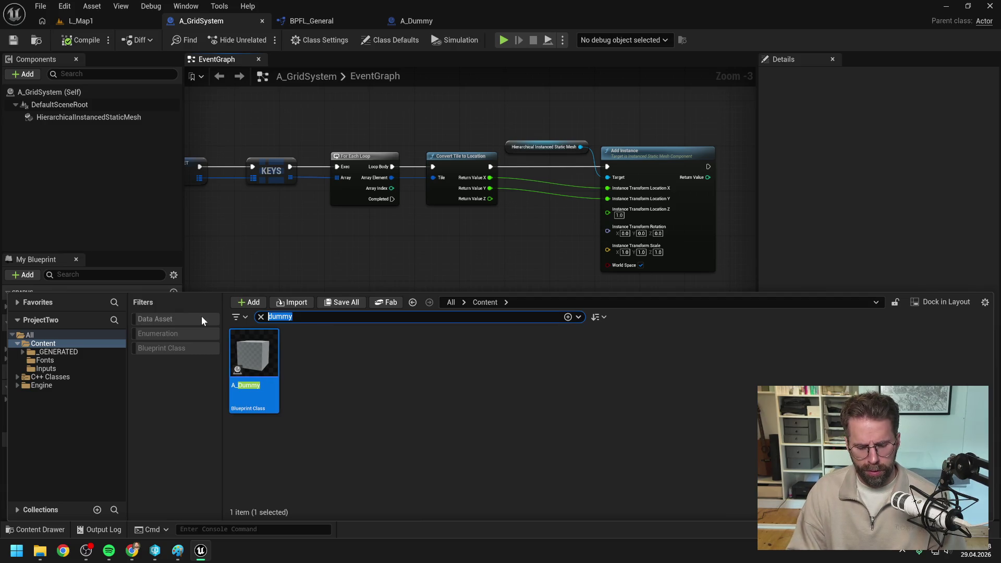
left_click(87, 22)
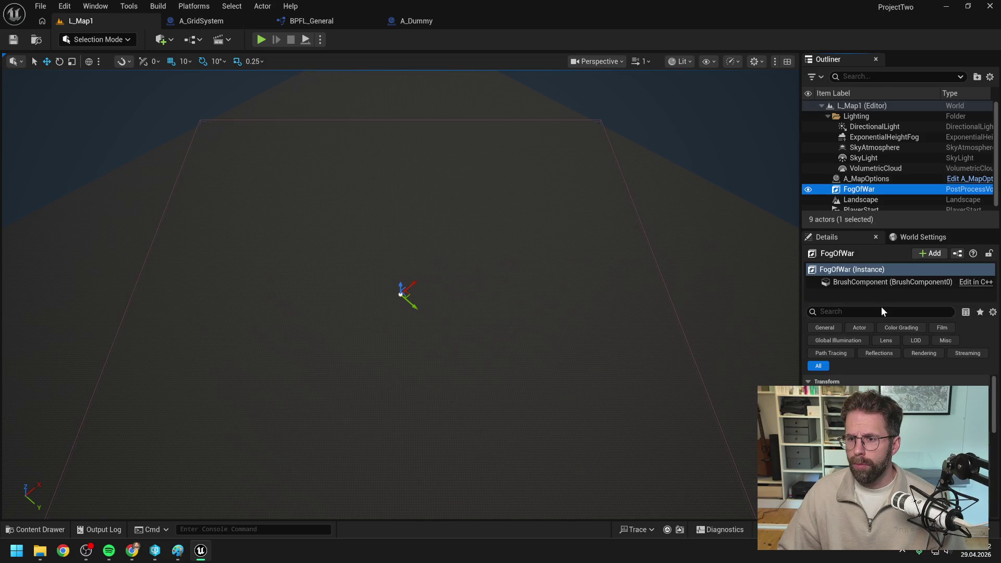
Search FogOfWar's properties for 'vishidd', then filter its Details to Rendering.
left_click(871, 314)
type("vis")
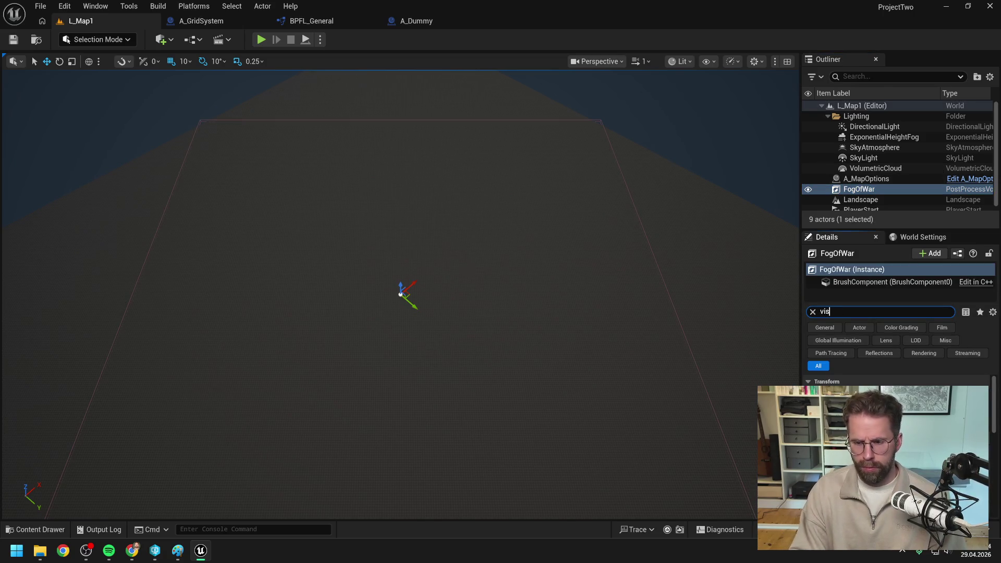
type("hidd")
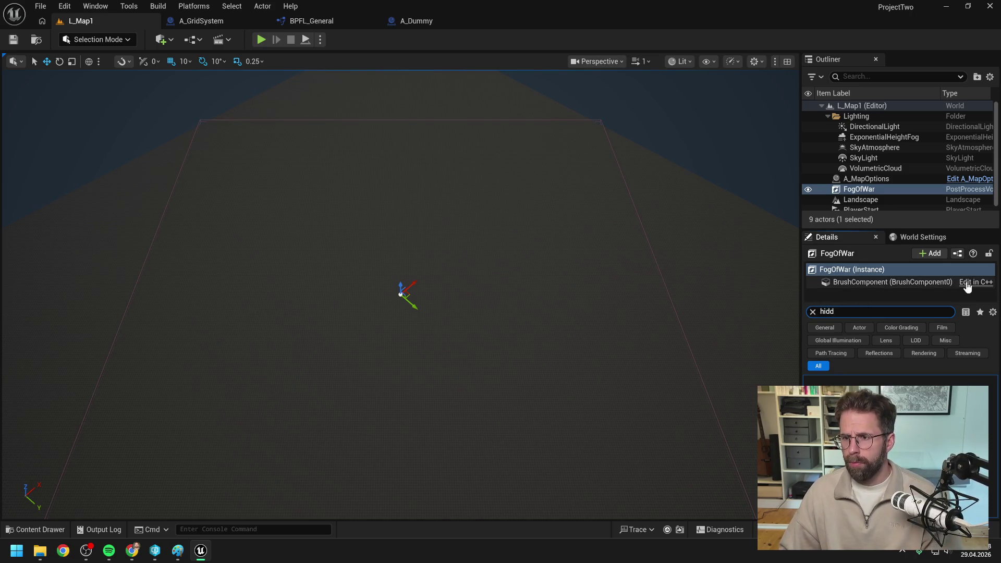
key("Escape")
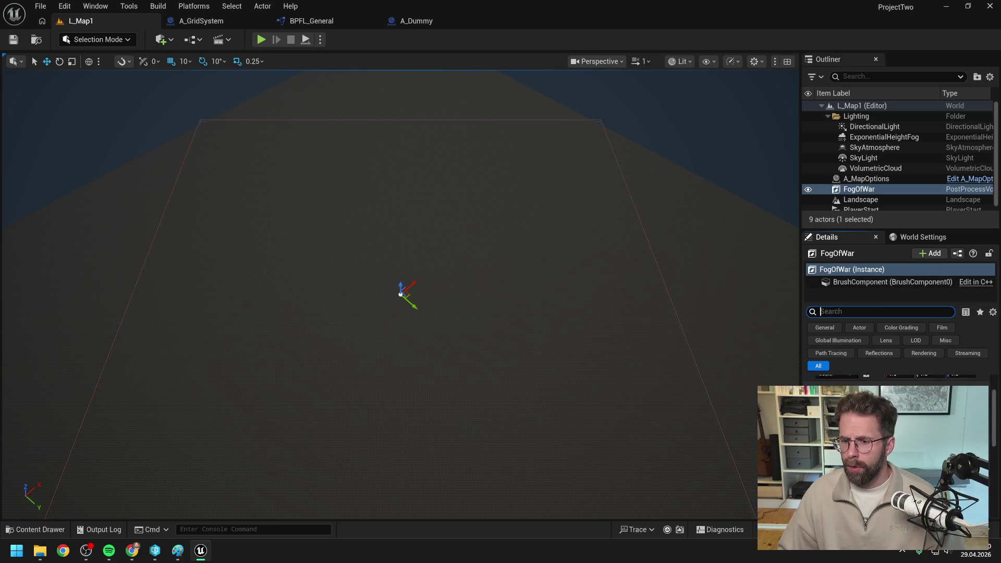
scroll(891, 417, "down", 5)
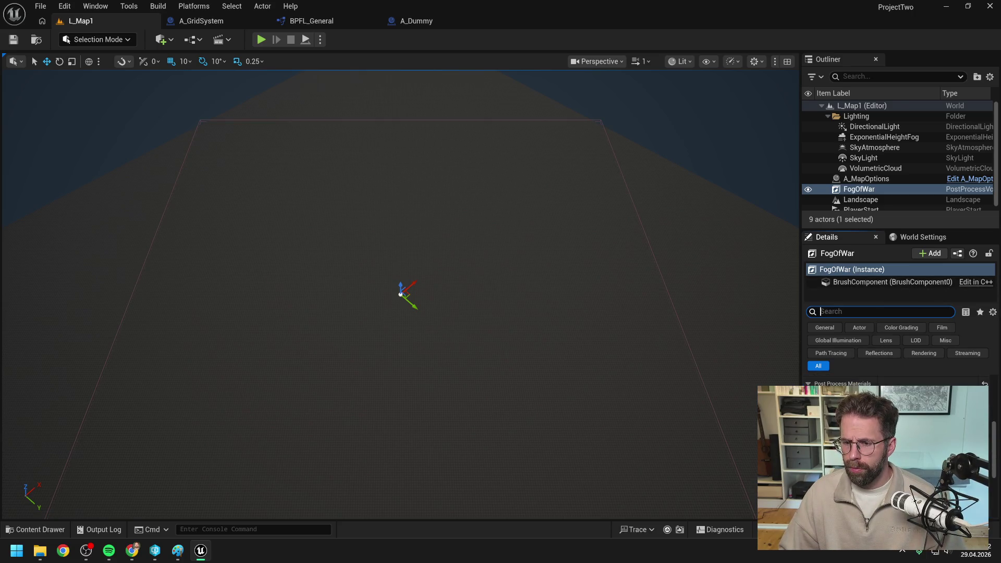
scroll(891, 417, "down", 3)
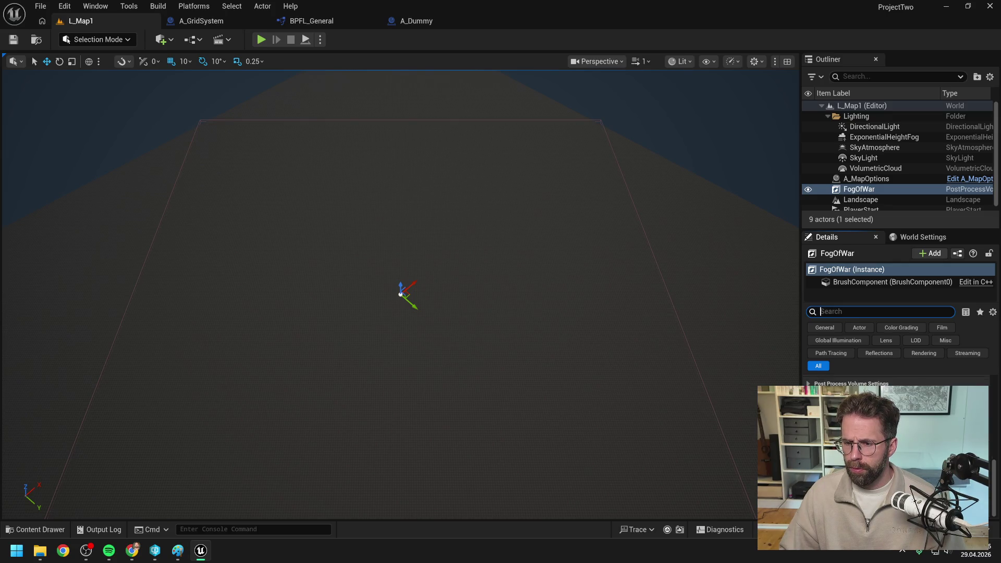
left_click(914, 353)
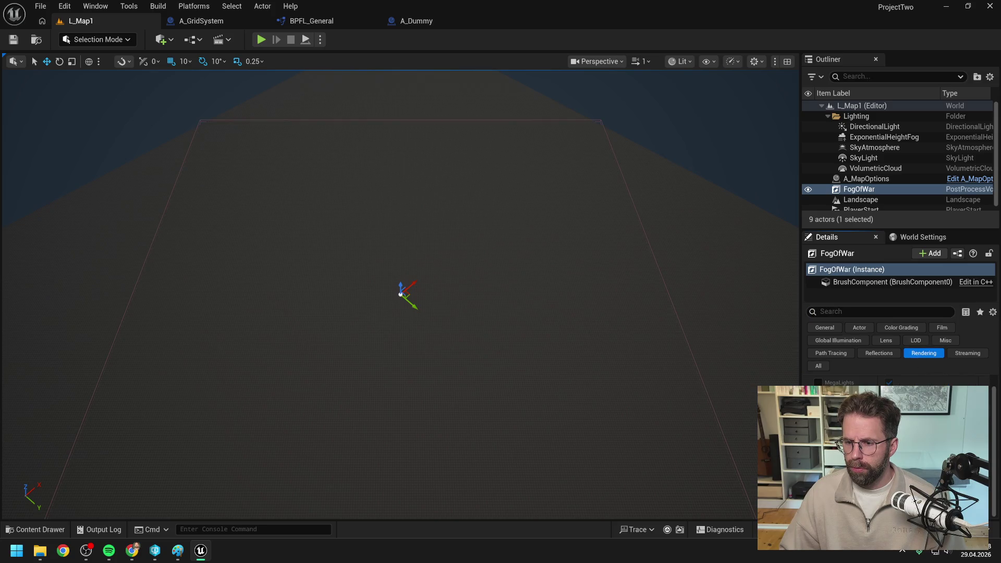
scroll(886, 417, "up", 1)
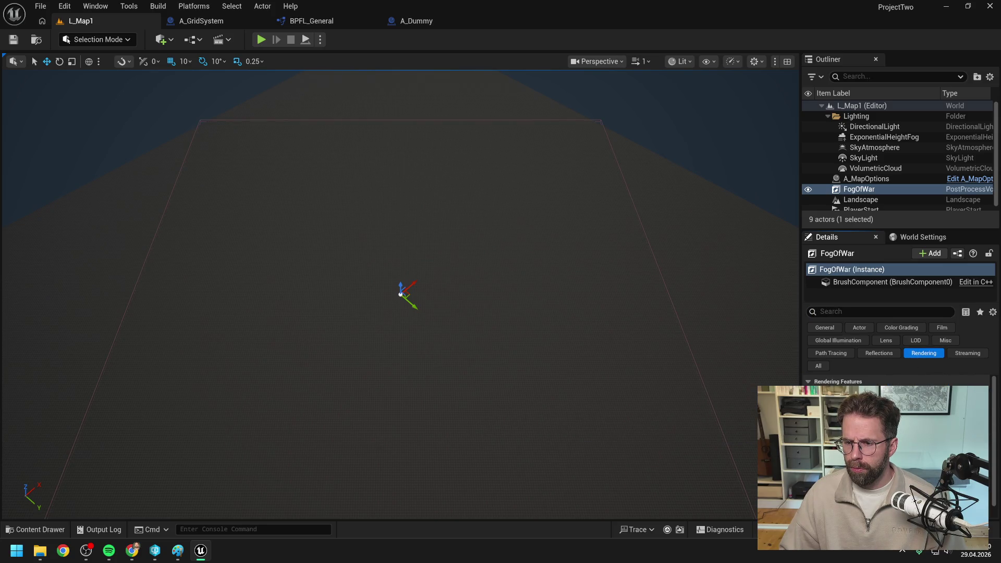
scroll(887, 417, "down", 1)
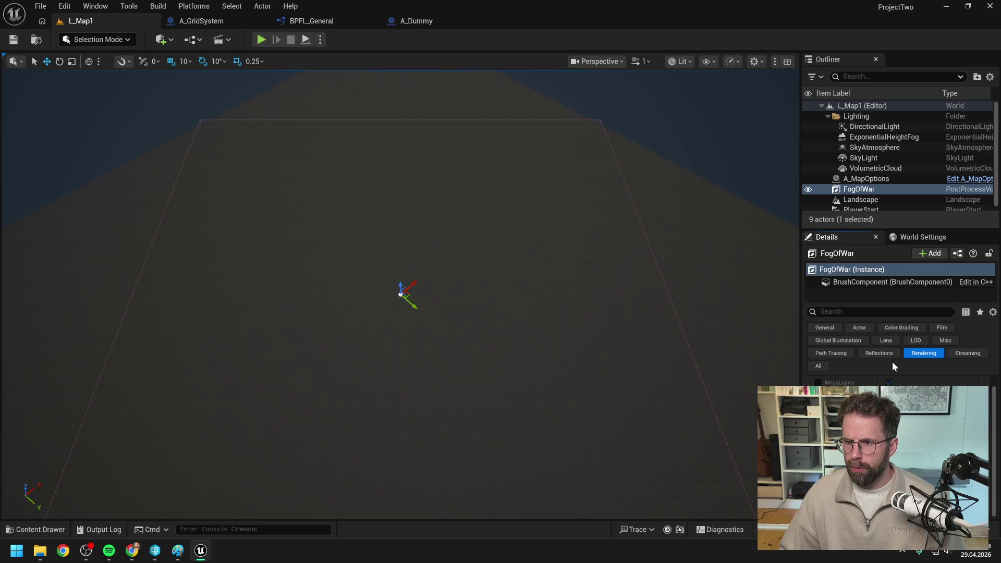
Hide FogOfWar for a quick play test, then make it visible again.
left_click(809, 191)
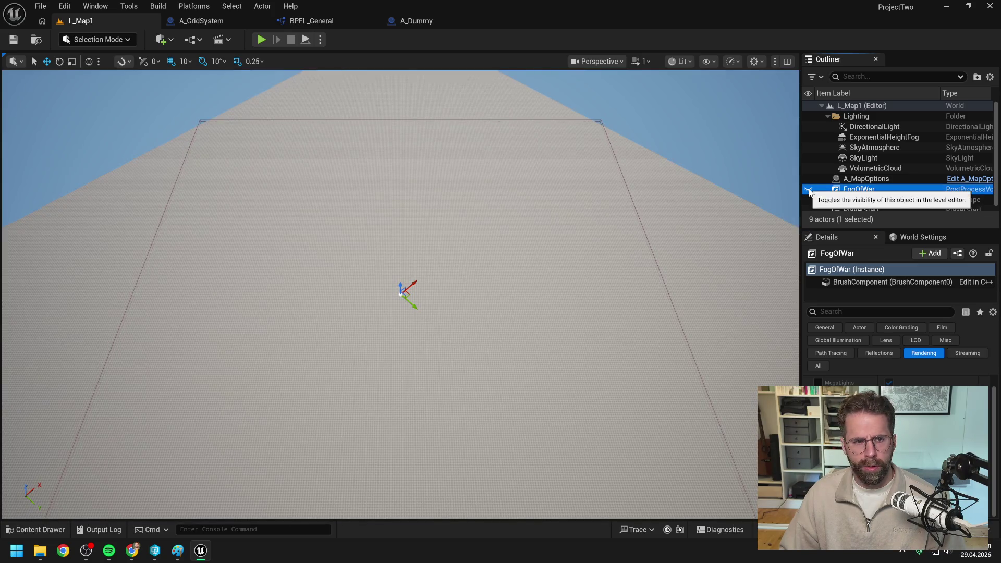
left_click(259, 39)
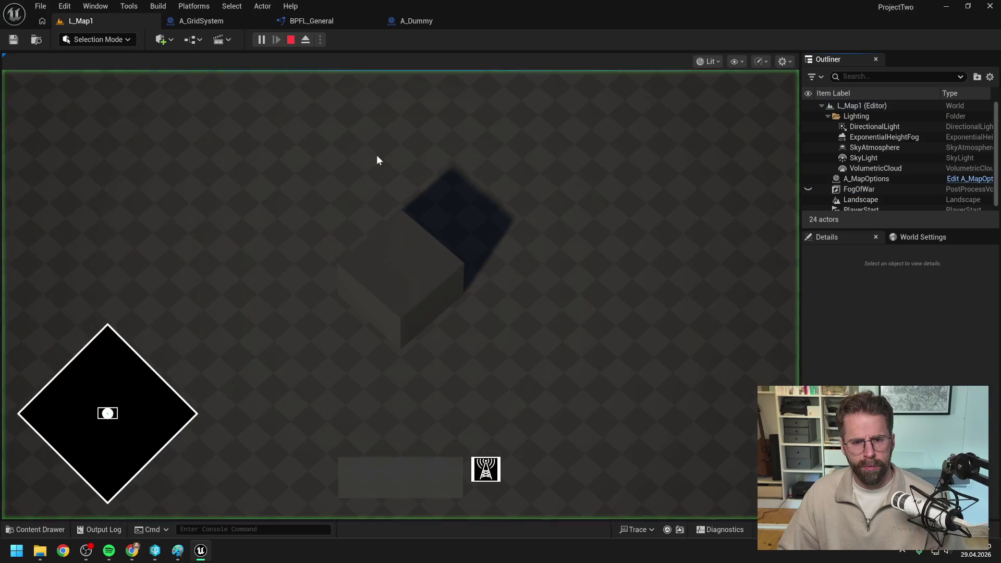
key("Escape")
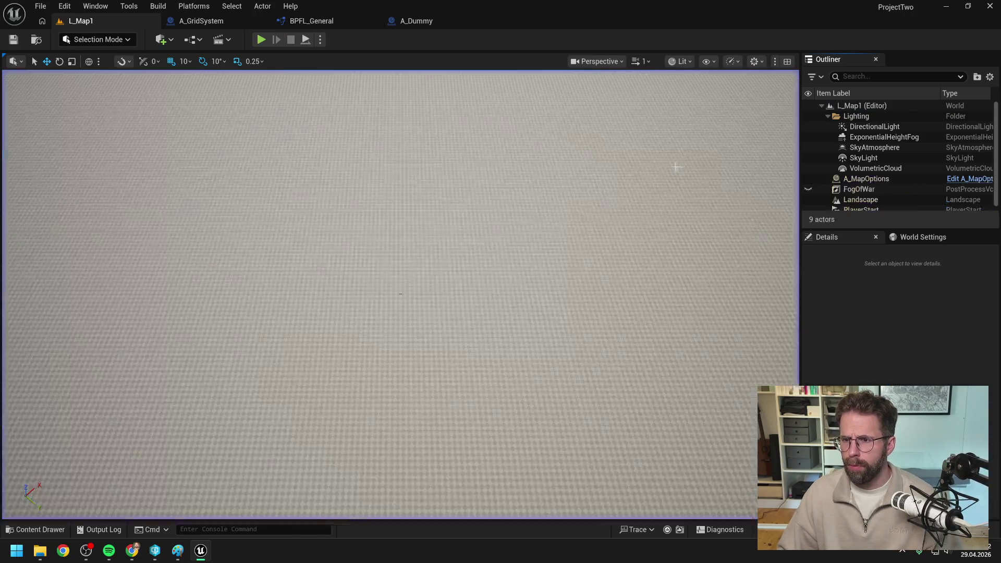
left_click(875, 188)
left_click(808, 189)
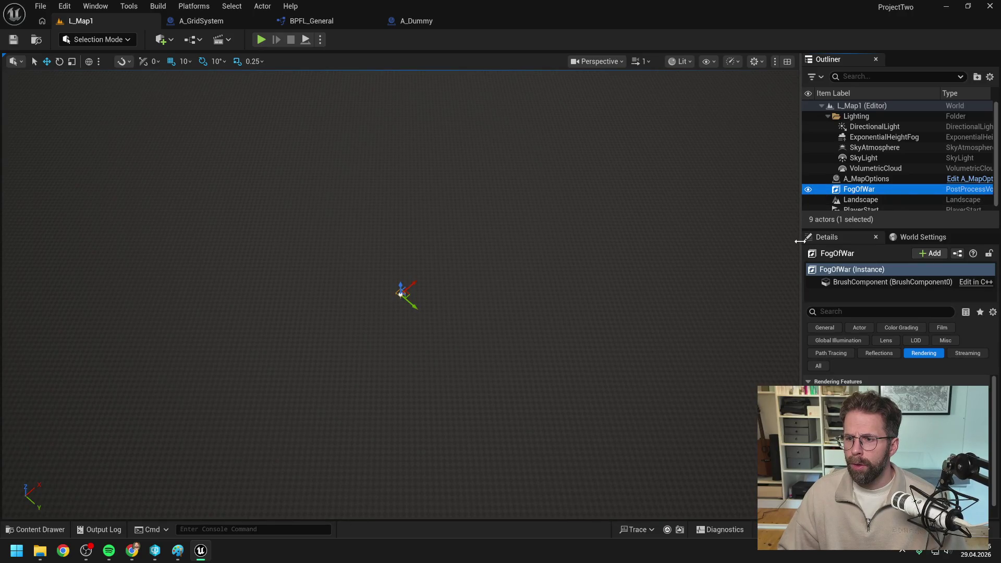
Drag the panel splitter left to widen the Outliner and Details panels.
left_click_drag(801, 247, 646, 247)
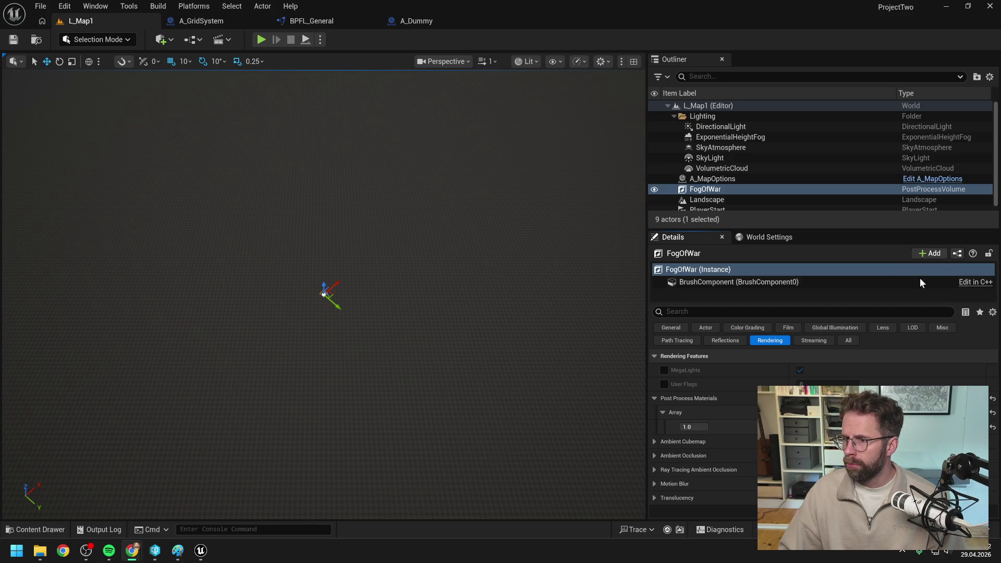
Turn on the FogOfWar volume's Enabled setting, save L_Map1, and start a play session.
left_click(719, 312)
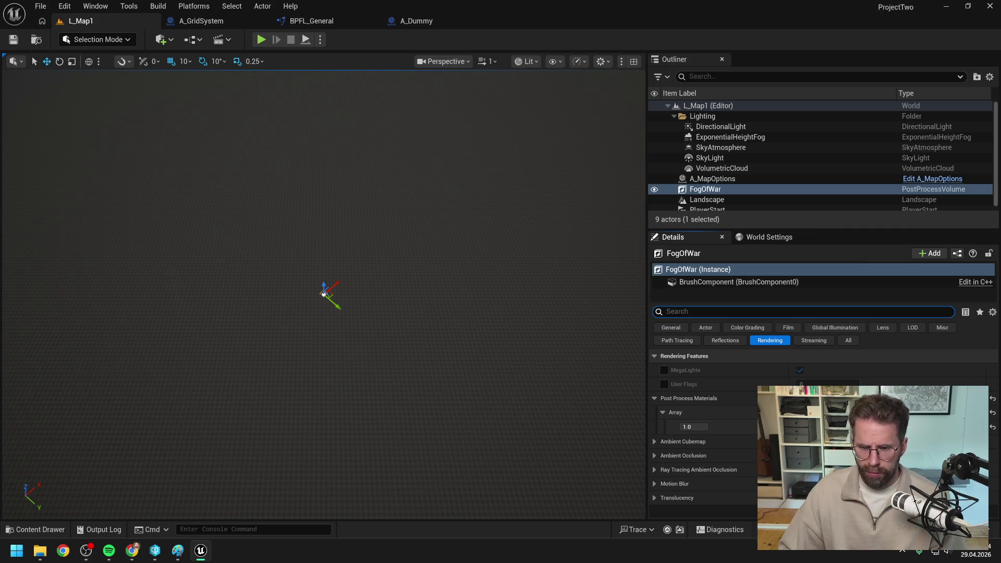
type("enabled")
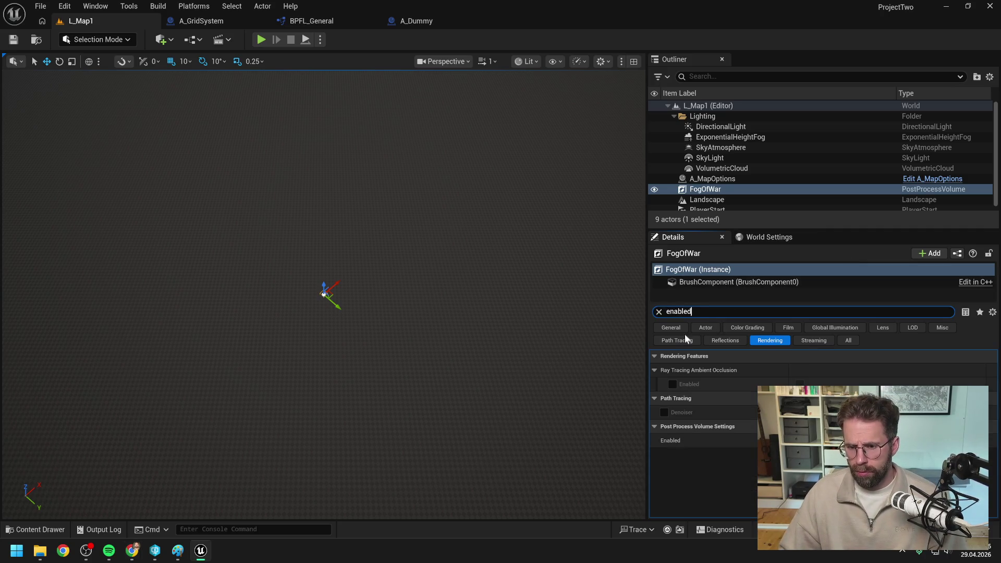
left_click(798, 441)
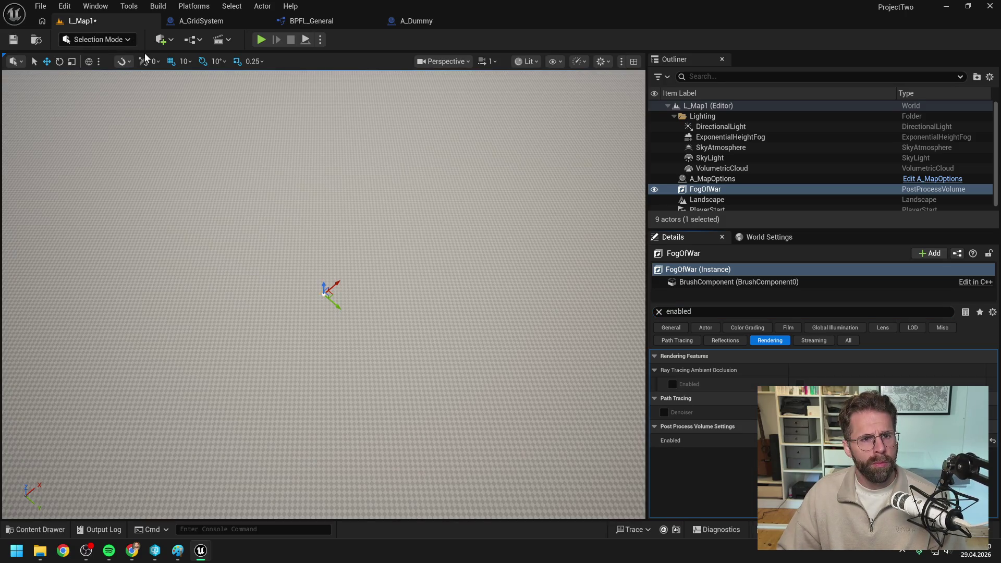
key("ctrl+s")
key("Return")
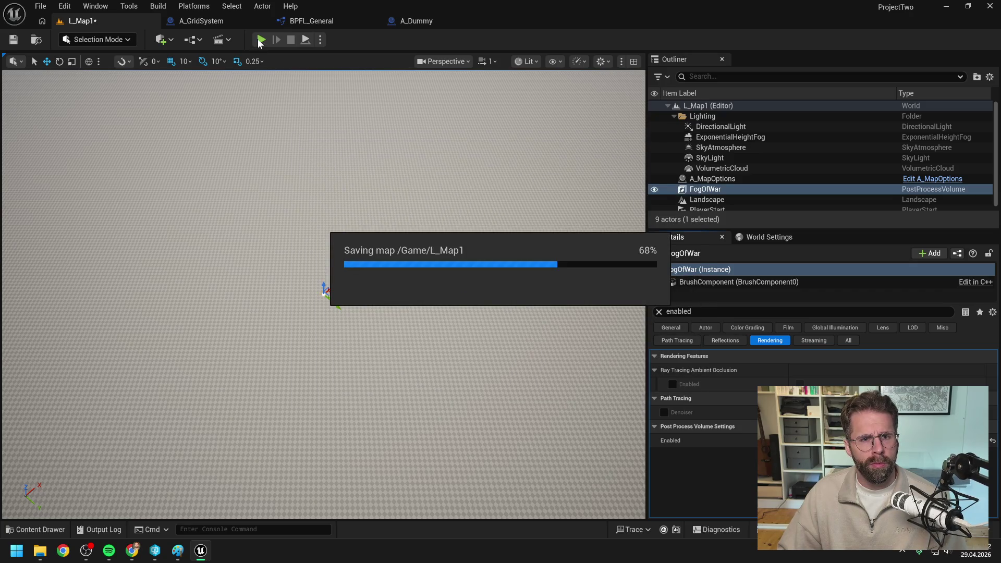
left_click(261, 40)
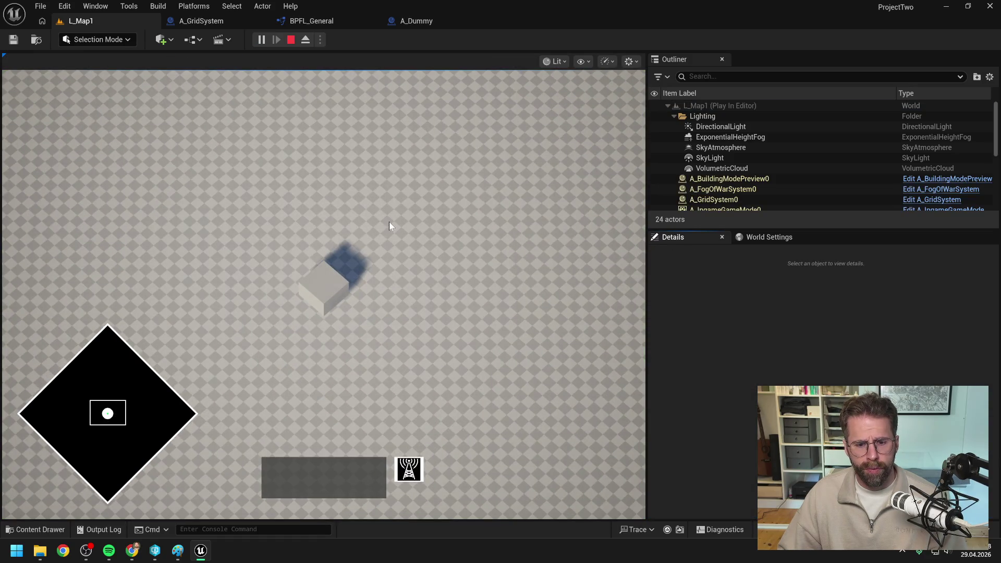
scroll(389, 225, "up", 1)
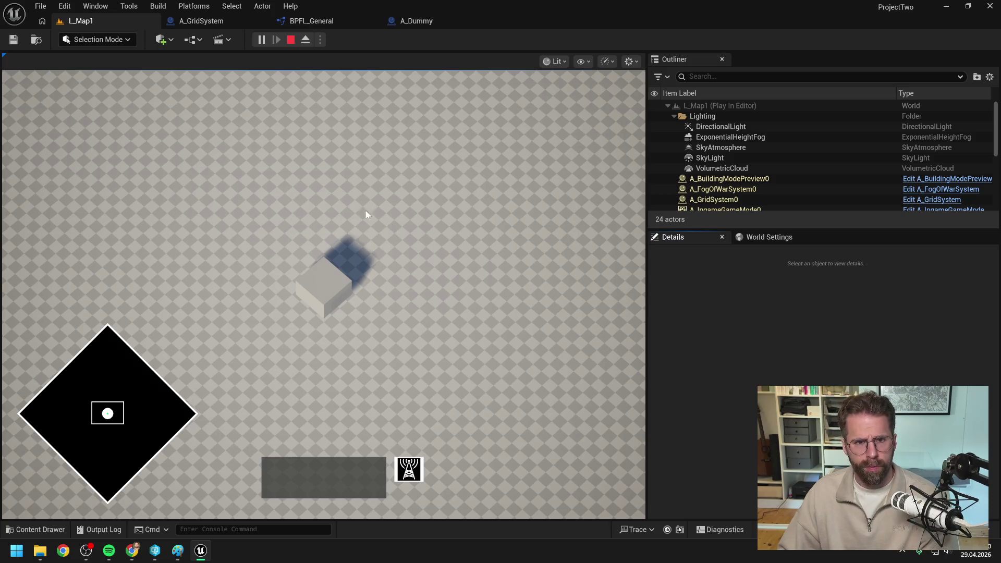
Stop play and set a breakpoint on A_GridSystem's For Each Loop node with F9.
key("Escape")
left_click(347, 21)
left_click(429, 20)
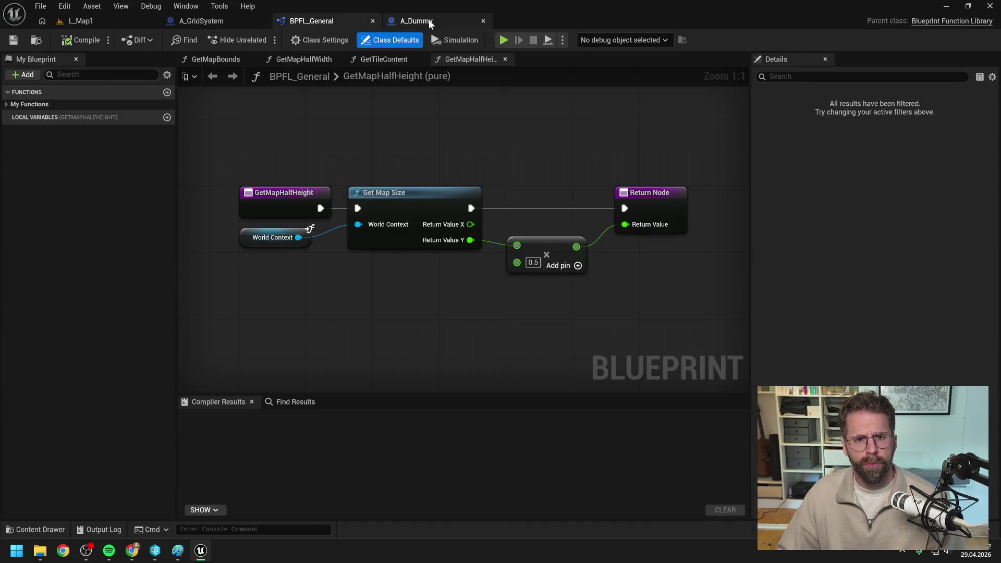
left_click(240, 20)
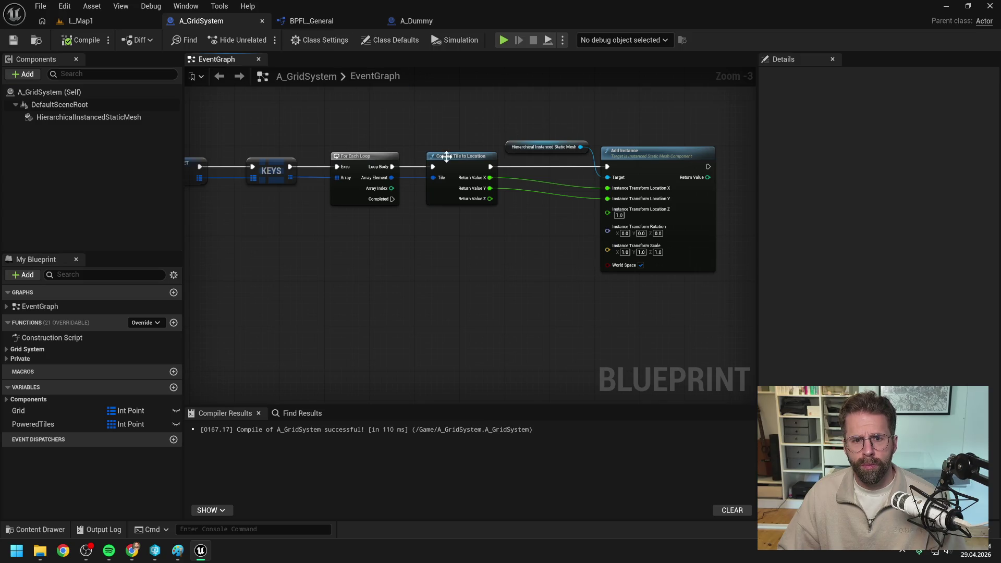
left_click(485, 163)
key("F9")
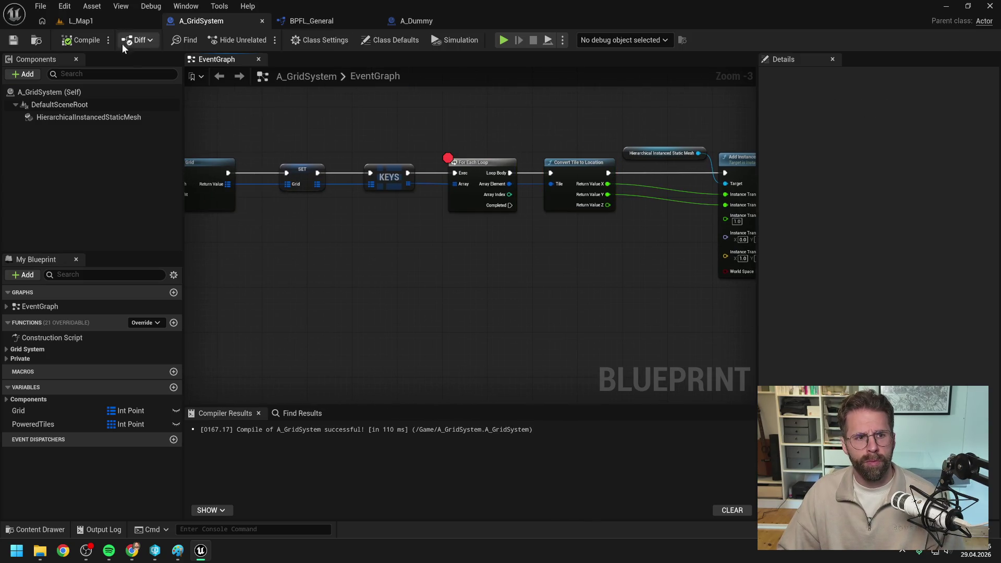
Simulate L_Map1 with Alt+S to hit the breakpoint, inspect the graph, then stop.
left_click(104, 20)
key("alt+s")
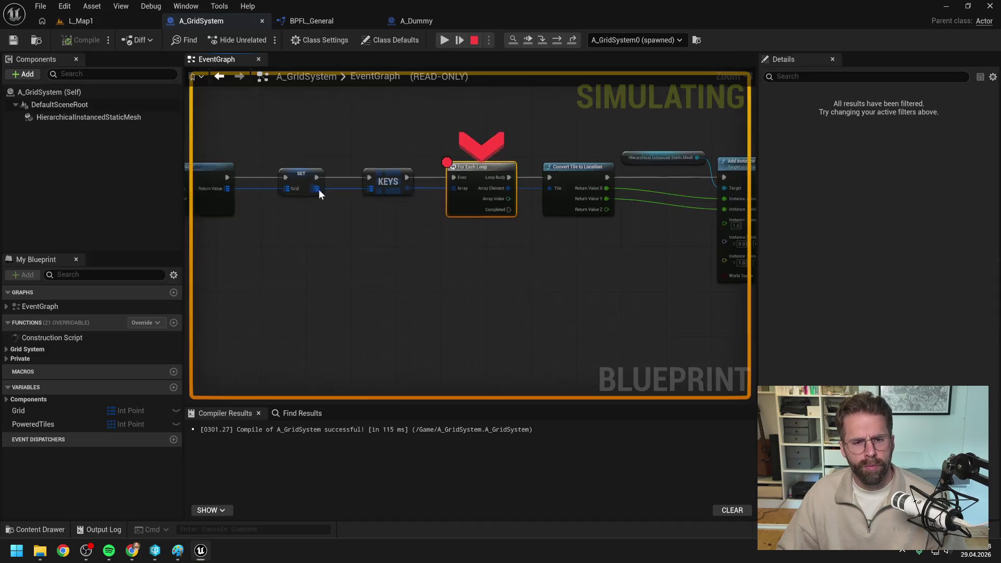
left_click(358, 235)
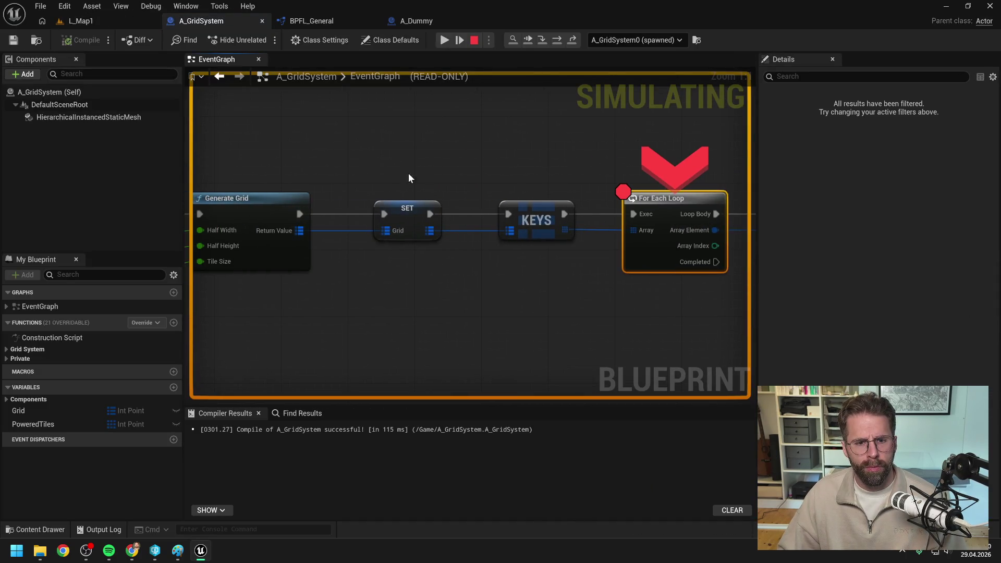
left_click(305, 228)
scroll(512, 162, "down", 1)
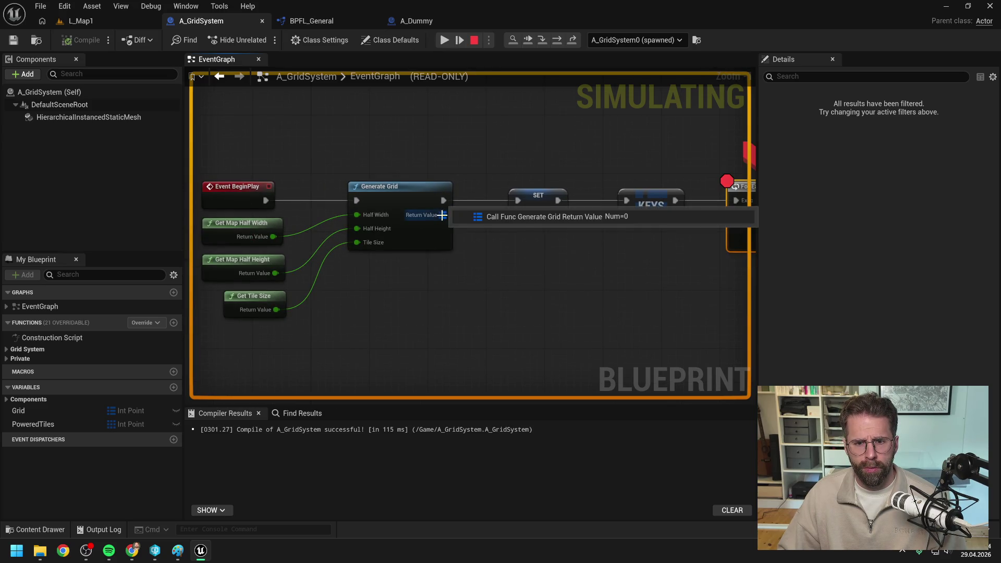
key("Escape")
left_click_drag(453, 146, 547, 139)
left_click_drag(482, 268, 472, 275)
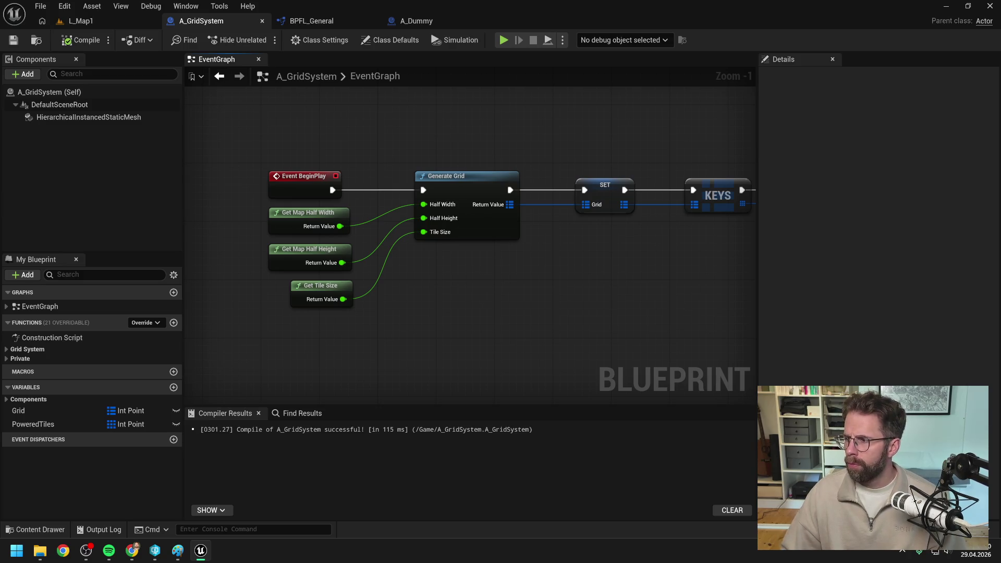
Inspect the GetMapHalfWidth and GetMapHalfHeight functions in BPFL_General.
key("alt+Tab")
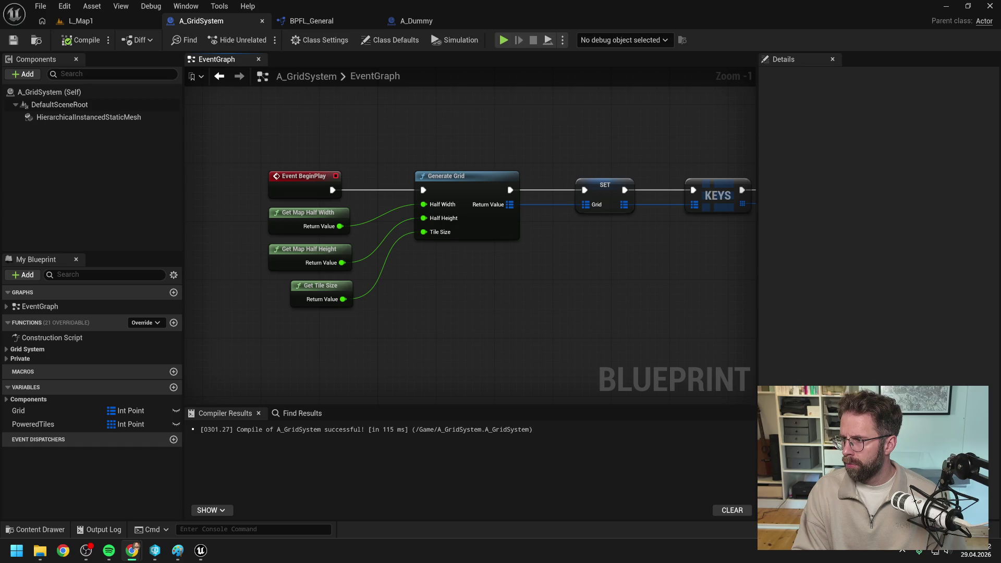
left_click(459, 309)
double_click(315, 212)
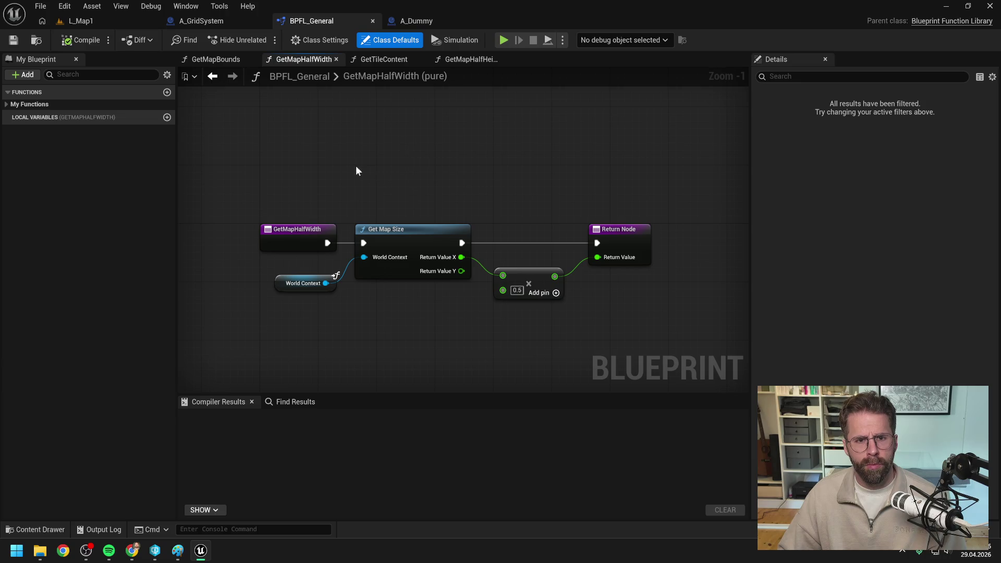
left_click(217, 21)
double_click(312, 249)
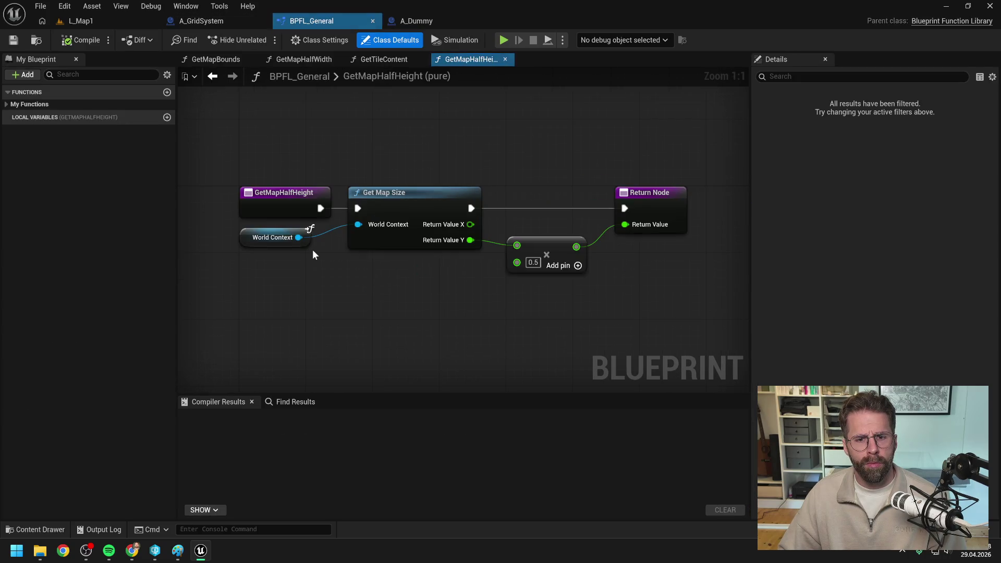
left_click(202, 21)
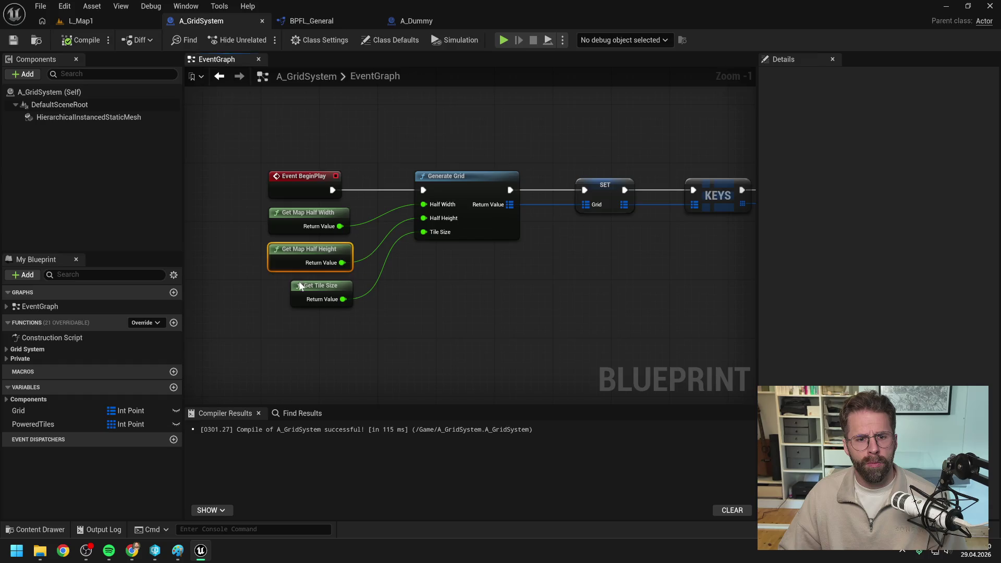
Inspect GetTileSize, then return to A_GridSystem and bring up the add-node action list.
double_click(308, 282)
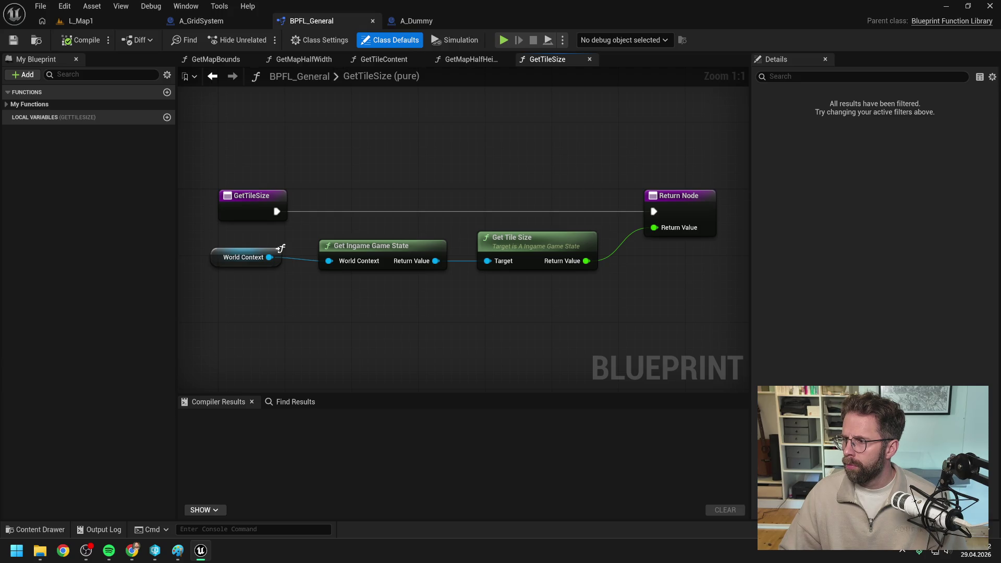
key("alt+Tab")
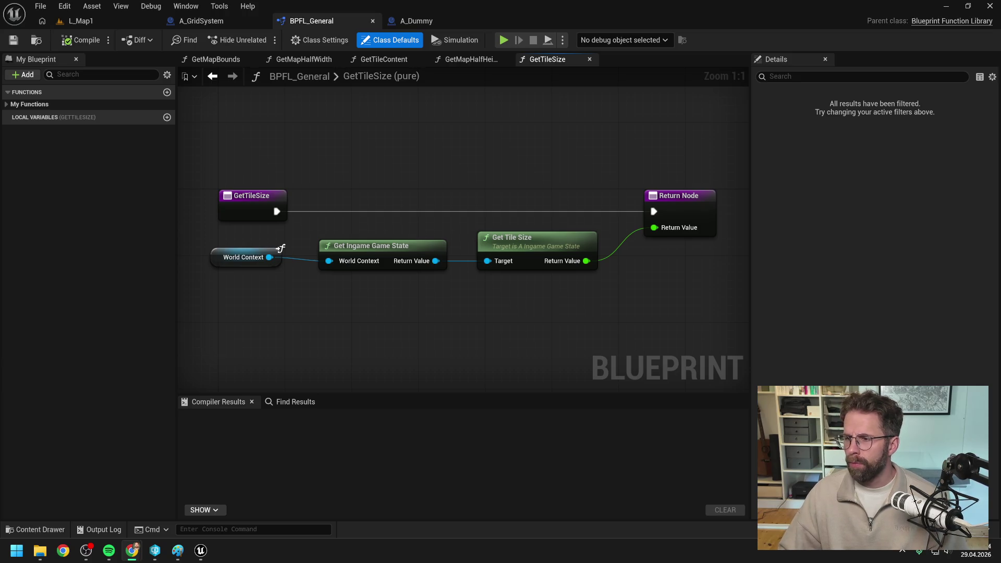
left_click(616, 298)
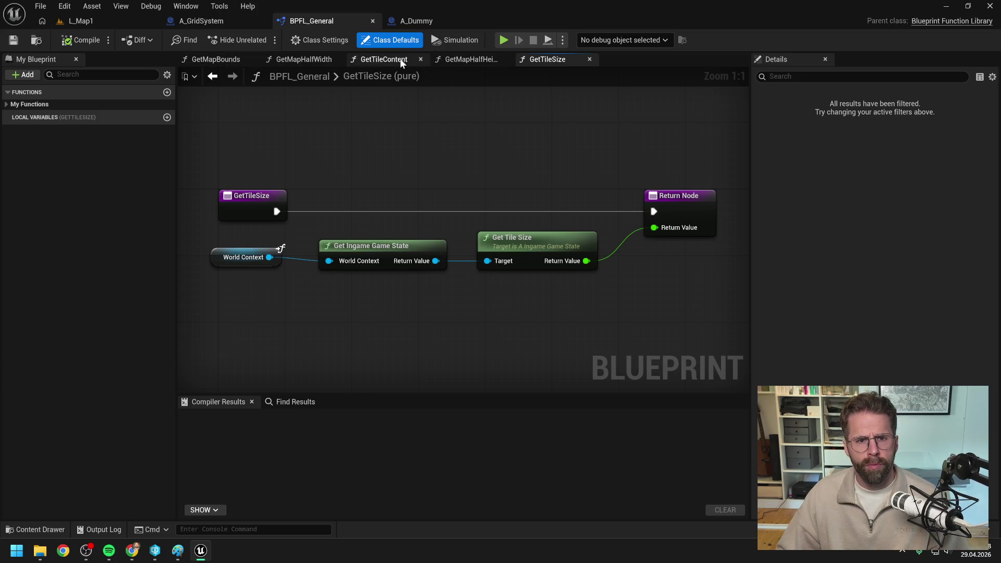
left_click(232, 26)
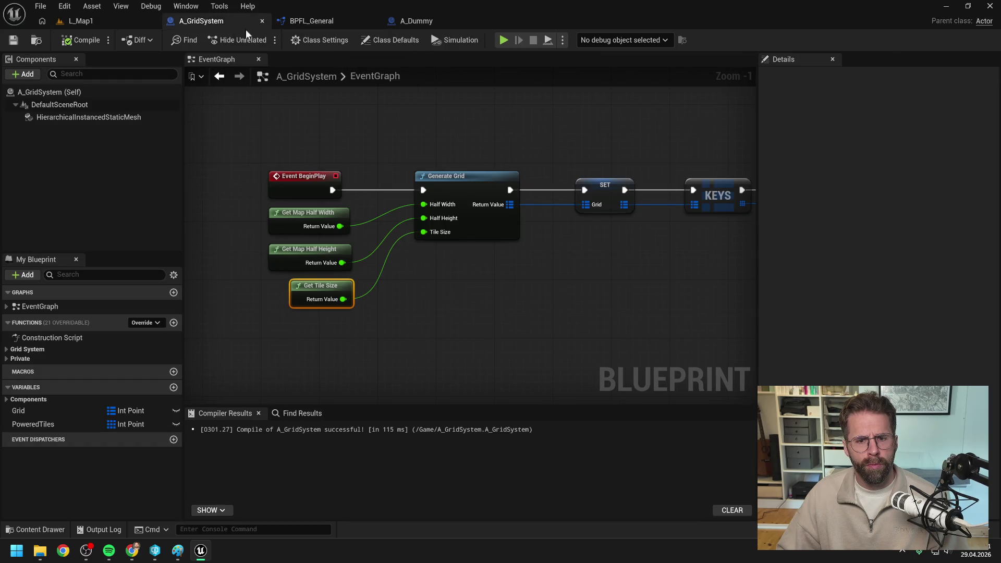
right_click(423, 289)
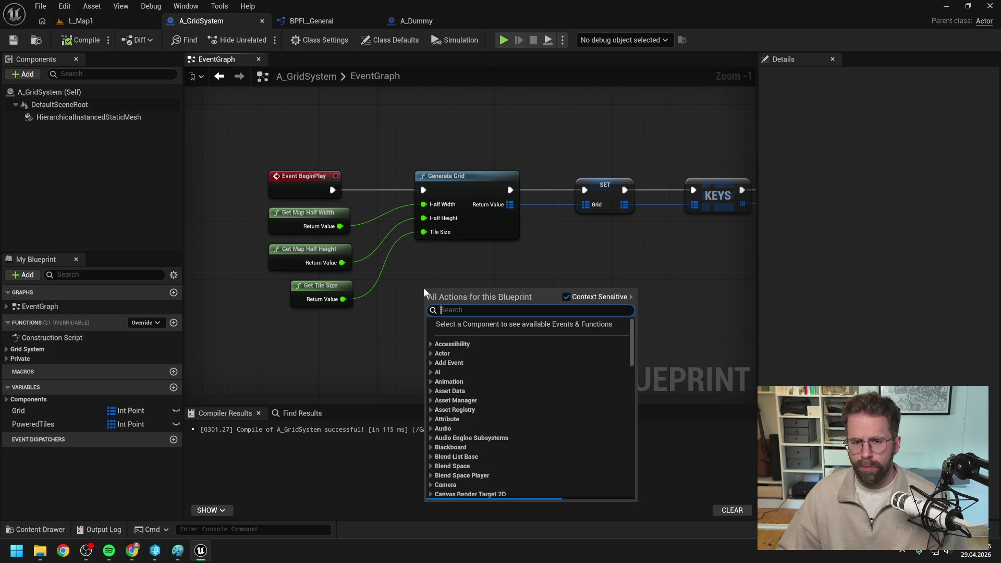
Insert a Print String between Event BeginPlay and Generate Grid that prints Get Map Half Height.
type("print")
key("Return")
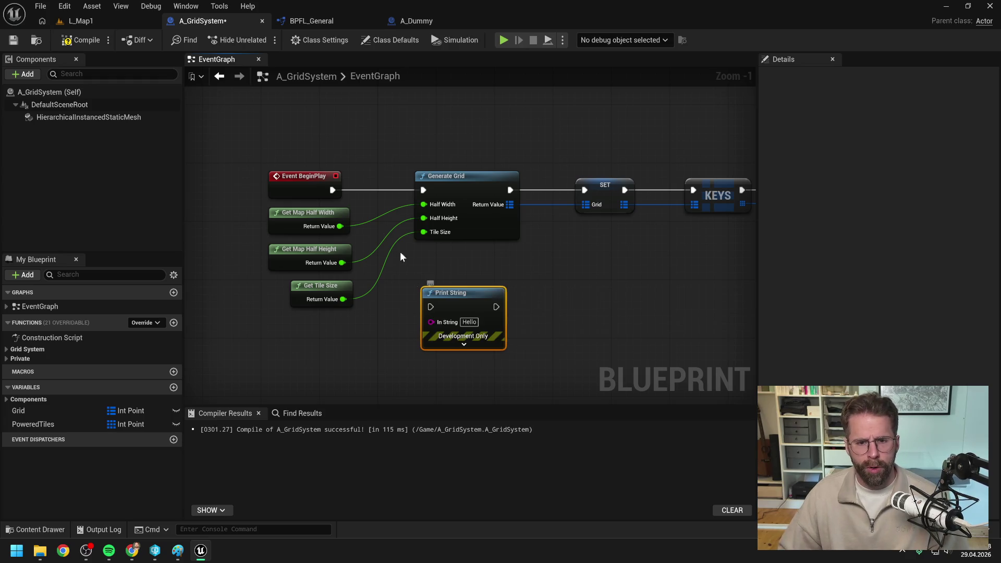
left_click_drag(332, 190, 430, 307)
left_click_drag(495, 307, 424, 189)
mouse_move(386, 224)
left_mouse_down()
mouse_move(428, 212)
mouse_move(474, 283)
left_mouse_up()
left_click(605, 282)
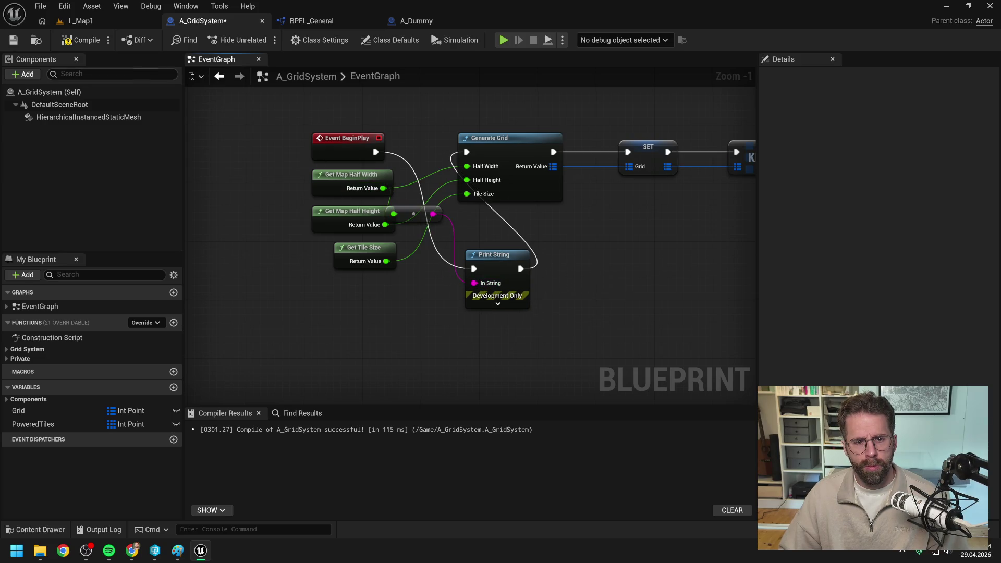
Compile A_GridSystem and play-test L_Map1, which prints map half height 100.0.
left_click(101, 39)
left_click(78, 21)
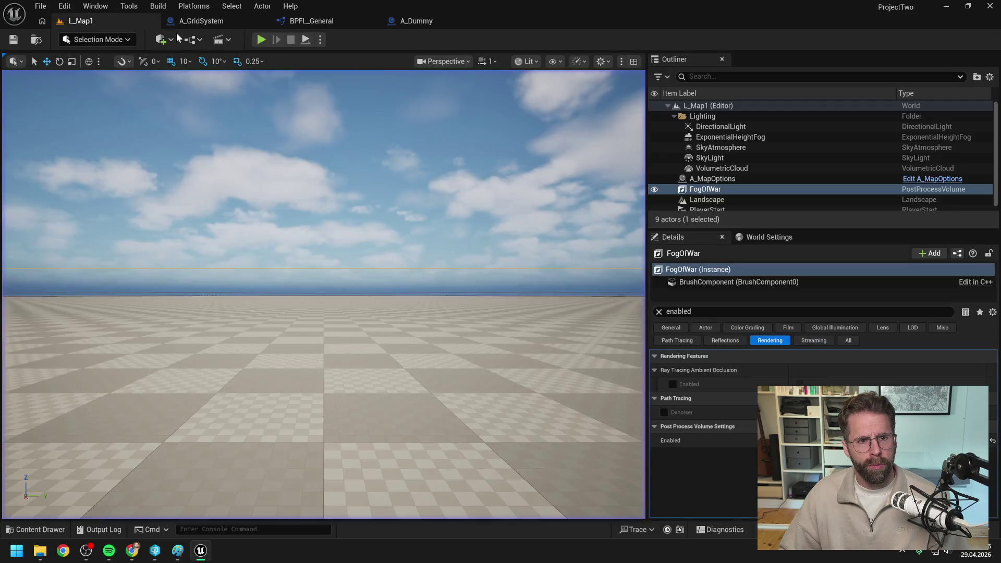
key("alt+p")
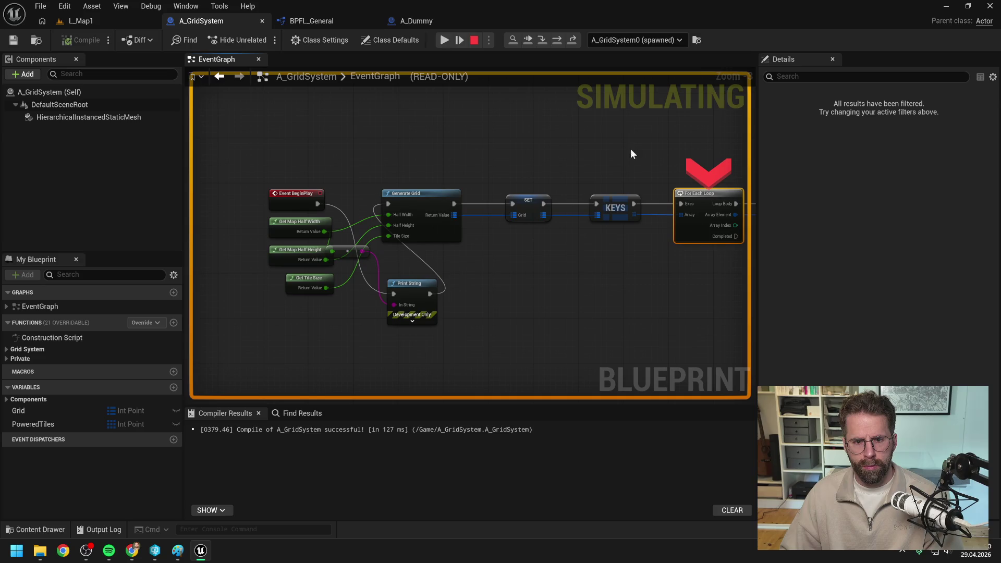
key("Pause")
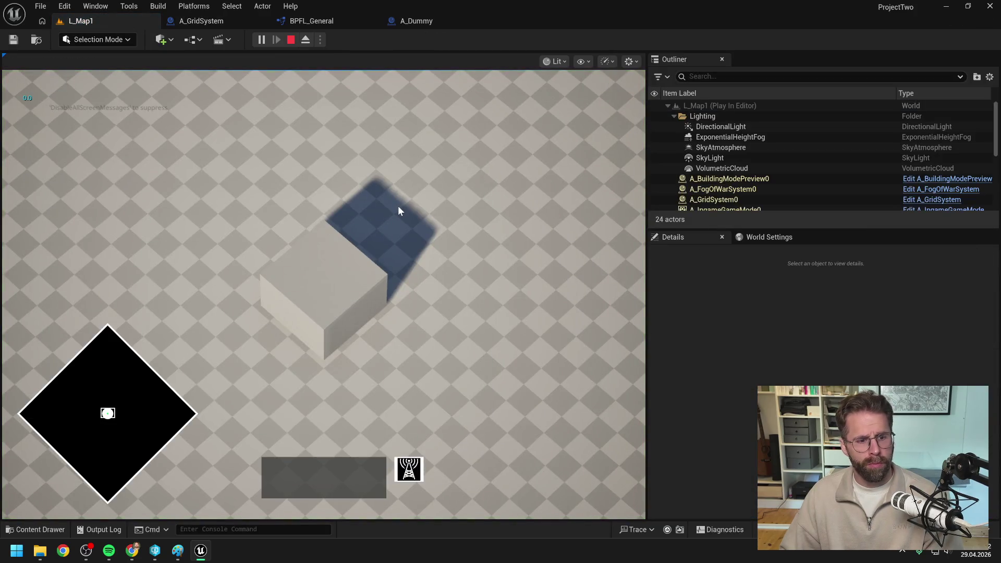
key("Escape")
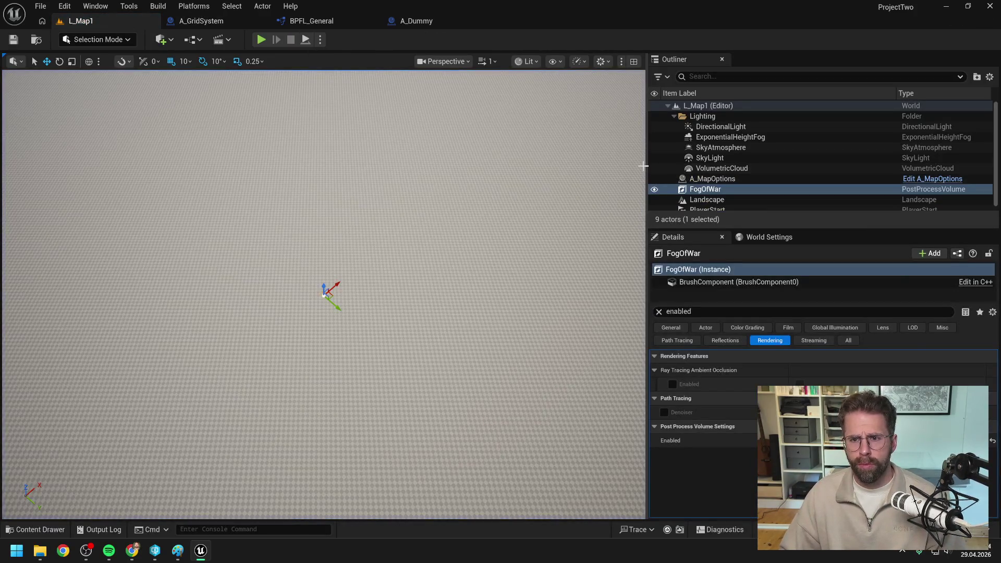
left_click_drag(647, 167, 817, 178)
Rewire a connection in the A_GridSystem graph and play L_Map1 again to test the grid.
left_click(232, 20)
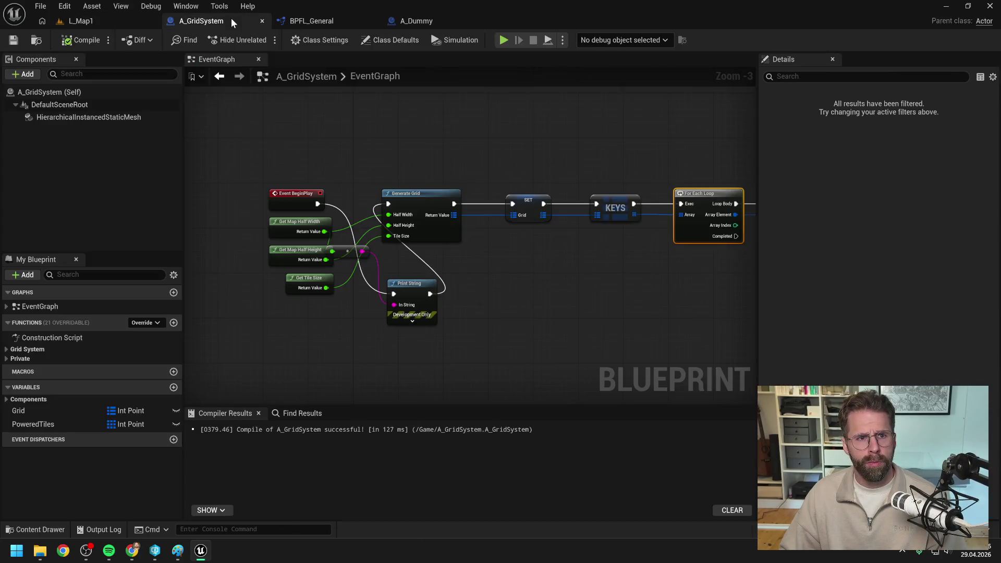
left_click(383, 172)
scroll(337, 266, "up", 1)
mouse_move(326, 260)
left_mouse_down()
mouse_move(344, 264)
mouse_move(333, 250)
left_mouse_up()
left_click(81, 41)
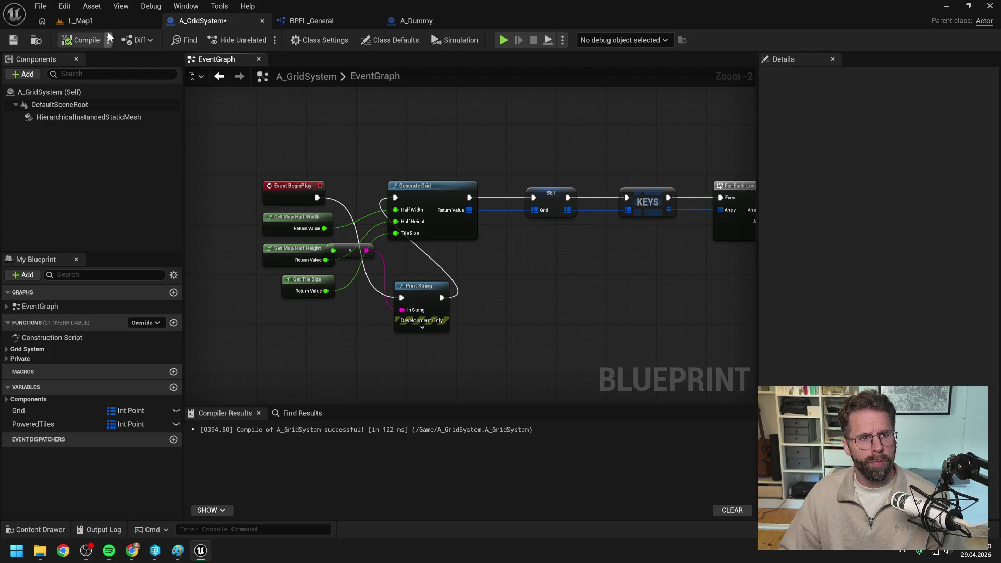
left_click(98, 22)
left_click(260, 40)
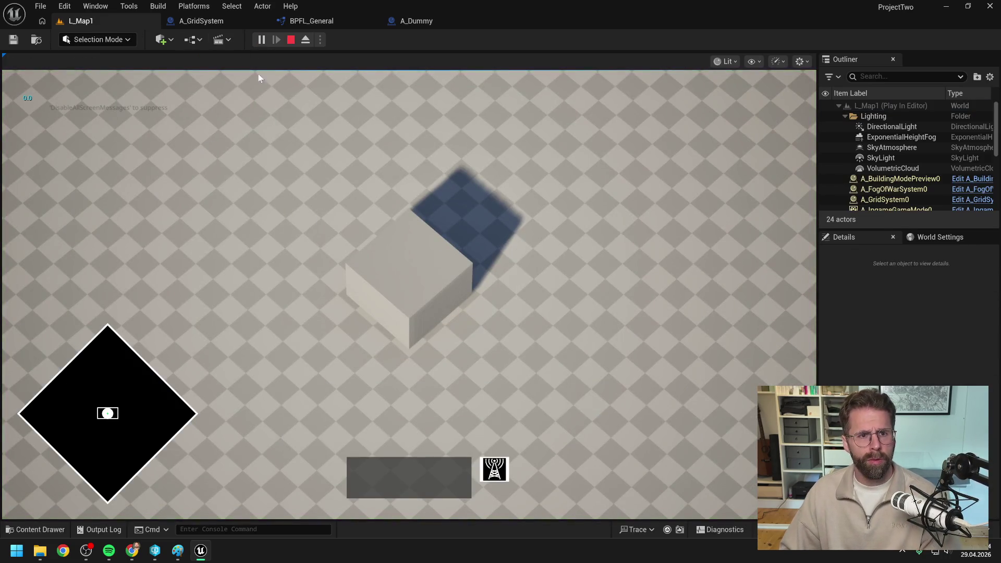
left_click(291, 39)
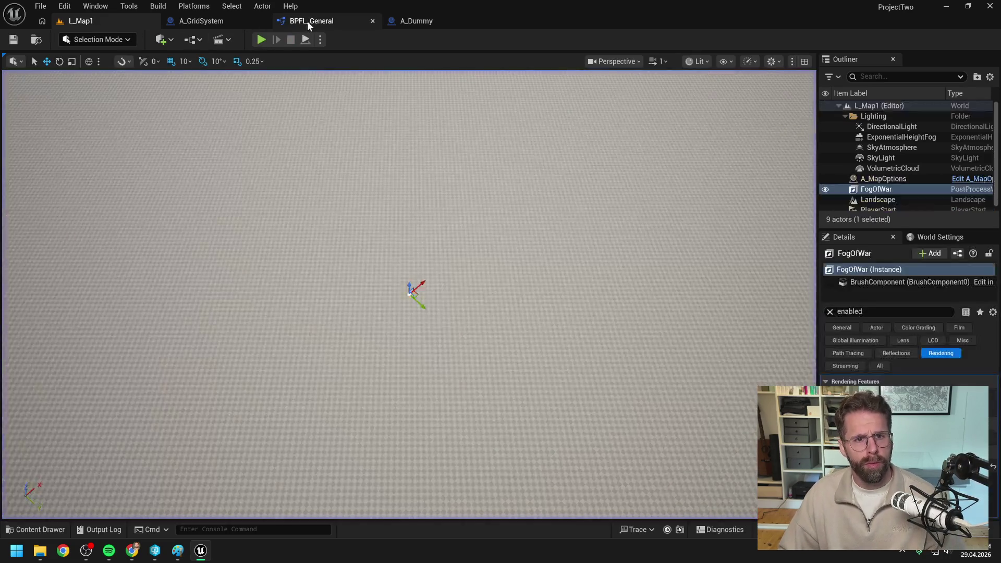
Connect Get Tile Size toward the print node, compile, and replay the level.
left_click(307, 21)
left_click(201, 21)
mouse_move(325, 291)
left_mouse_down()
mouse_move(336, 290)
mouse_move(334, 251)
left_mouse_up()
left_click(81, 40)
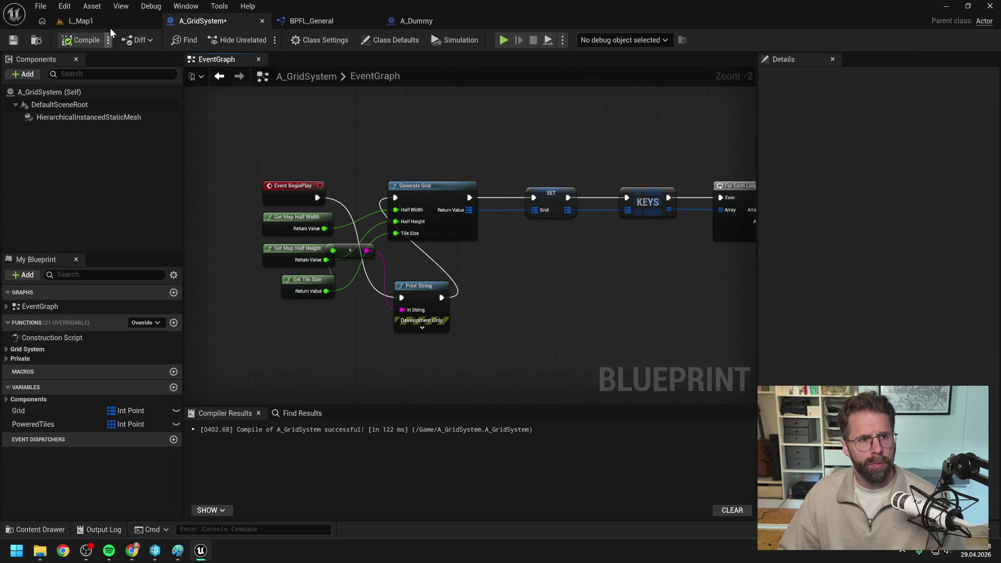
left_click(81, 21)
key("alt+p")
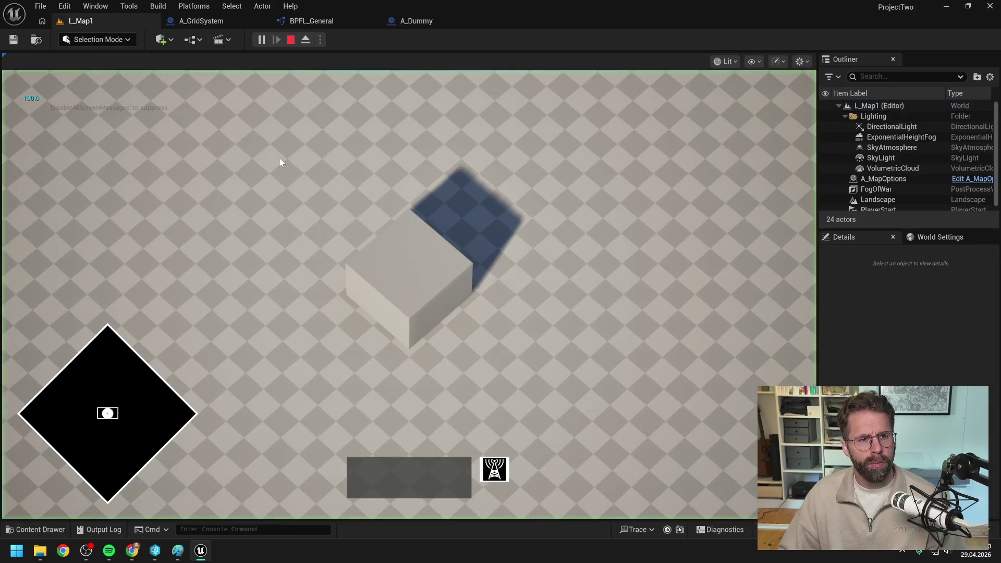
Delete the debug reroute and Print String and wire BeginPlay straight to Generate Grid, then save all.
left_click(242, 21)
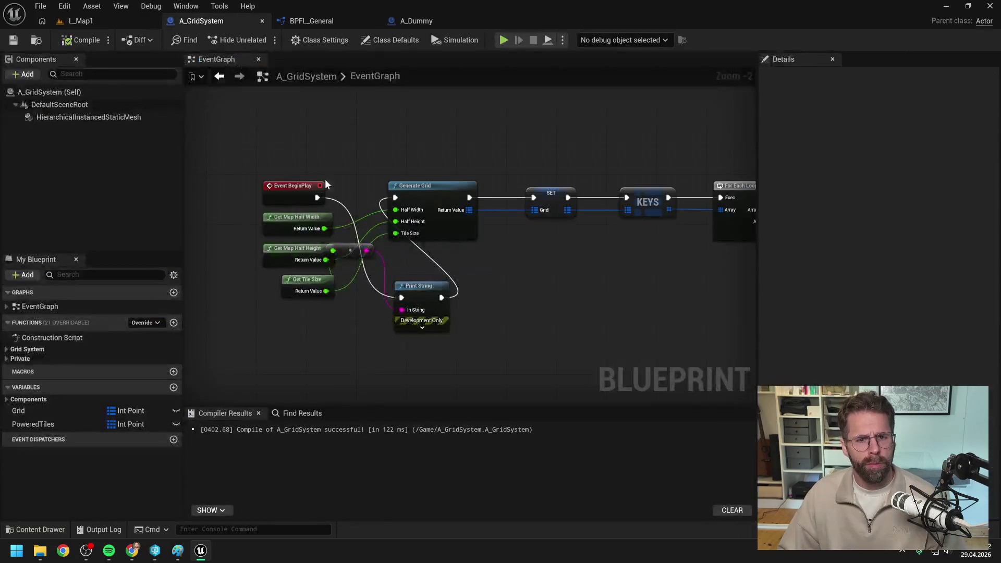
left_click(354, 247)
key("Delete")
left_click(418, 286)
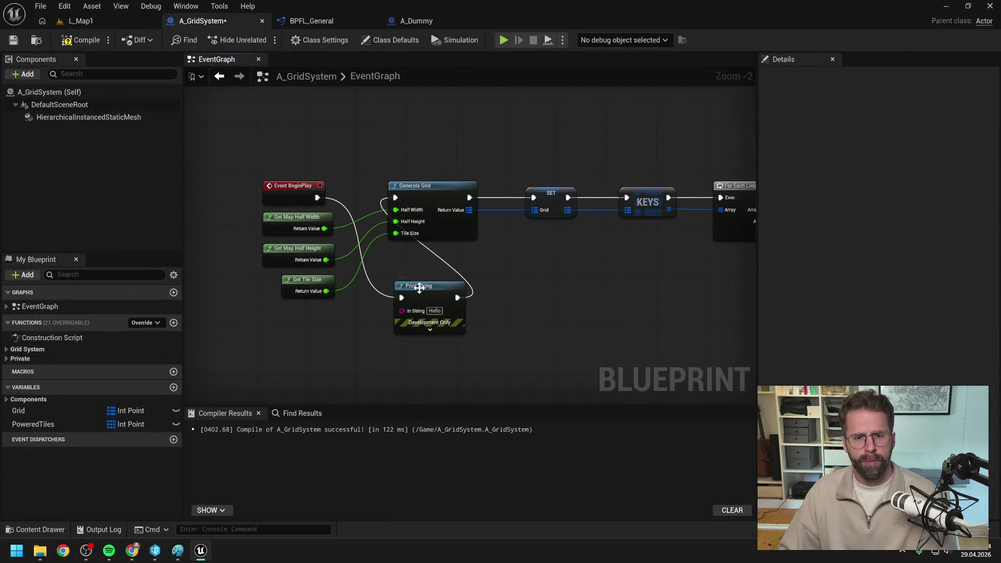
key("Delete")
left_click_drag(314, 198, 395, 197)
key("ctrl+s")
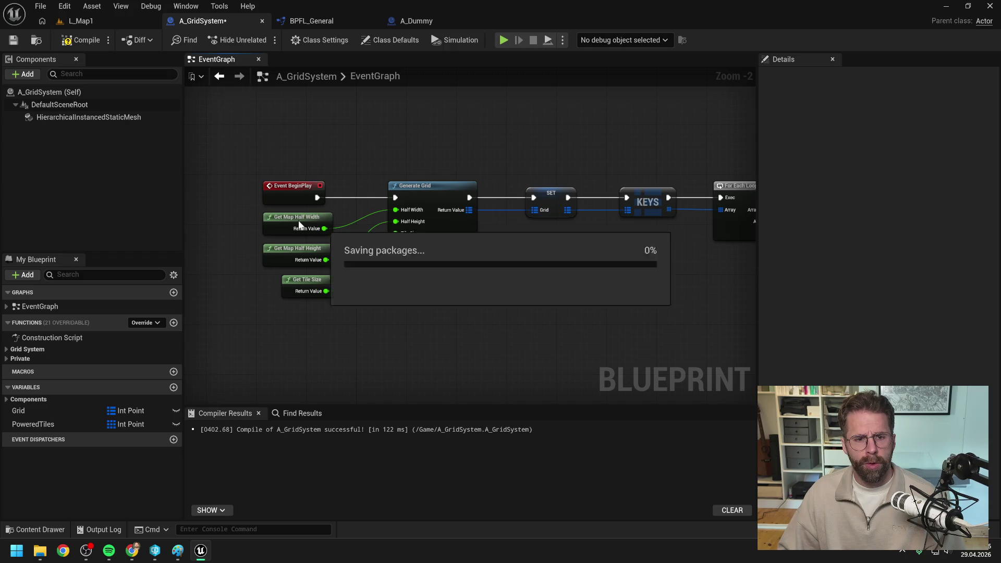
Review BPFL_General's Get Map Half Width and Get Map Size, and the game state's Get Grid Size and GridSize variable.
double_click(295, 218)
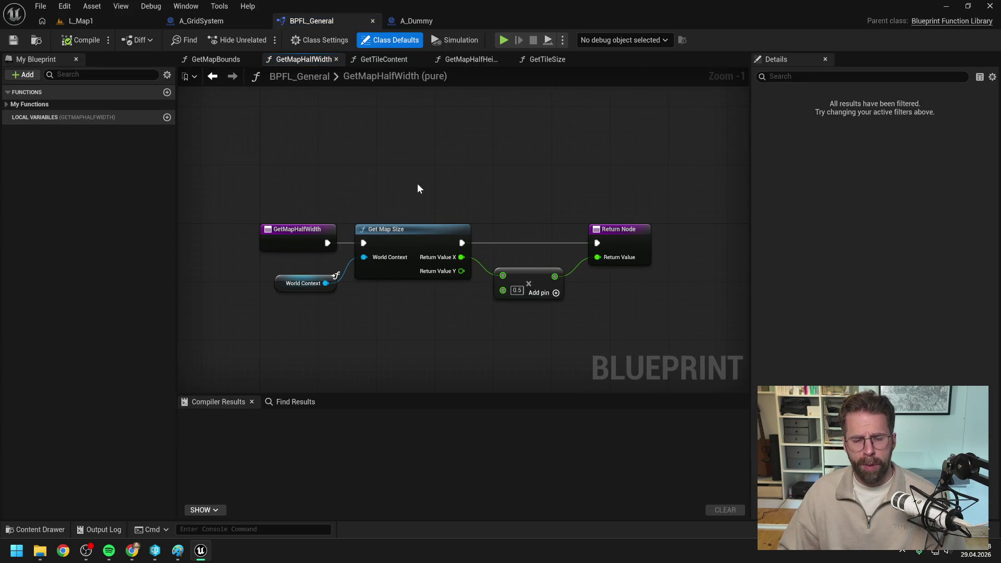
double_click(396, 237)
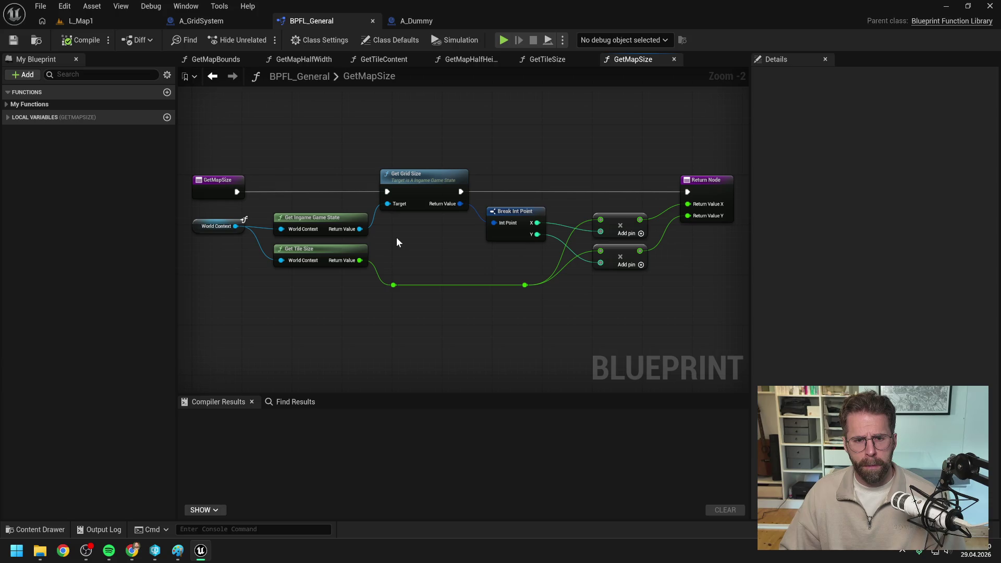
left_click_drag(396, 242, 427, 244)
double_click(447, 178)
left_click(333, 266)
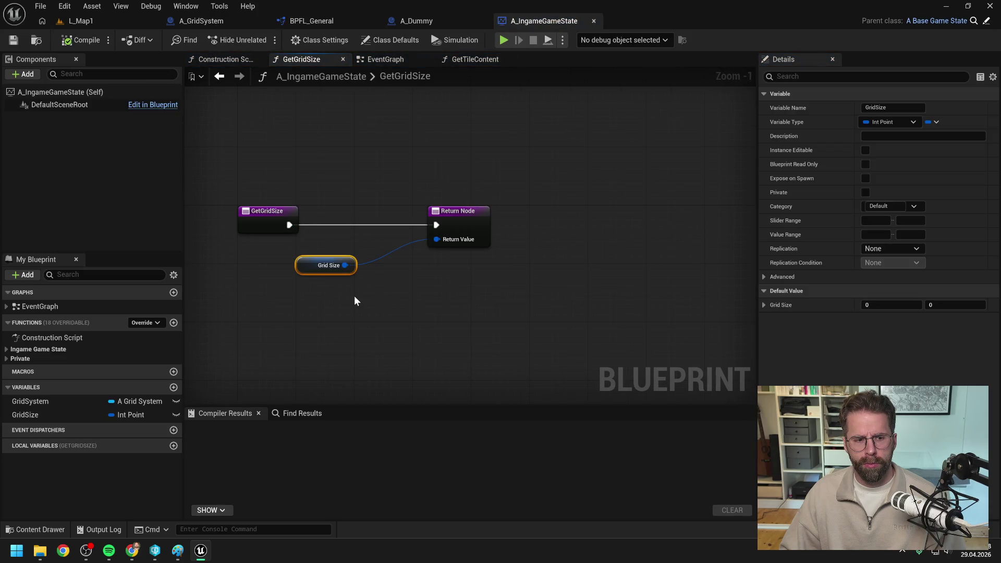
left_click(352, 302)
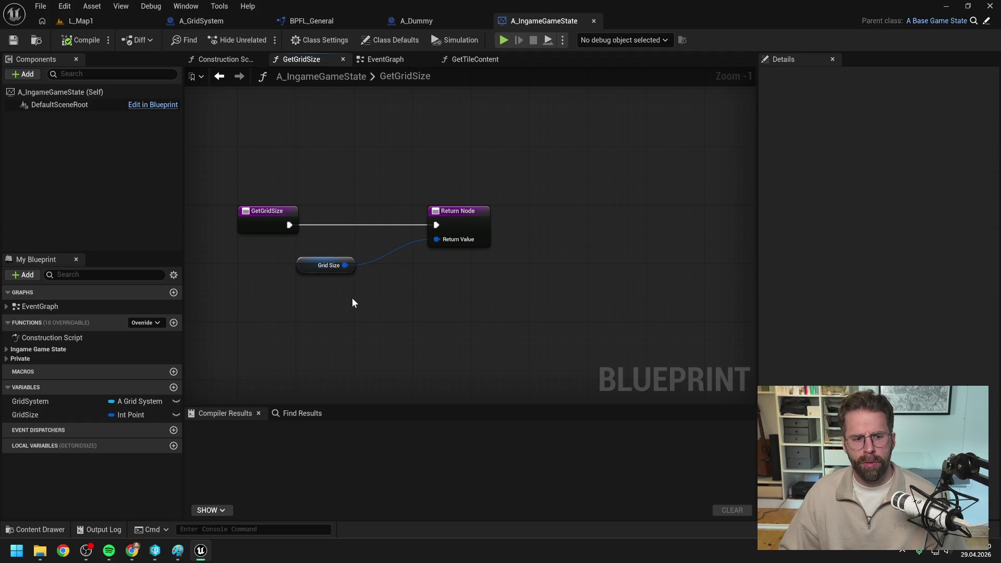
left_click(218, 61)
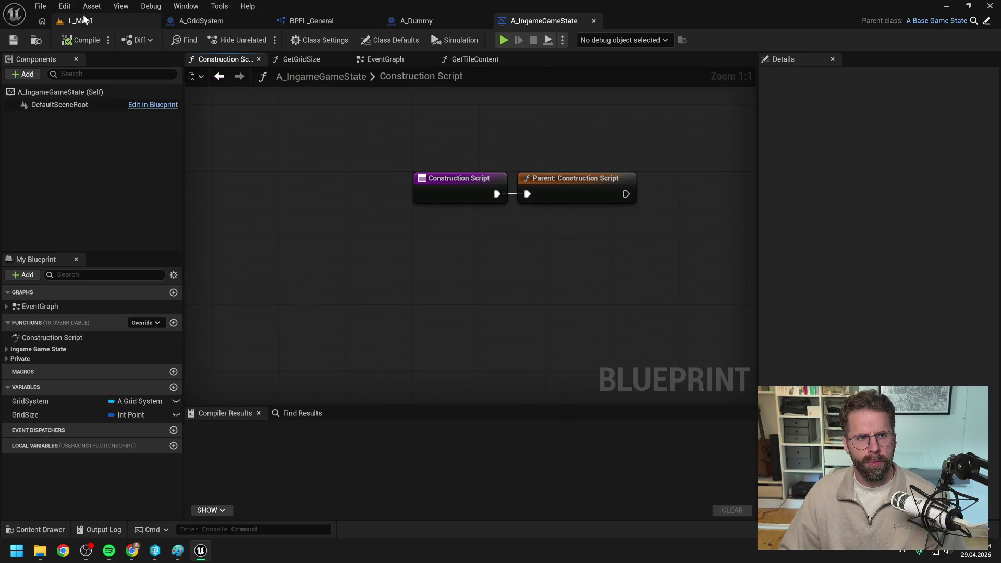
In L_Map1, select the A_MapOptions actor and clear its property filter to browse its settings.
left_click(83, 20)
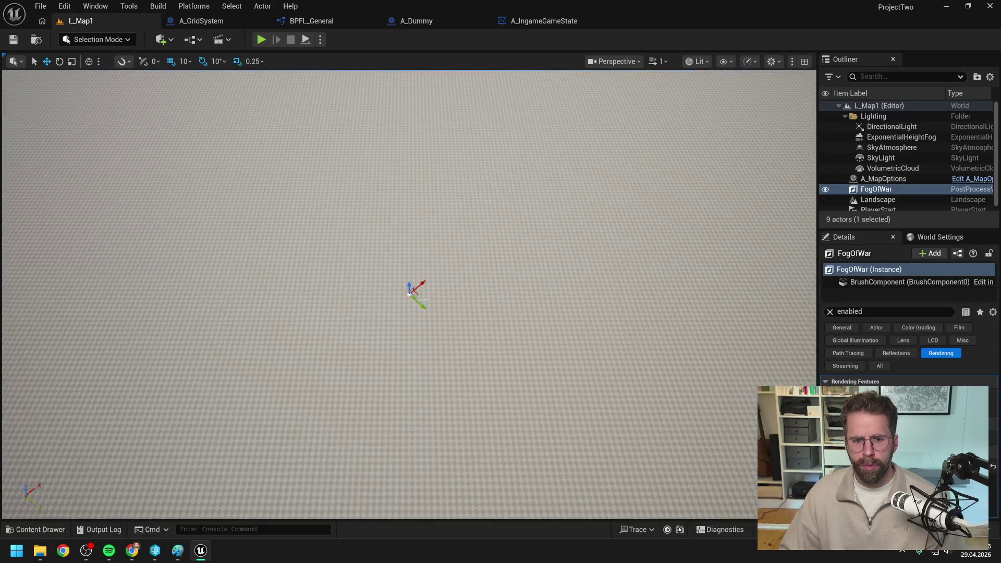
left_click(883, 179)
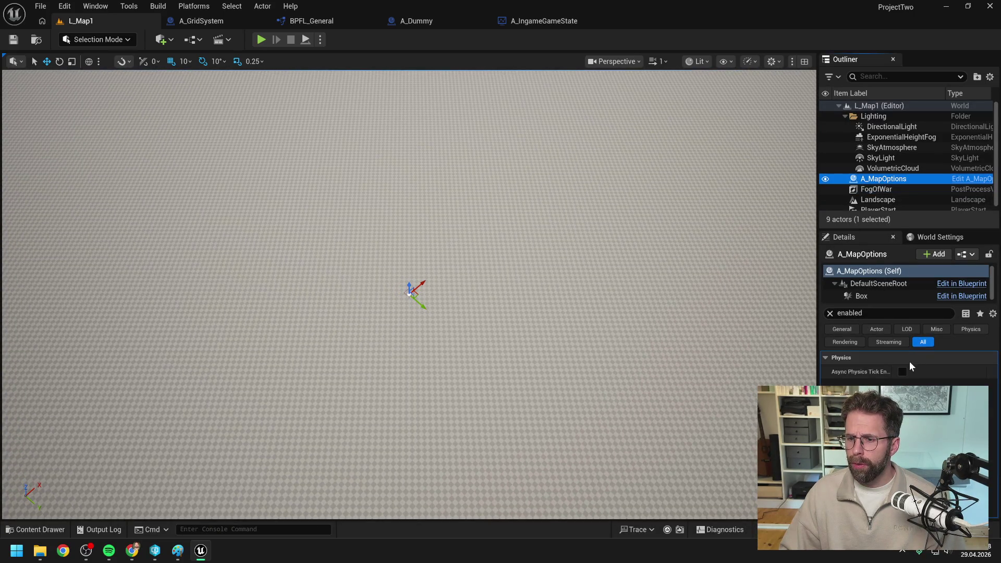
left_click(829, 313)
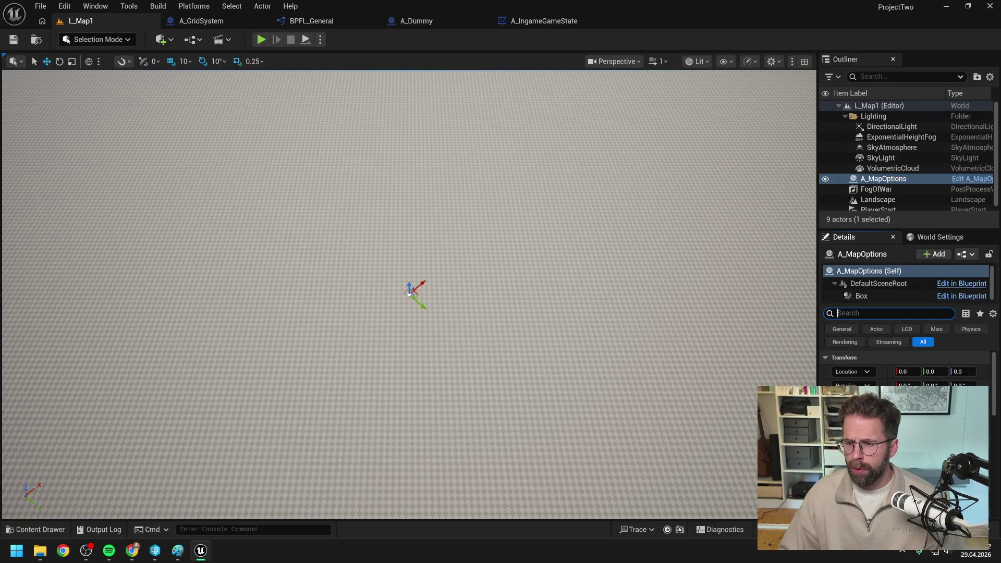
left_click(886, 312)
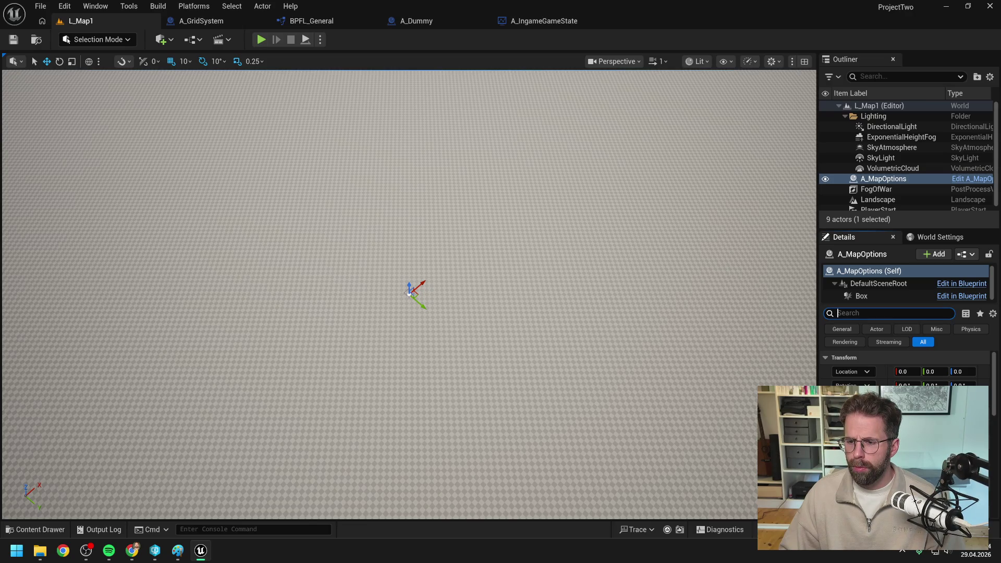
mouse_move(409, 291)
left_mouse_down()
mouse_move(410, 261)
mouse_move(168, 99)
left_mouse_up()
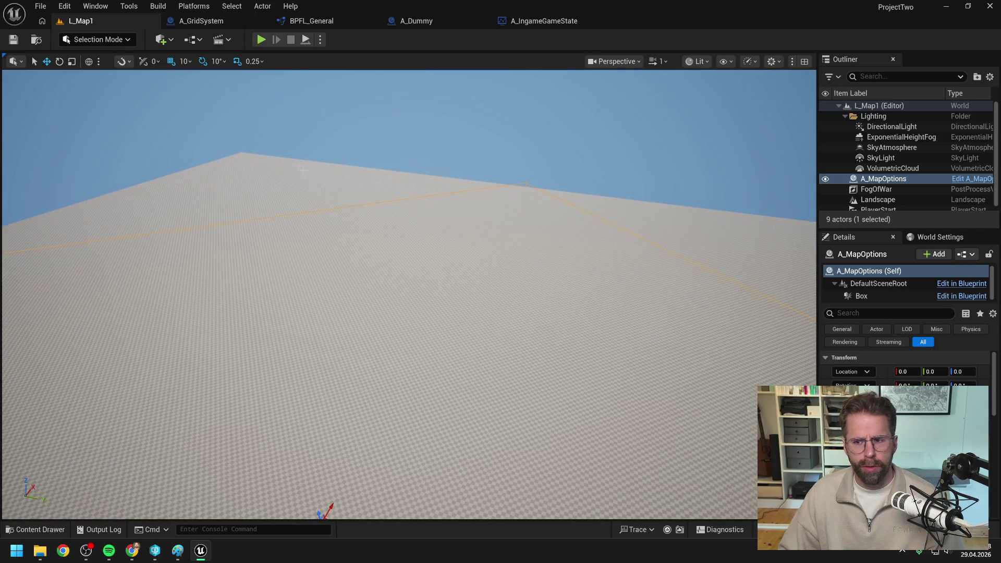
Open the Content Drawer over A_GridSystem to view A_Dummy, then return to A_IngameGameState.
left_click(530, 20)
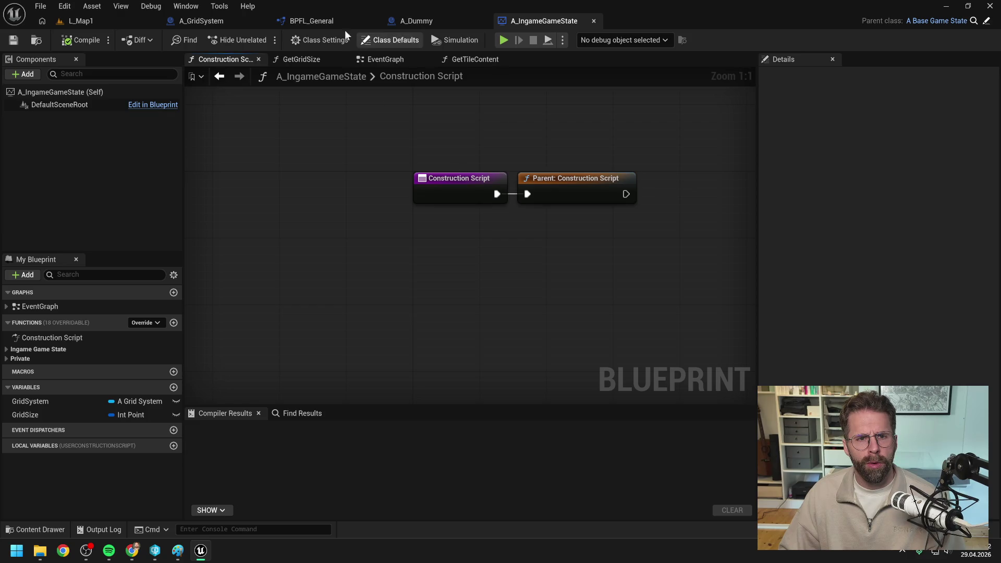
left_click(219, 21)
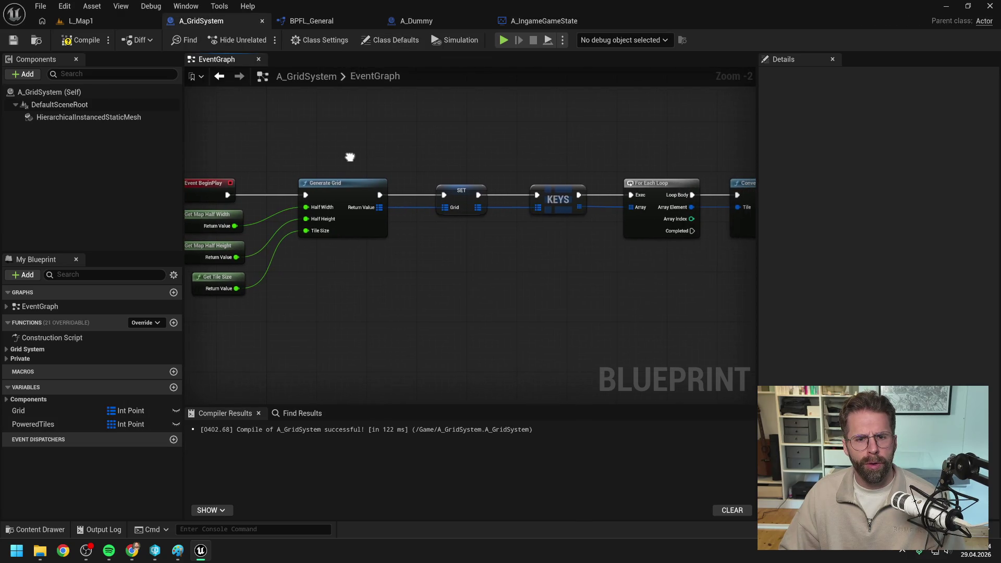
key("ctrl+space")
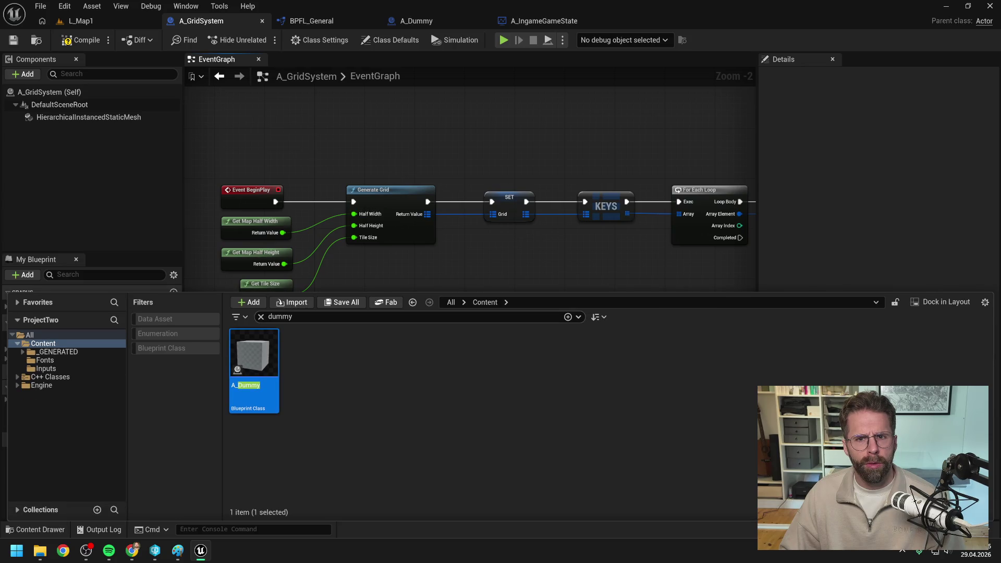
left_click(550, 23)
Unlink BeginPlay from SpawnActor and SET from Get Actor Of Class, moving SpawnActor and SET aside.
left_click(386, 58)
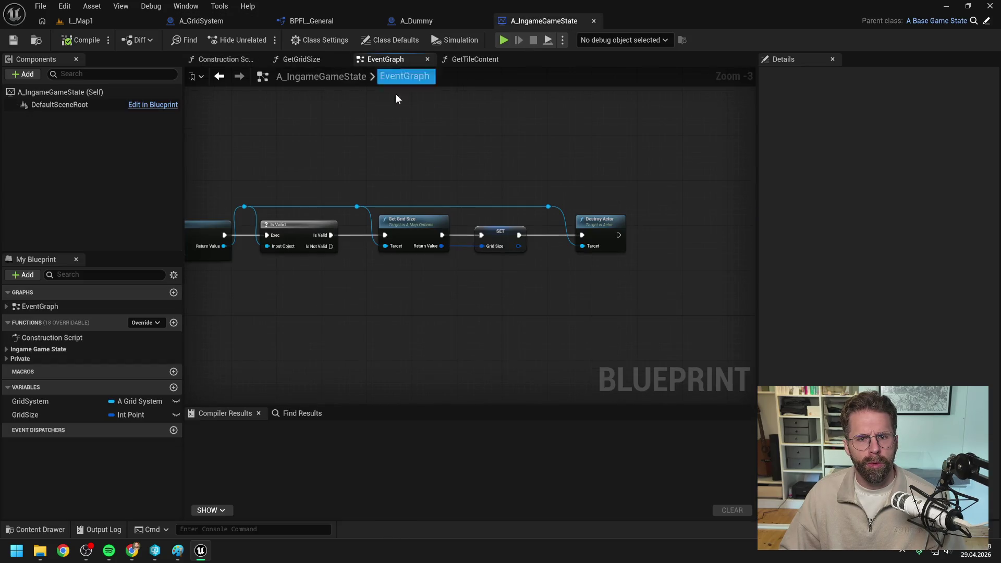
scroll(327, 163, "down", 1)
left_click_drag(326, 163, 603, 164)
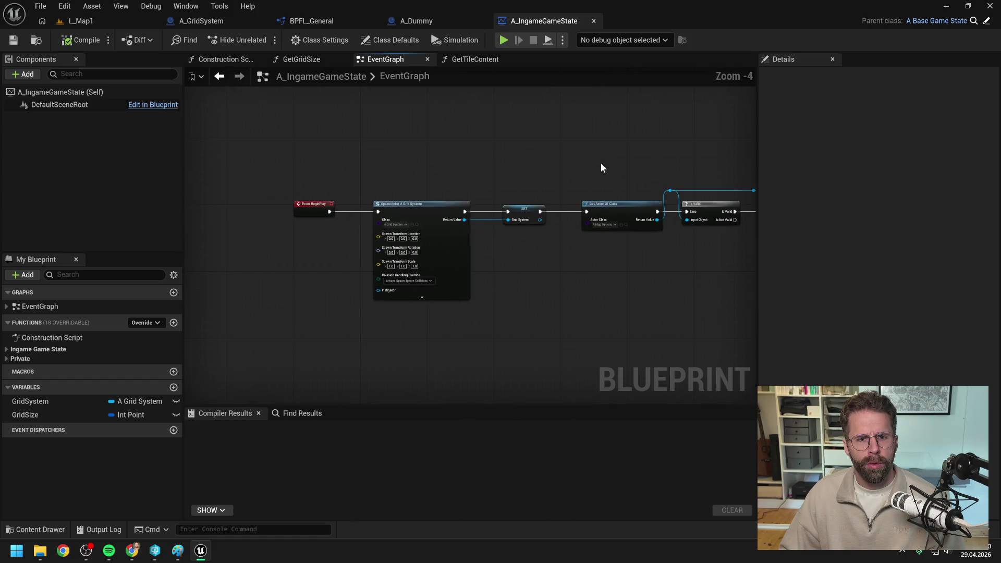
scroll(497, 183, "up", 1)
right_click(497, 182)
key("Escape")
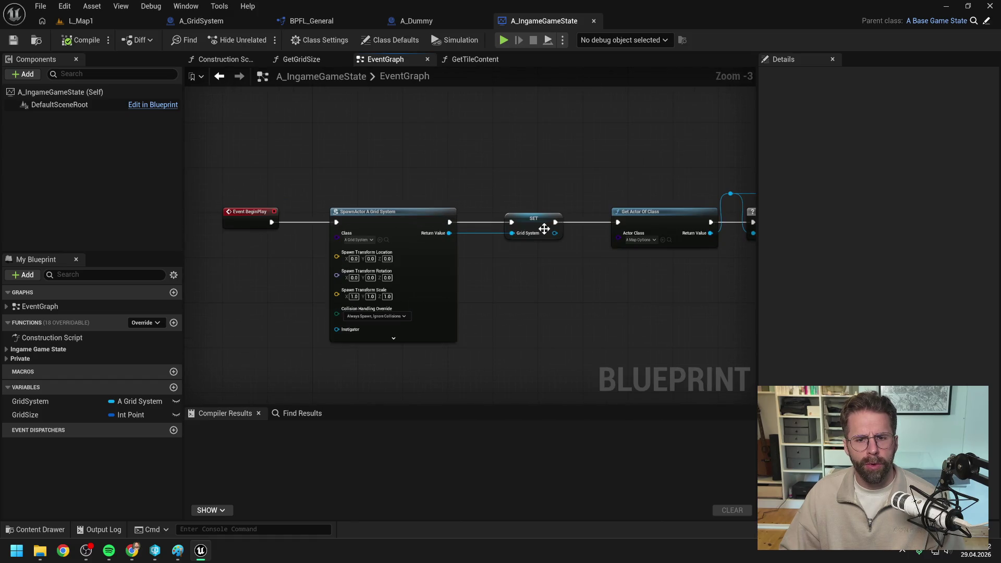
left_click(336, 222, "alt")
left_click(556, 222, "alt")
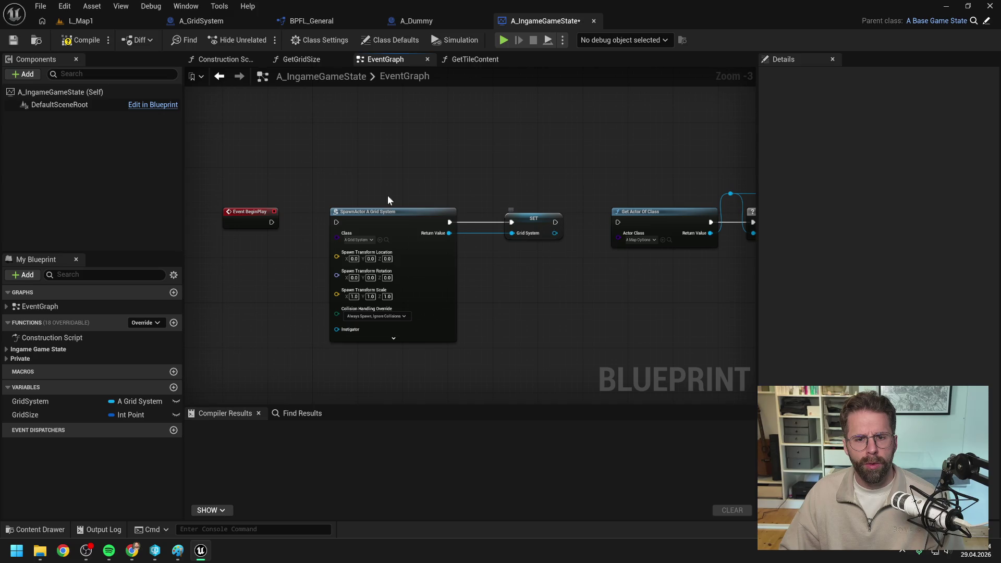
left_click_drag(395, 203, 563, 234)
left_click_drag(424, 223, 525, 292)
Add a Sequence after BeginPlay, with its second output driving SpawnActor A Grid System.
right_click(437, 249)
type("seque")
key("Return")
left_click_drag(462, 262, 348, 207)
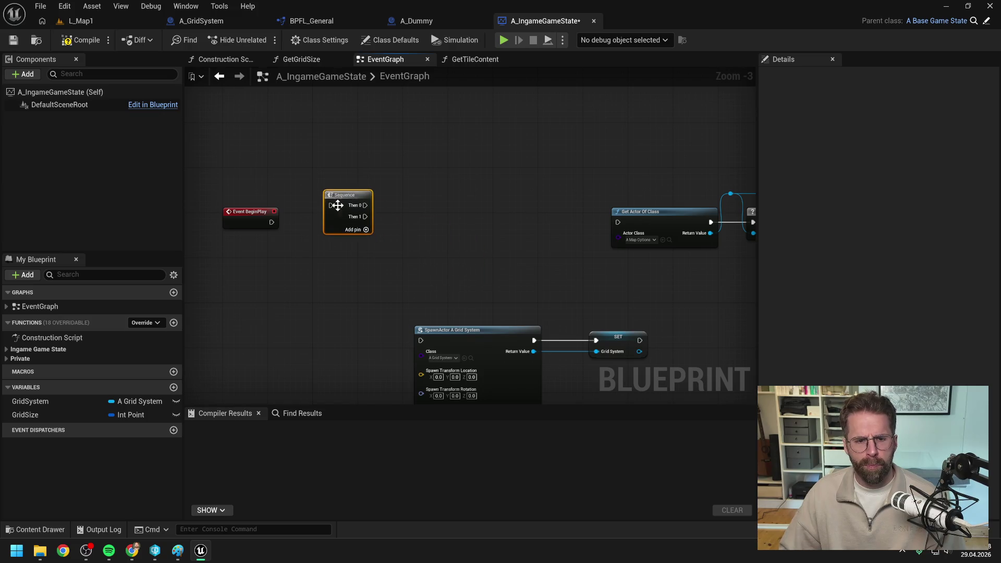
mouse_move(272, 222)
left_mouse_down()
mouse_move(331, 206)
mouse_move(363, 223)
mouse_move(617, 222)
left_mouse_up()
scroll(349, 194, "down", 3)
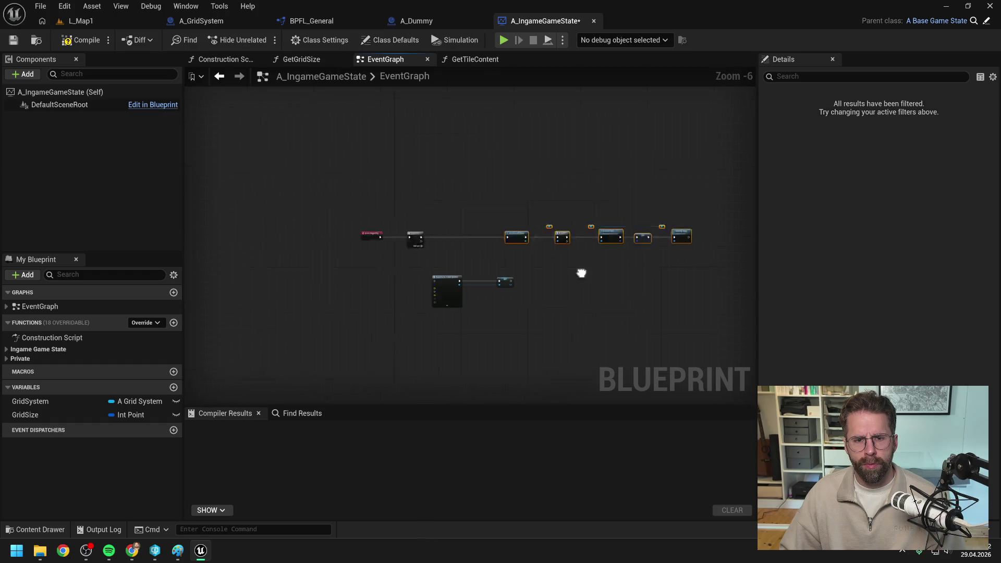
scroll(553, 267, "up", 4)
mouse_move(366, 188)
left_mouse_down()
mouse_move(383, 274)
mouse_move(403, 307)
mouse_move(609, 314)
left_mouse_up()
mouse_move(480, 295)
left_mouse_down()
mouse_move(586, 214)
mouse_move(581, 175)
mouse_move(559, 233)
left_mouse_up()
Compile and save A_IngameGameState.
key("ctrl+s")
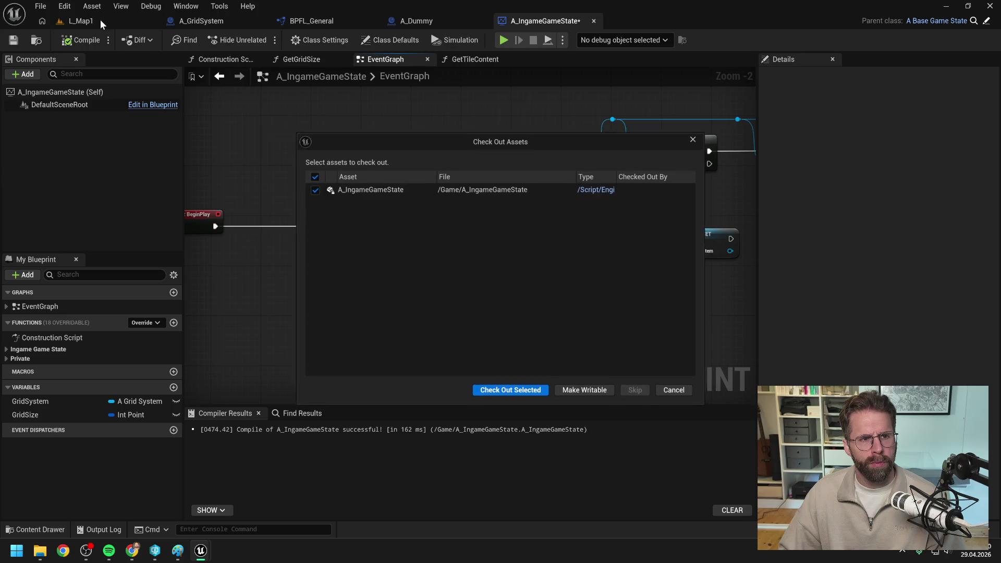
key("Return")
left_click(104, 21)
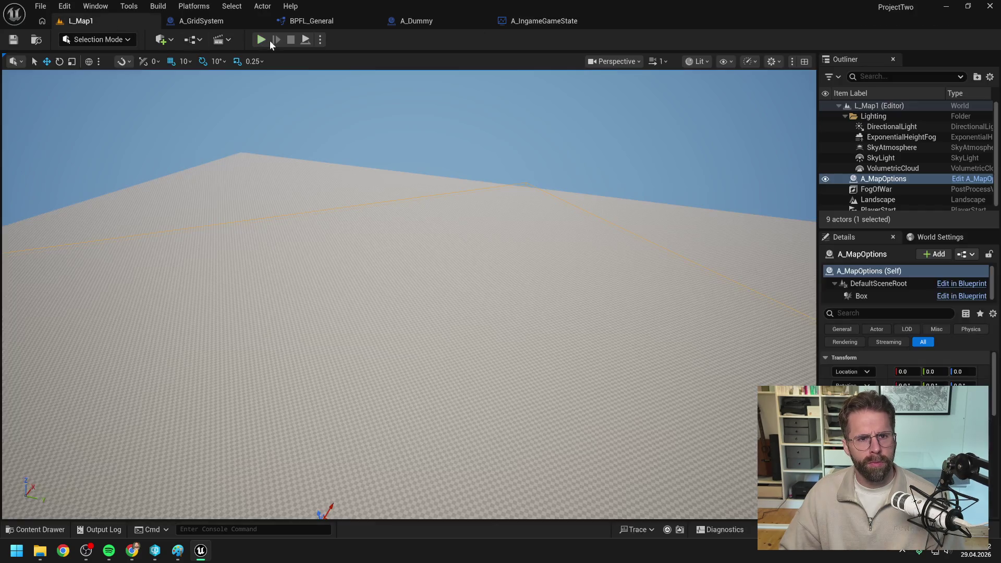